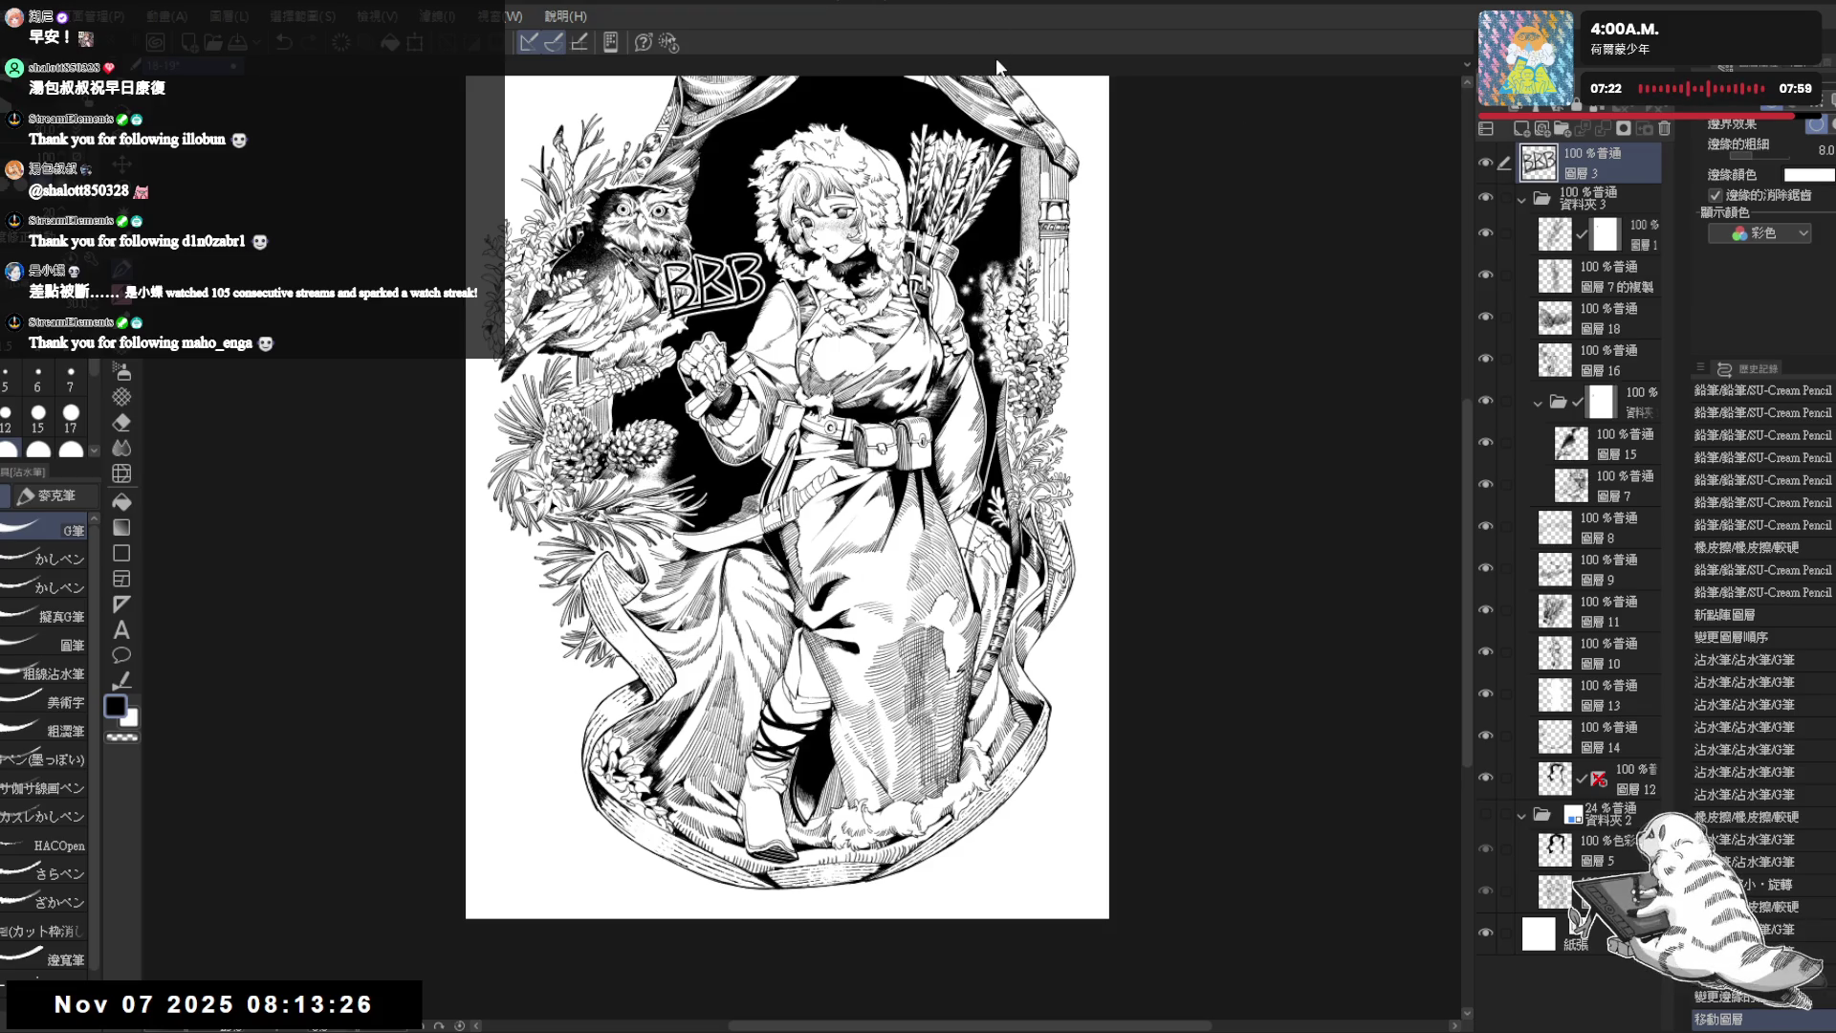
scroll(789, 516, up, 1)
scroll(688, 506, up, 1)
scroll(688, 510, up, 2)
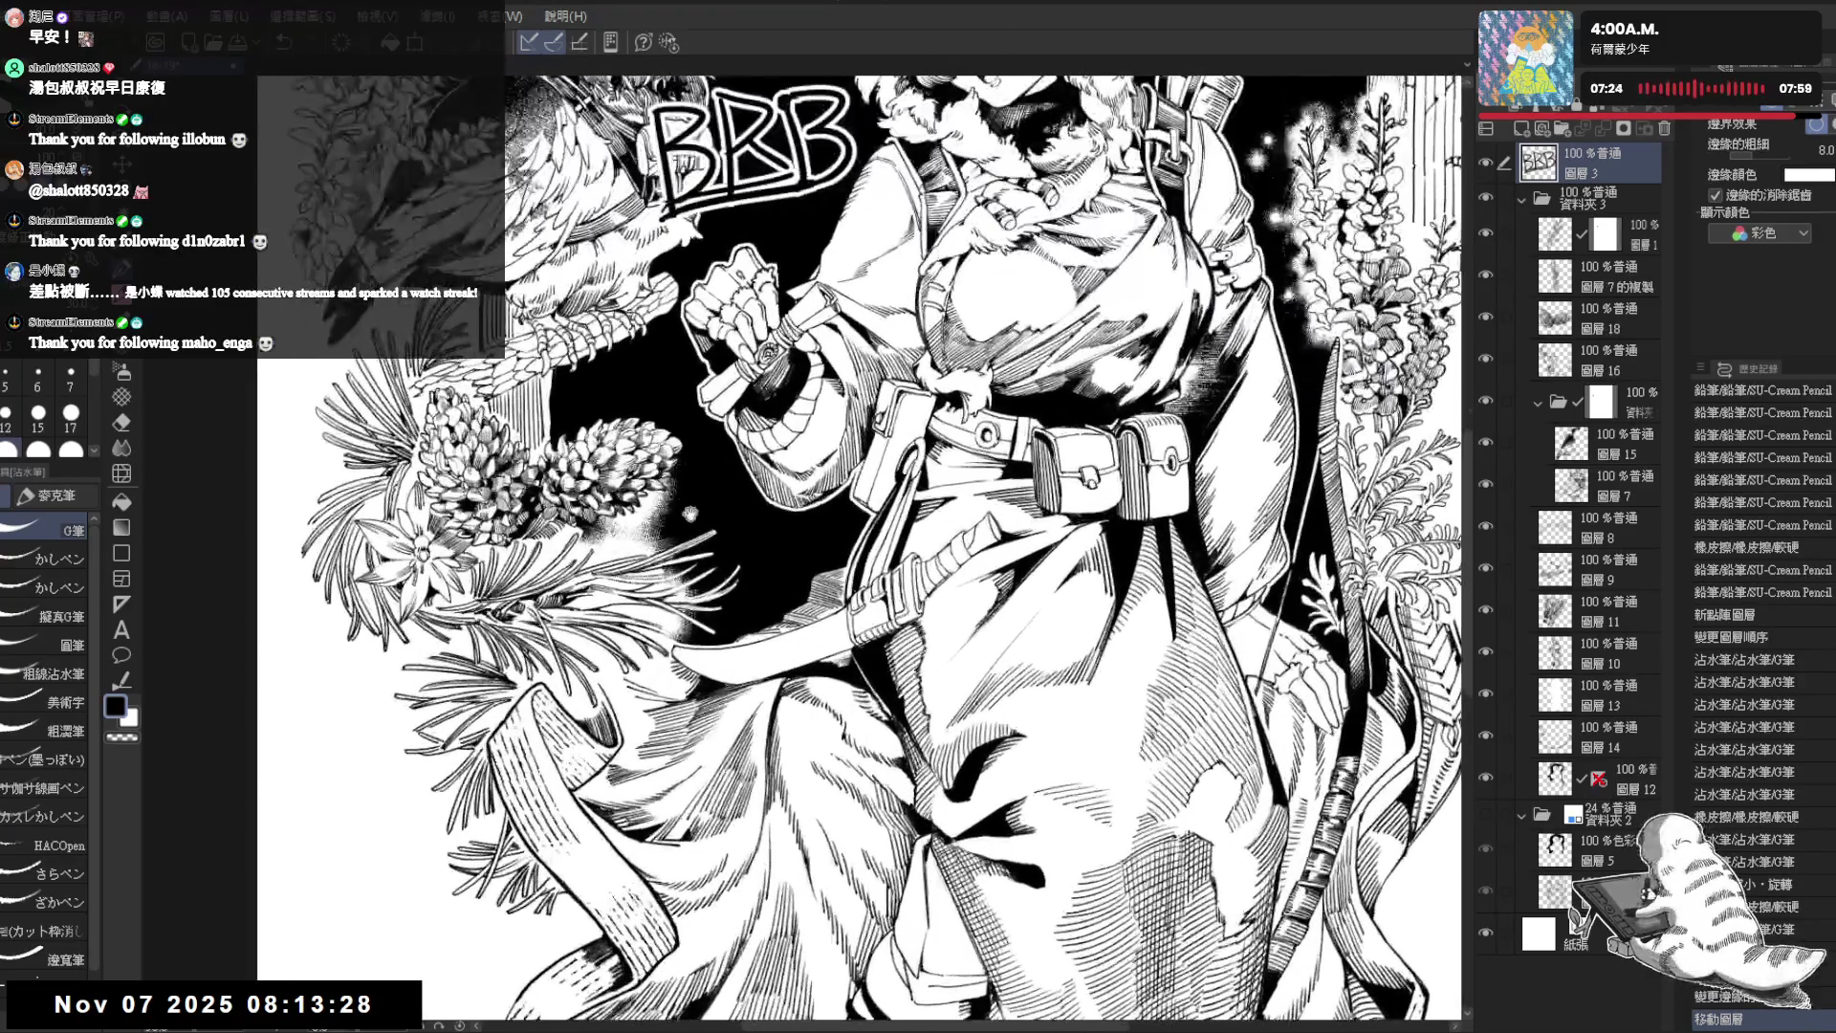
scroll(696, 524, up, 1)
scroll(710, 553, up, 1)
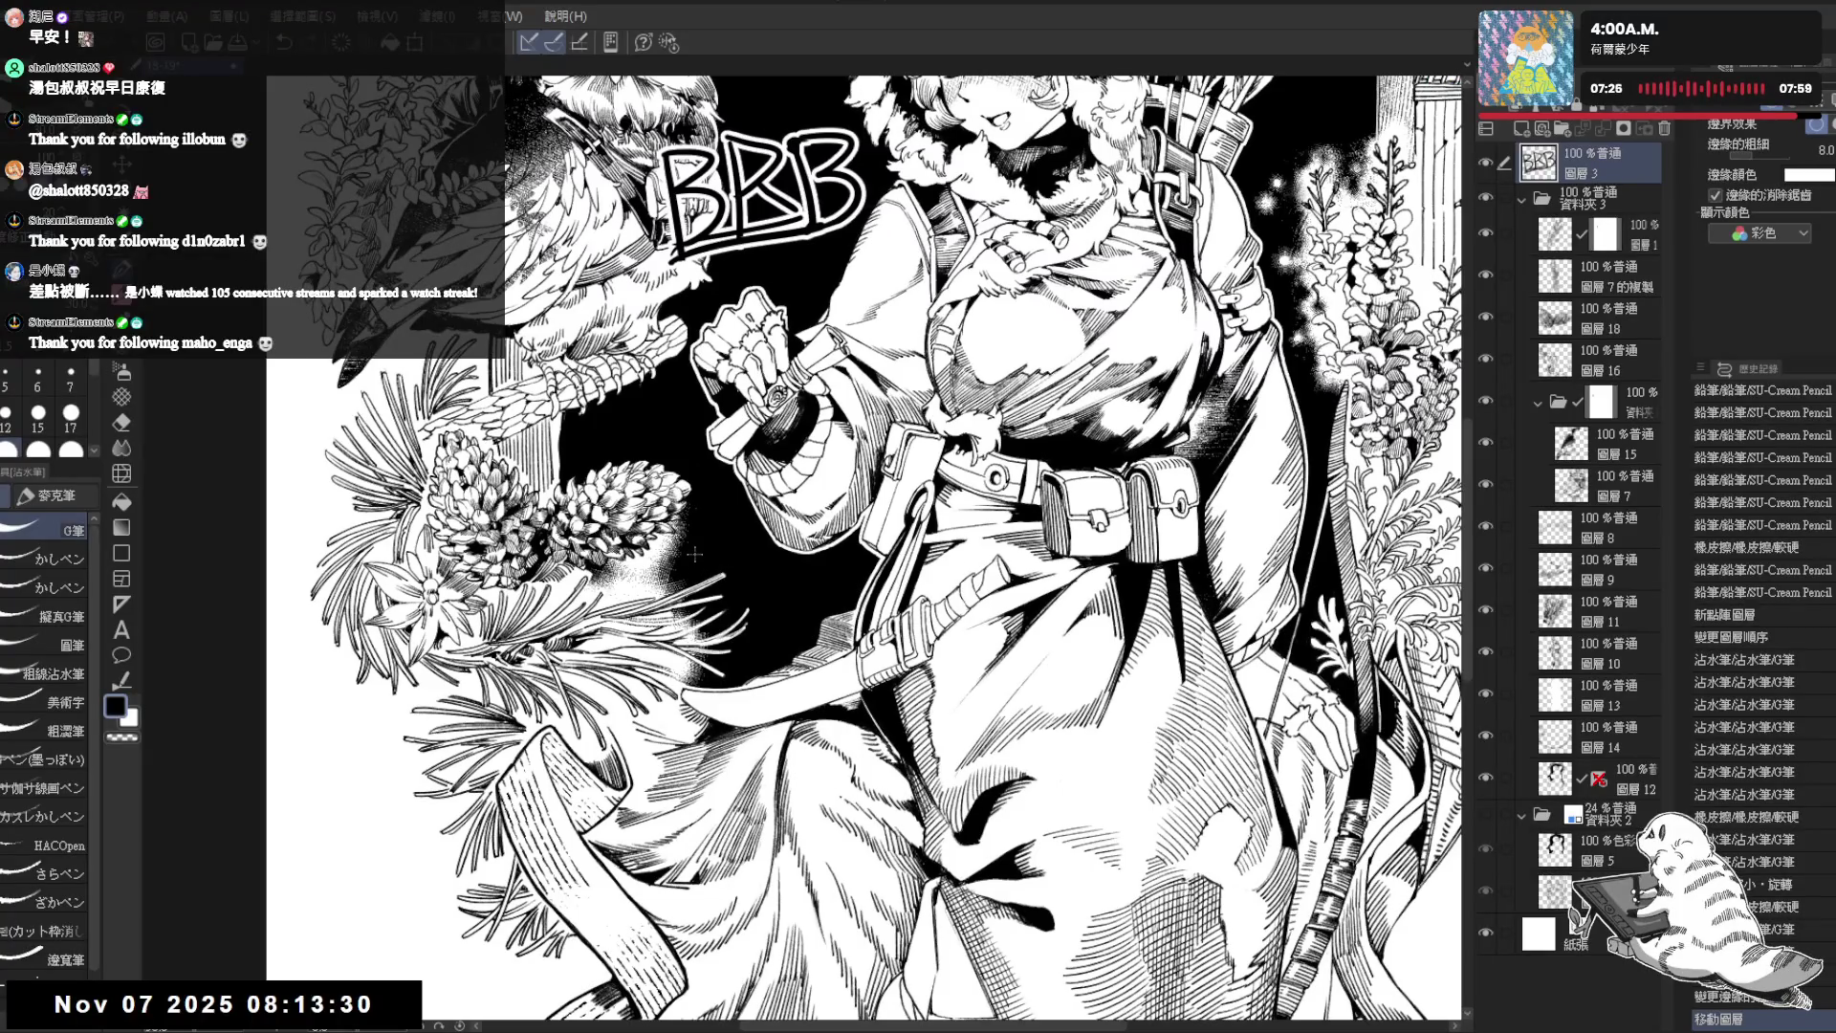
- Tilt the view, pick the Decoration tone brush and dab speckled tone beside the pine cones
drag(693, 555, 746, 602)
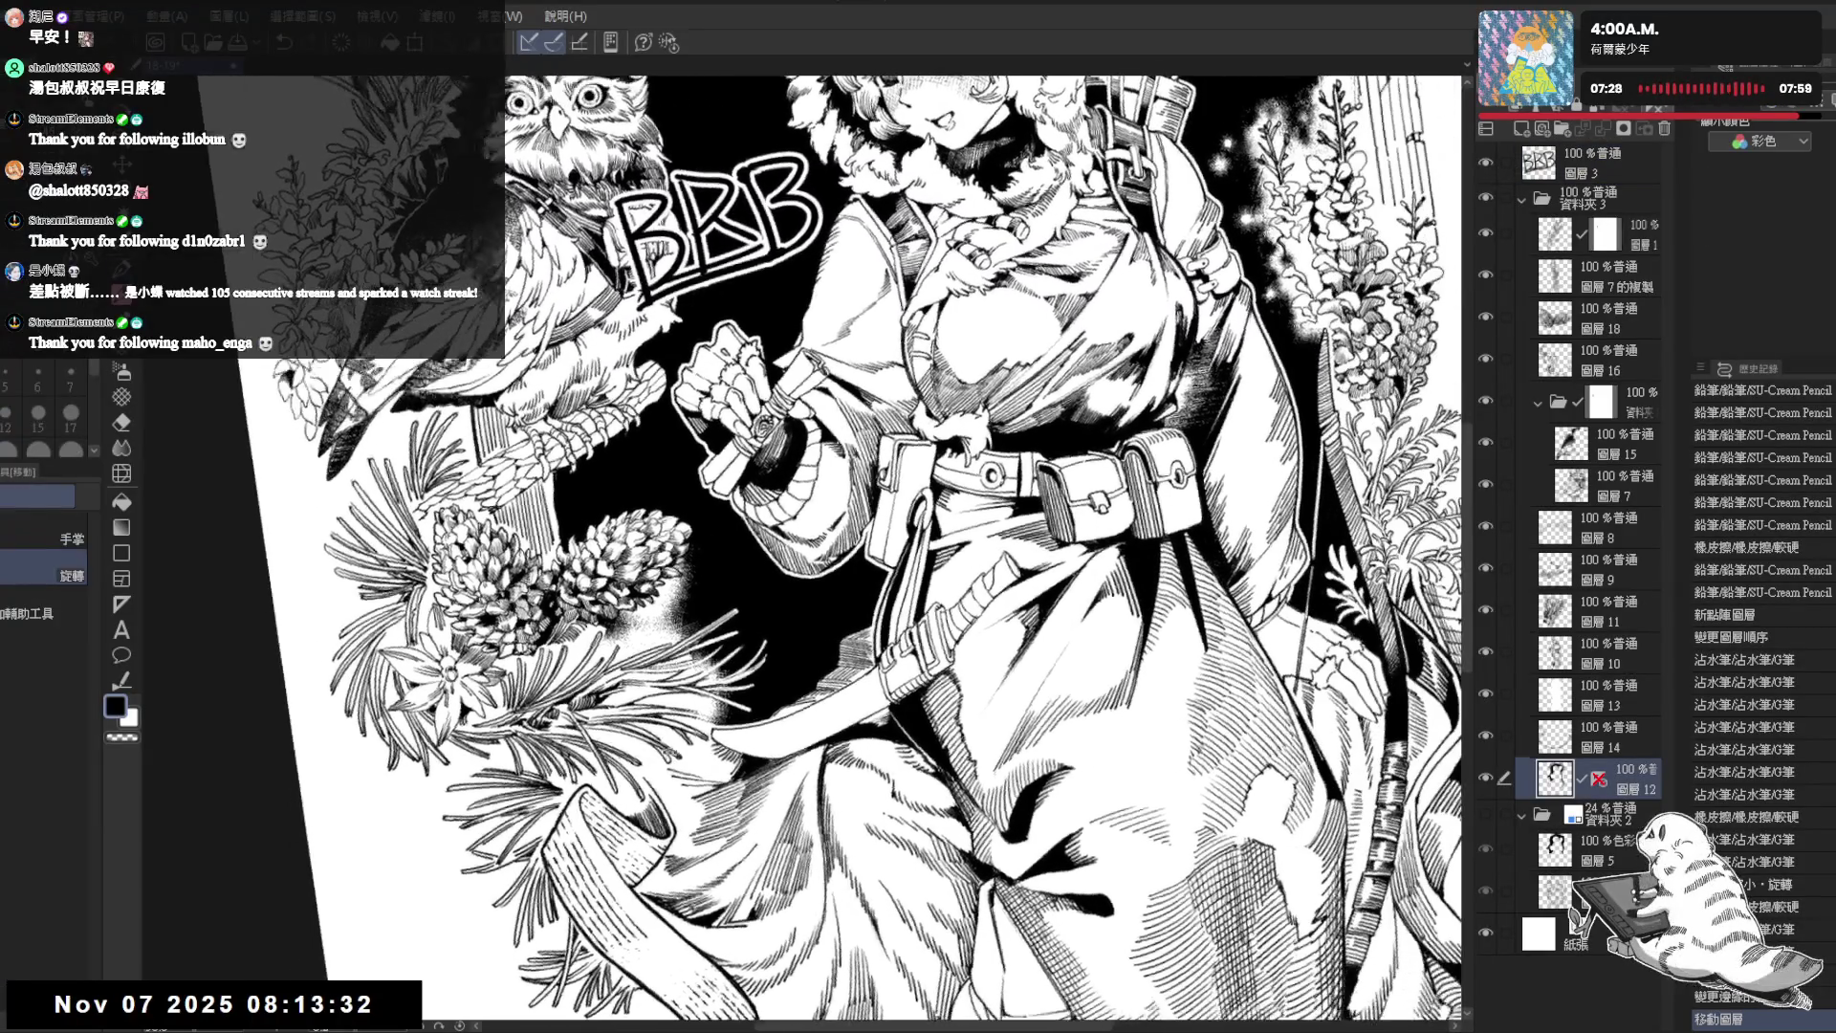
key(p)
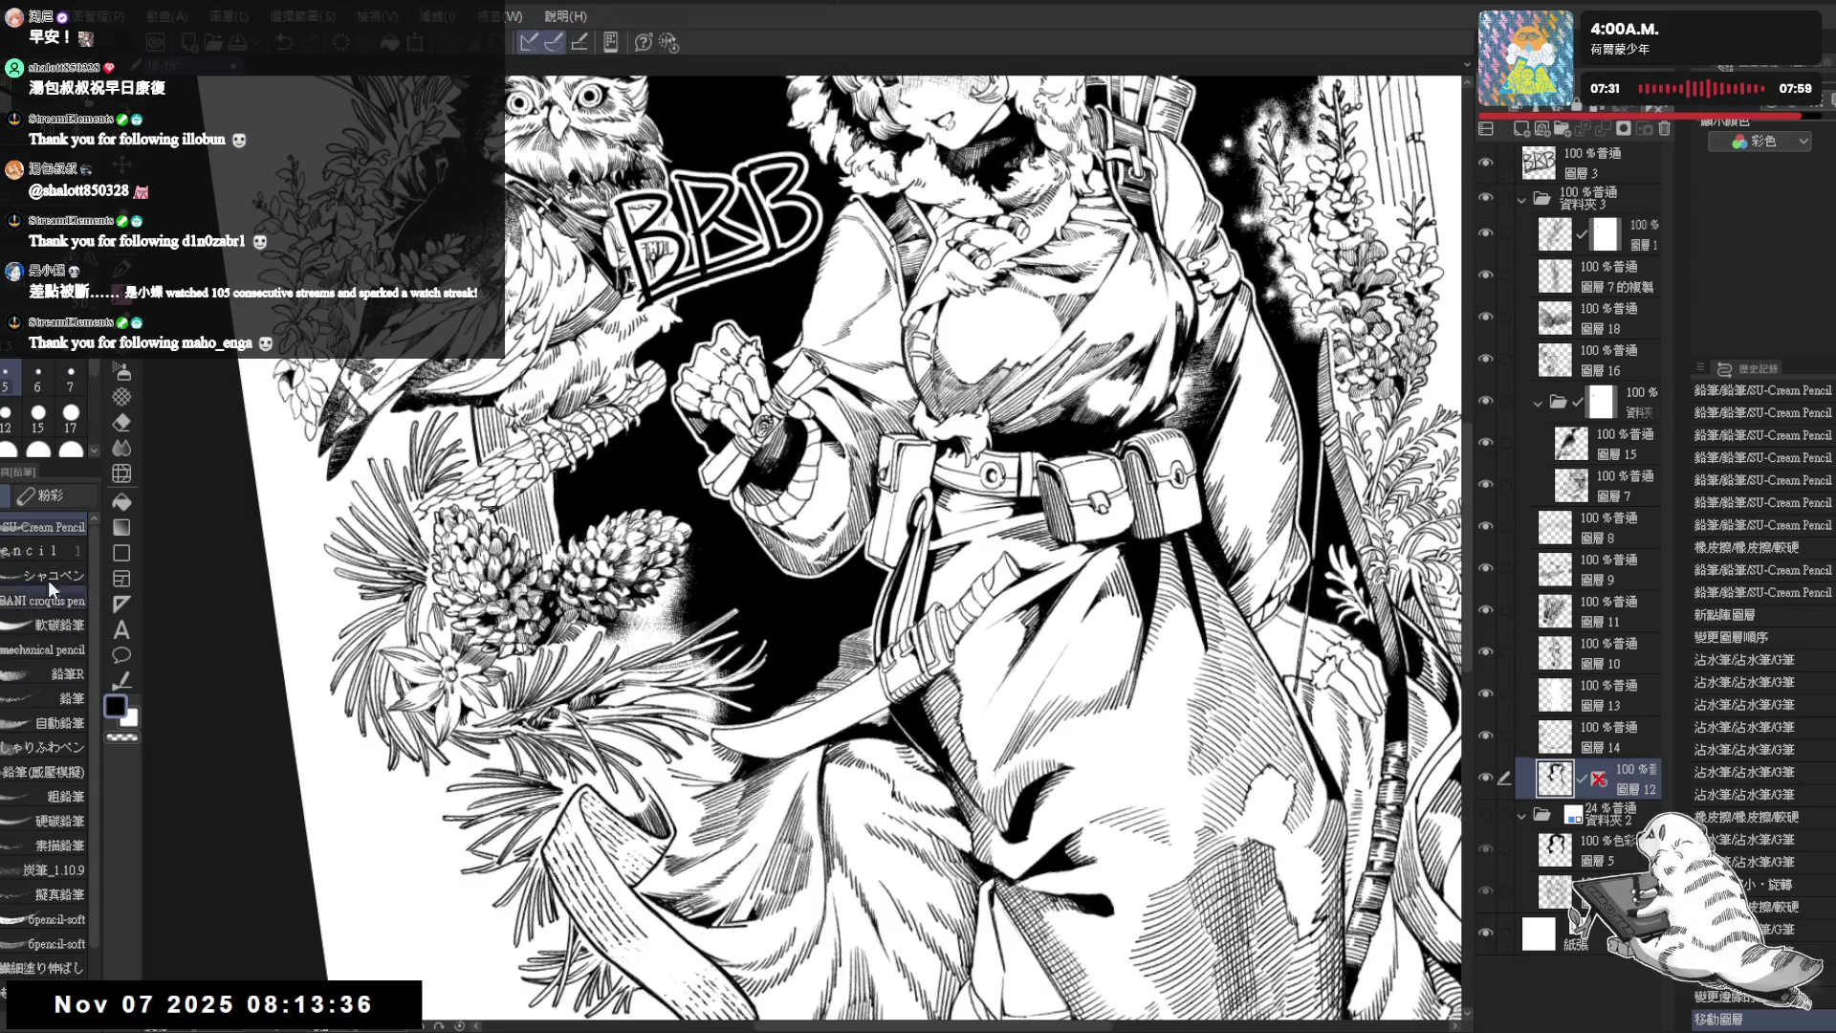
key(p)
click(123, 396)
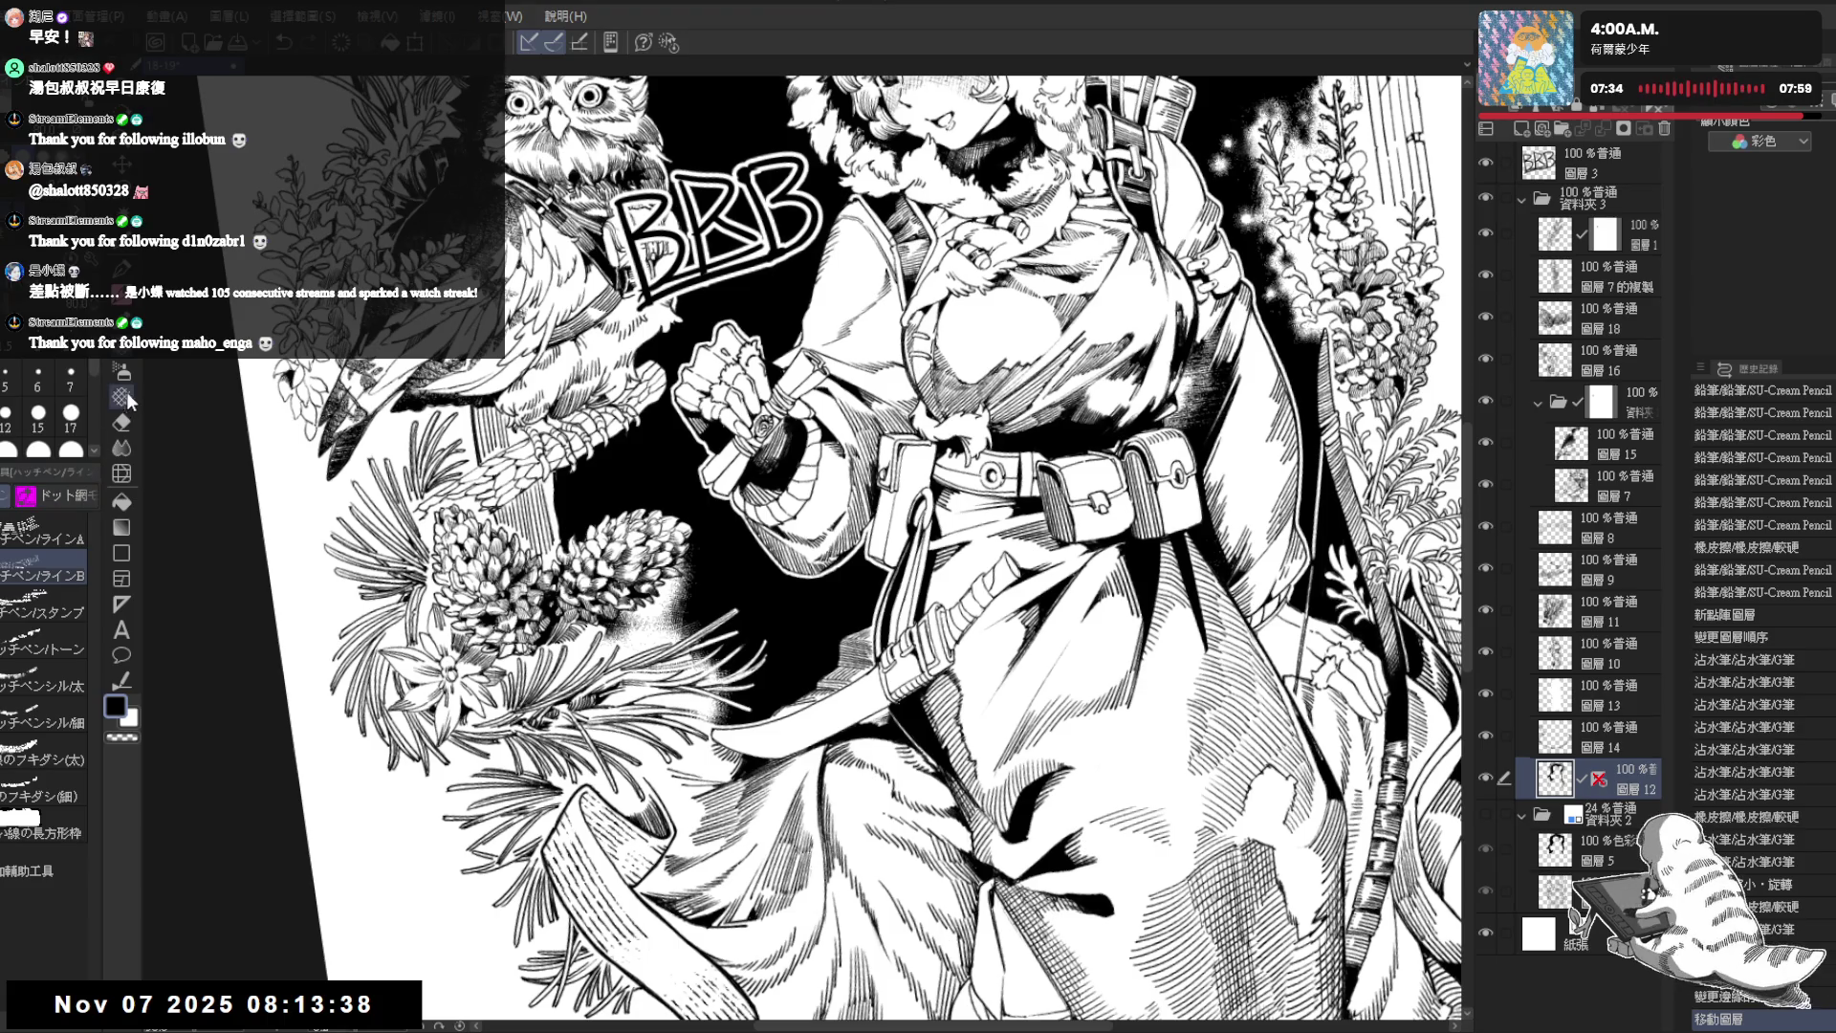
scroll(645, 580, up, 2)
scroll(647, 579, up, 1)
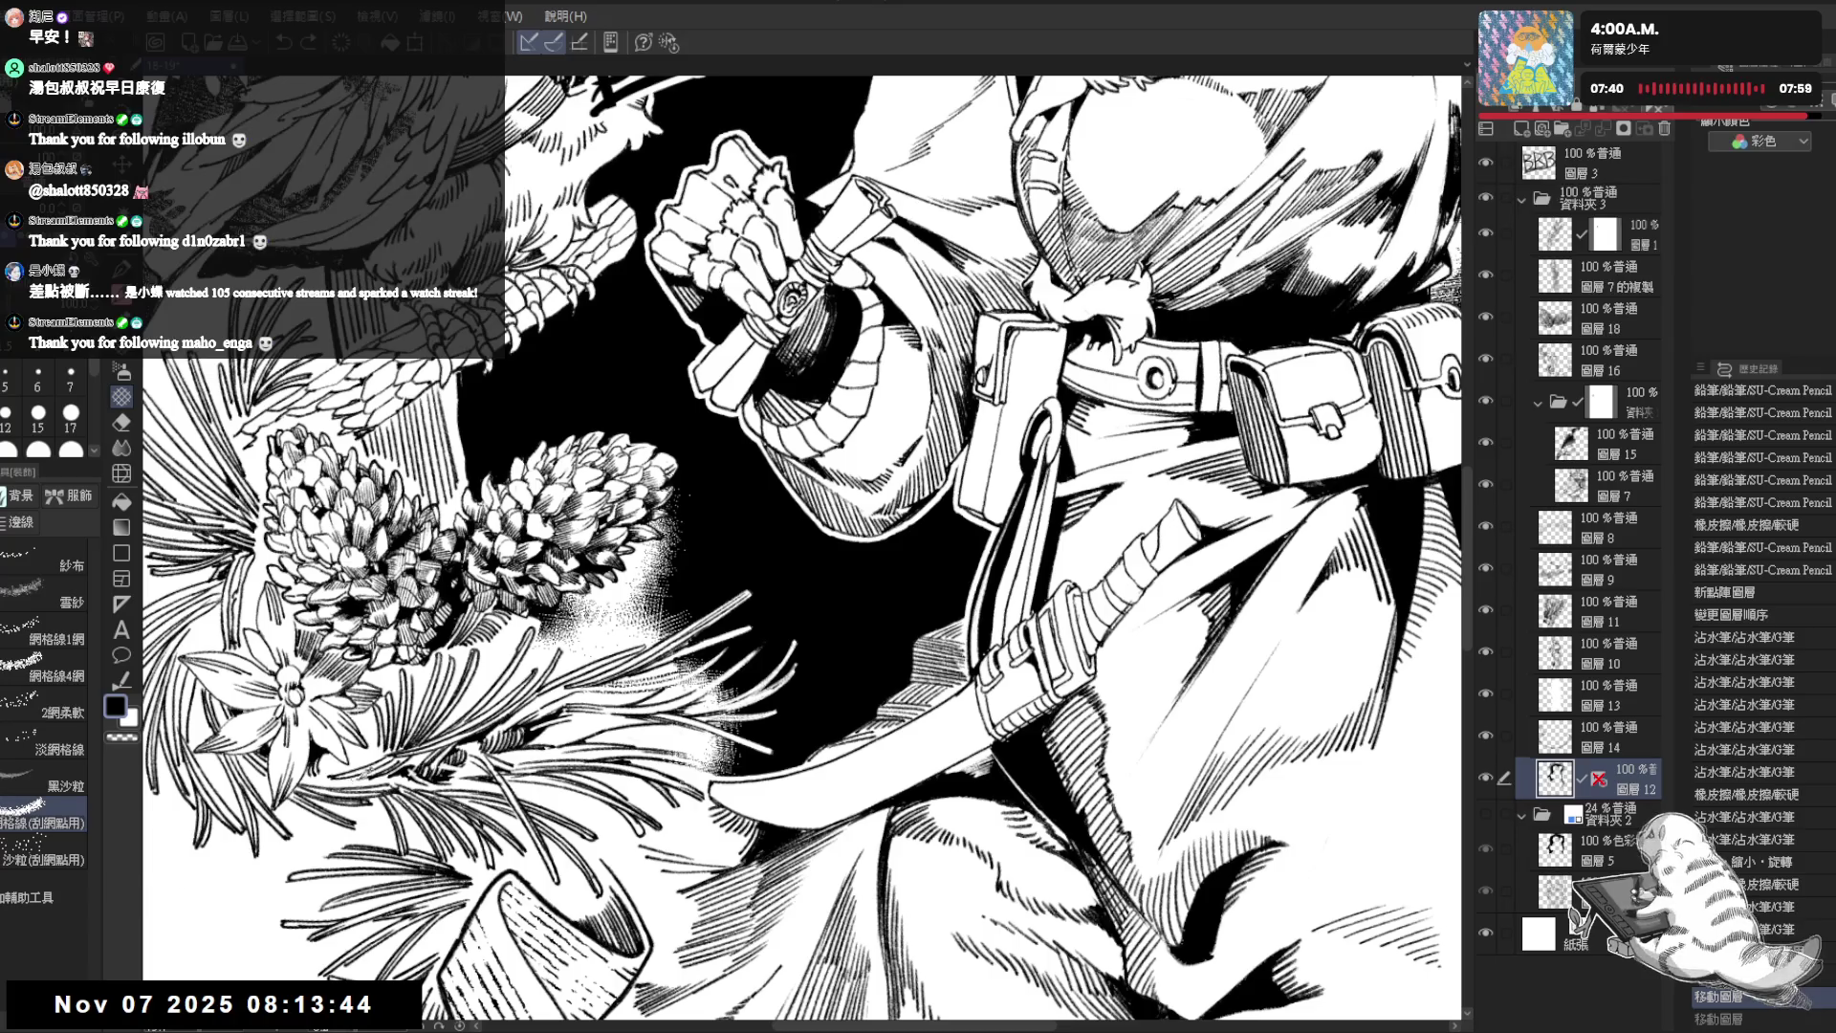
drag(617, 560, 666, 624)
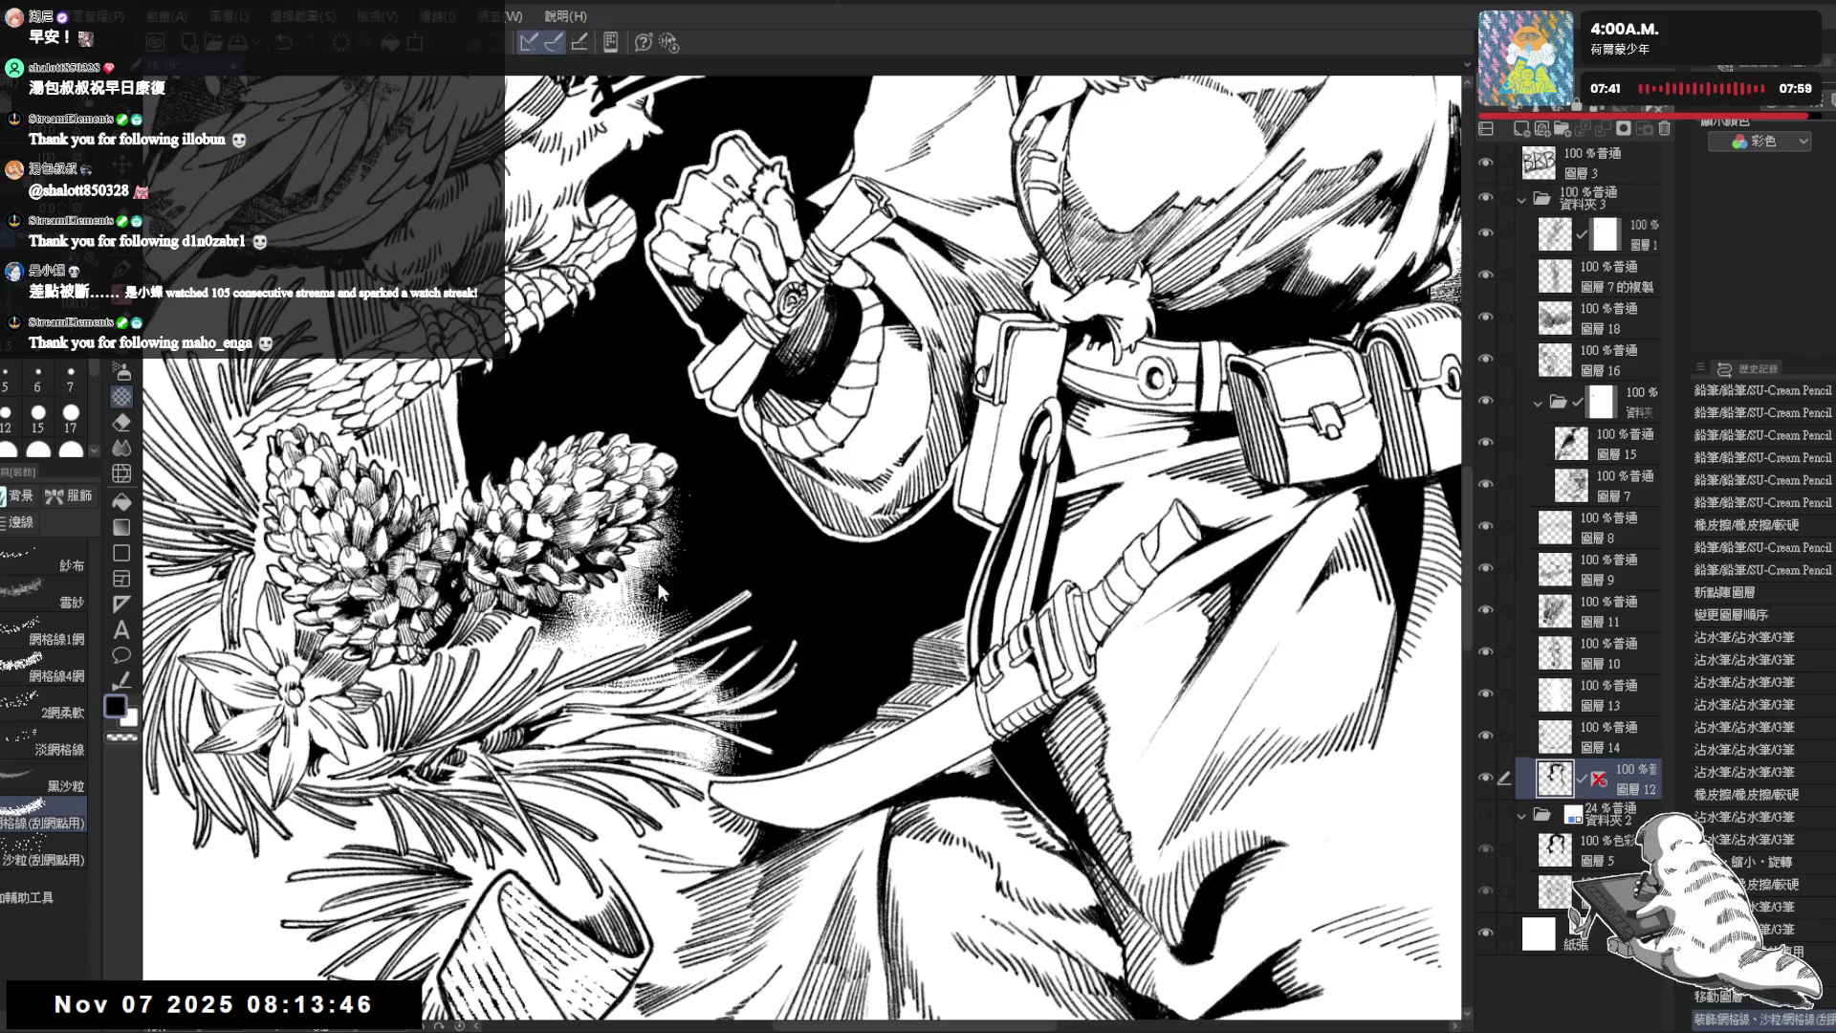
drag(645, 553, 675, 588)
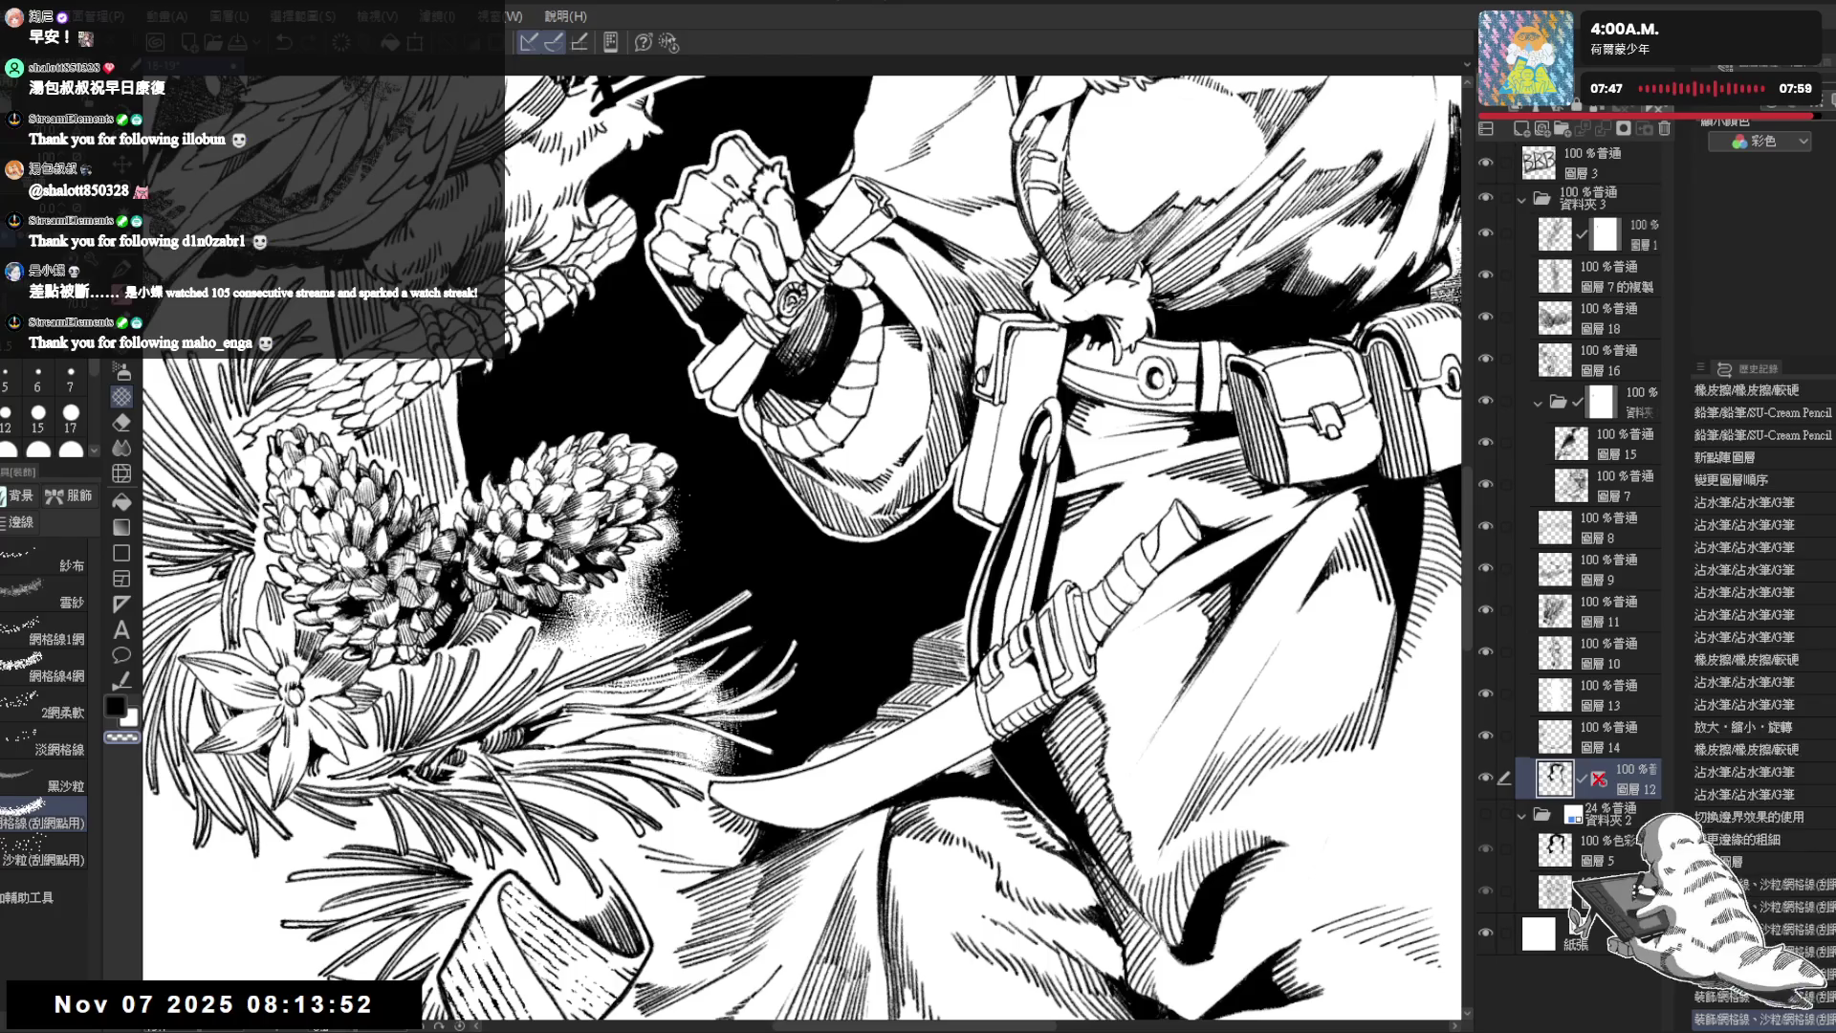
drag(611, 626, 658, 571)
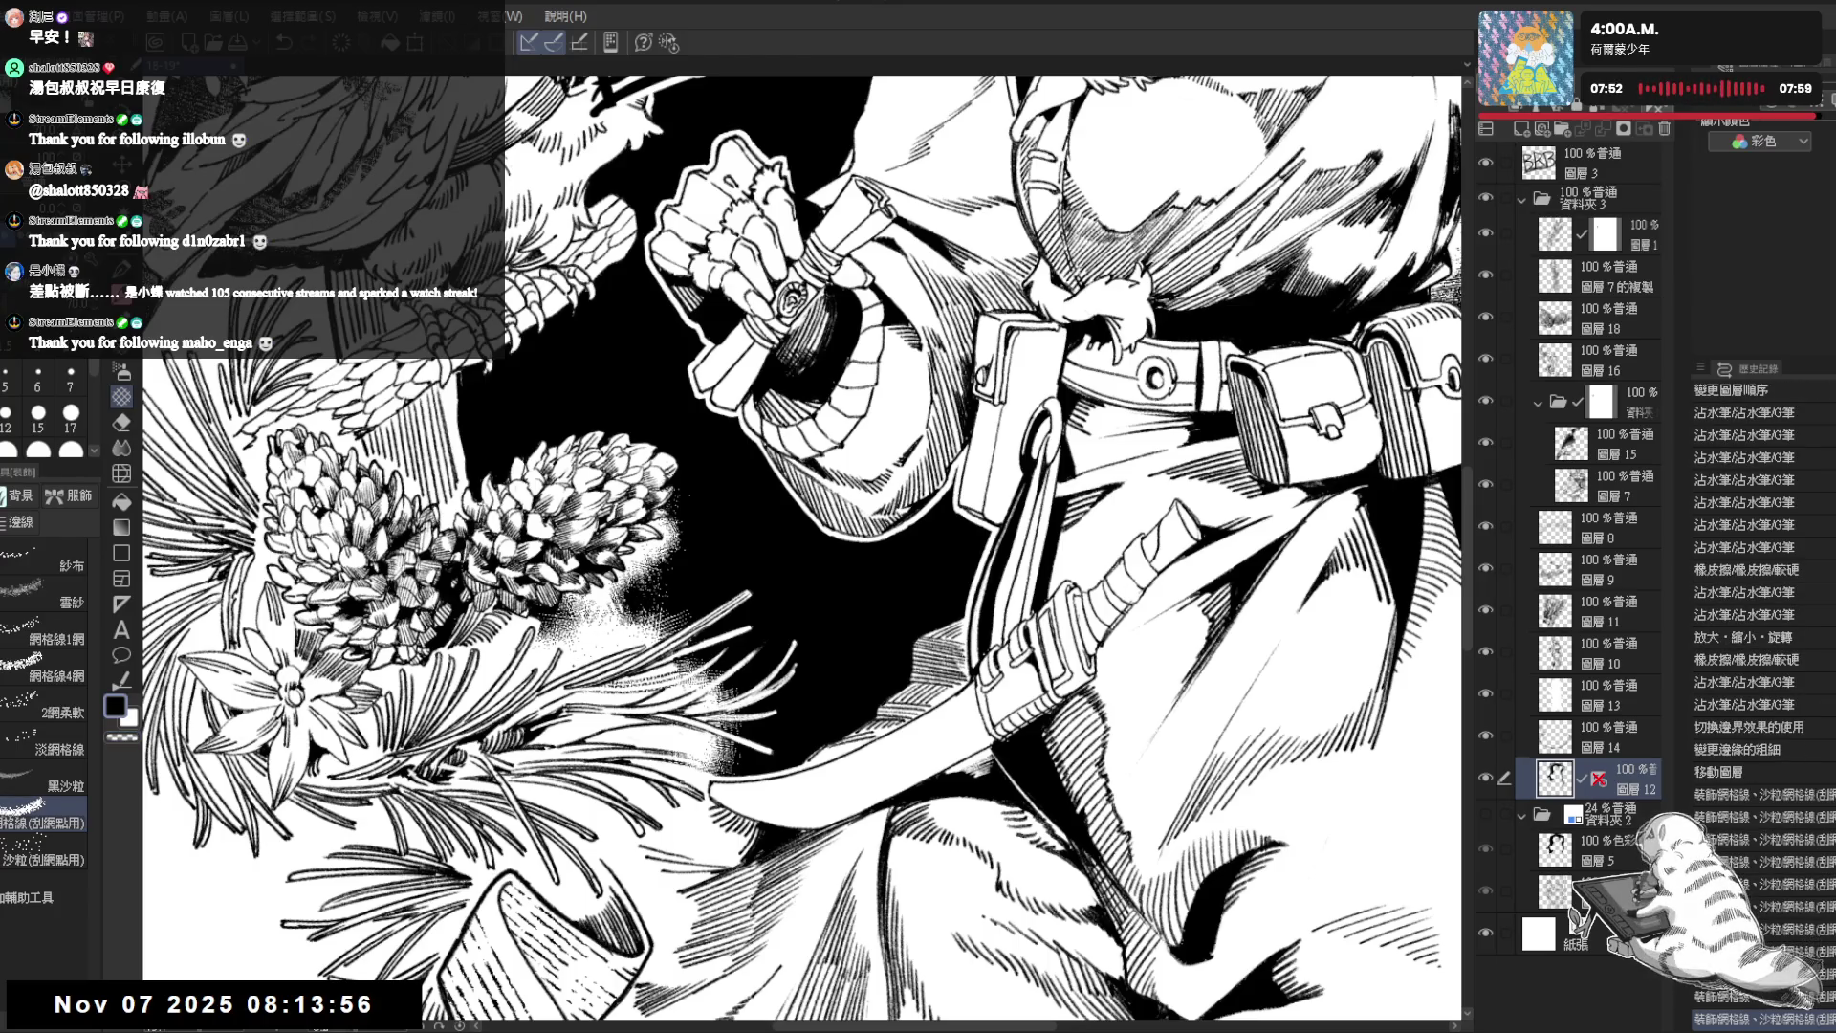
scroll(553, 545, down, 2)
scroll(553, 546, down, 2)
scroll(553, 545, down, 1)
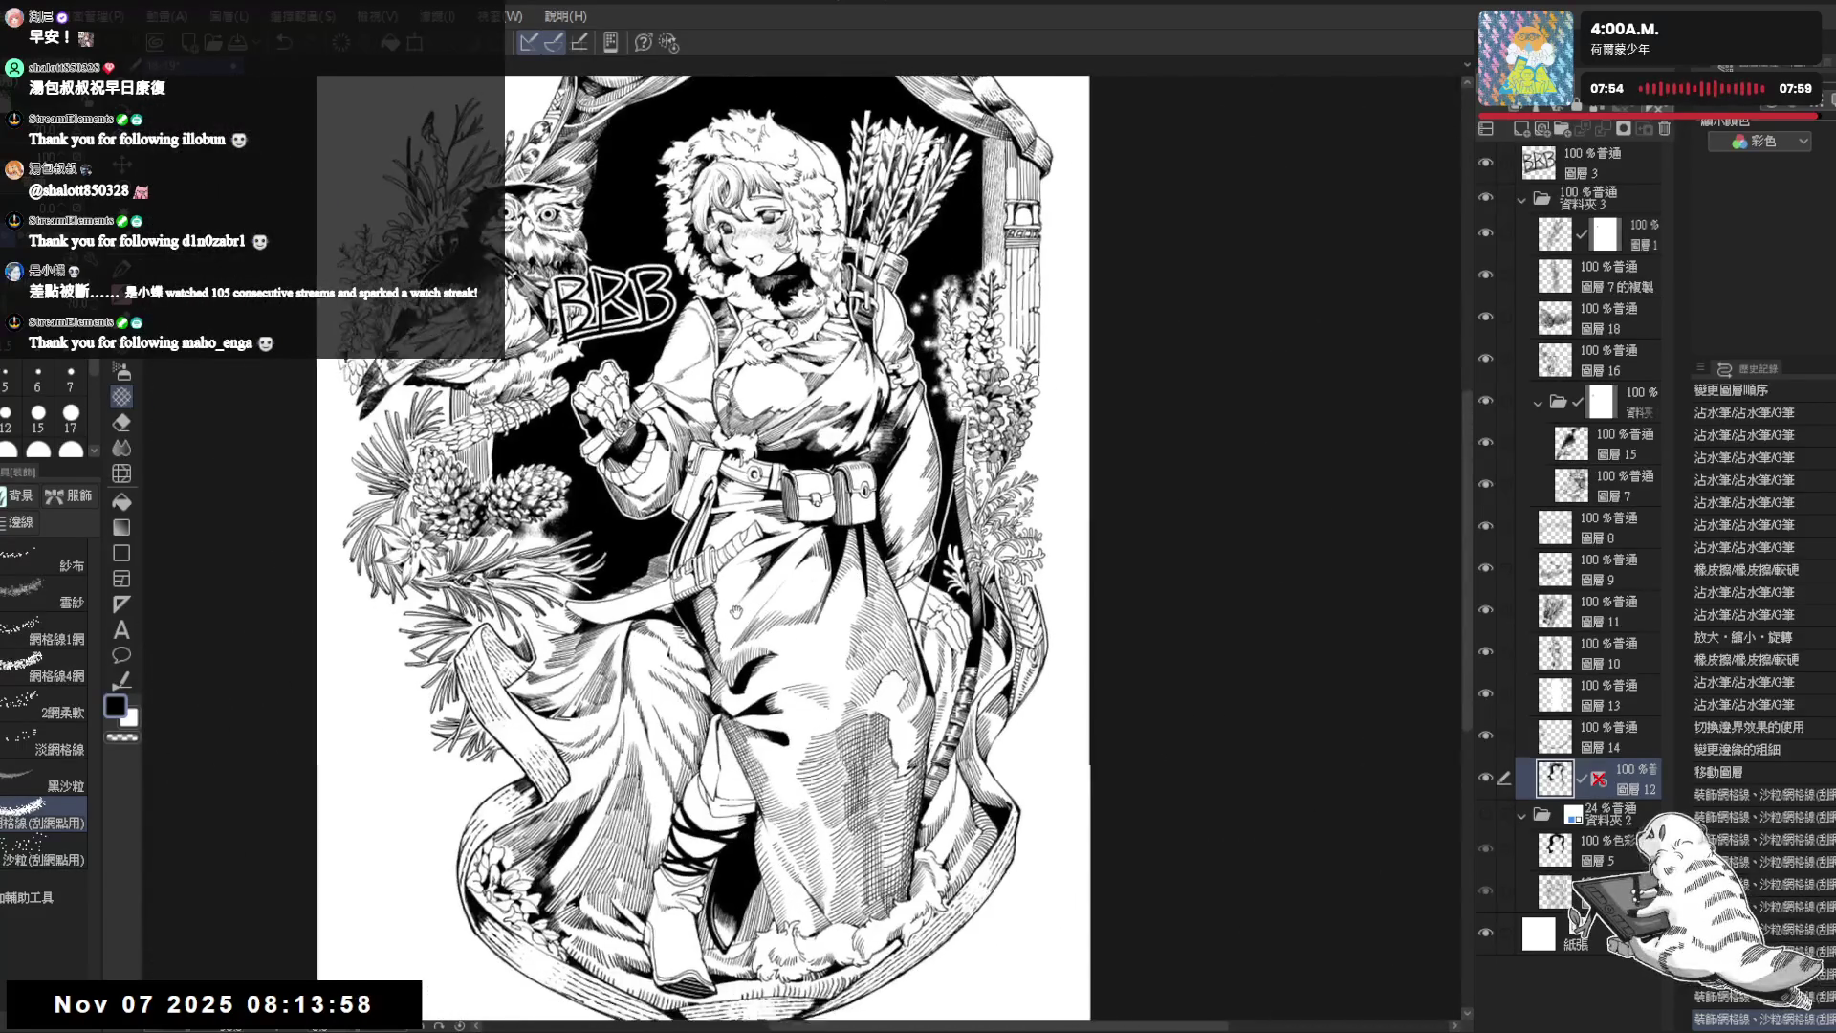
- Delete the layer holding the BRB lettering beside the fist
click(1600, 158)
click(1664, 127)
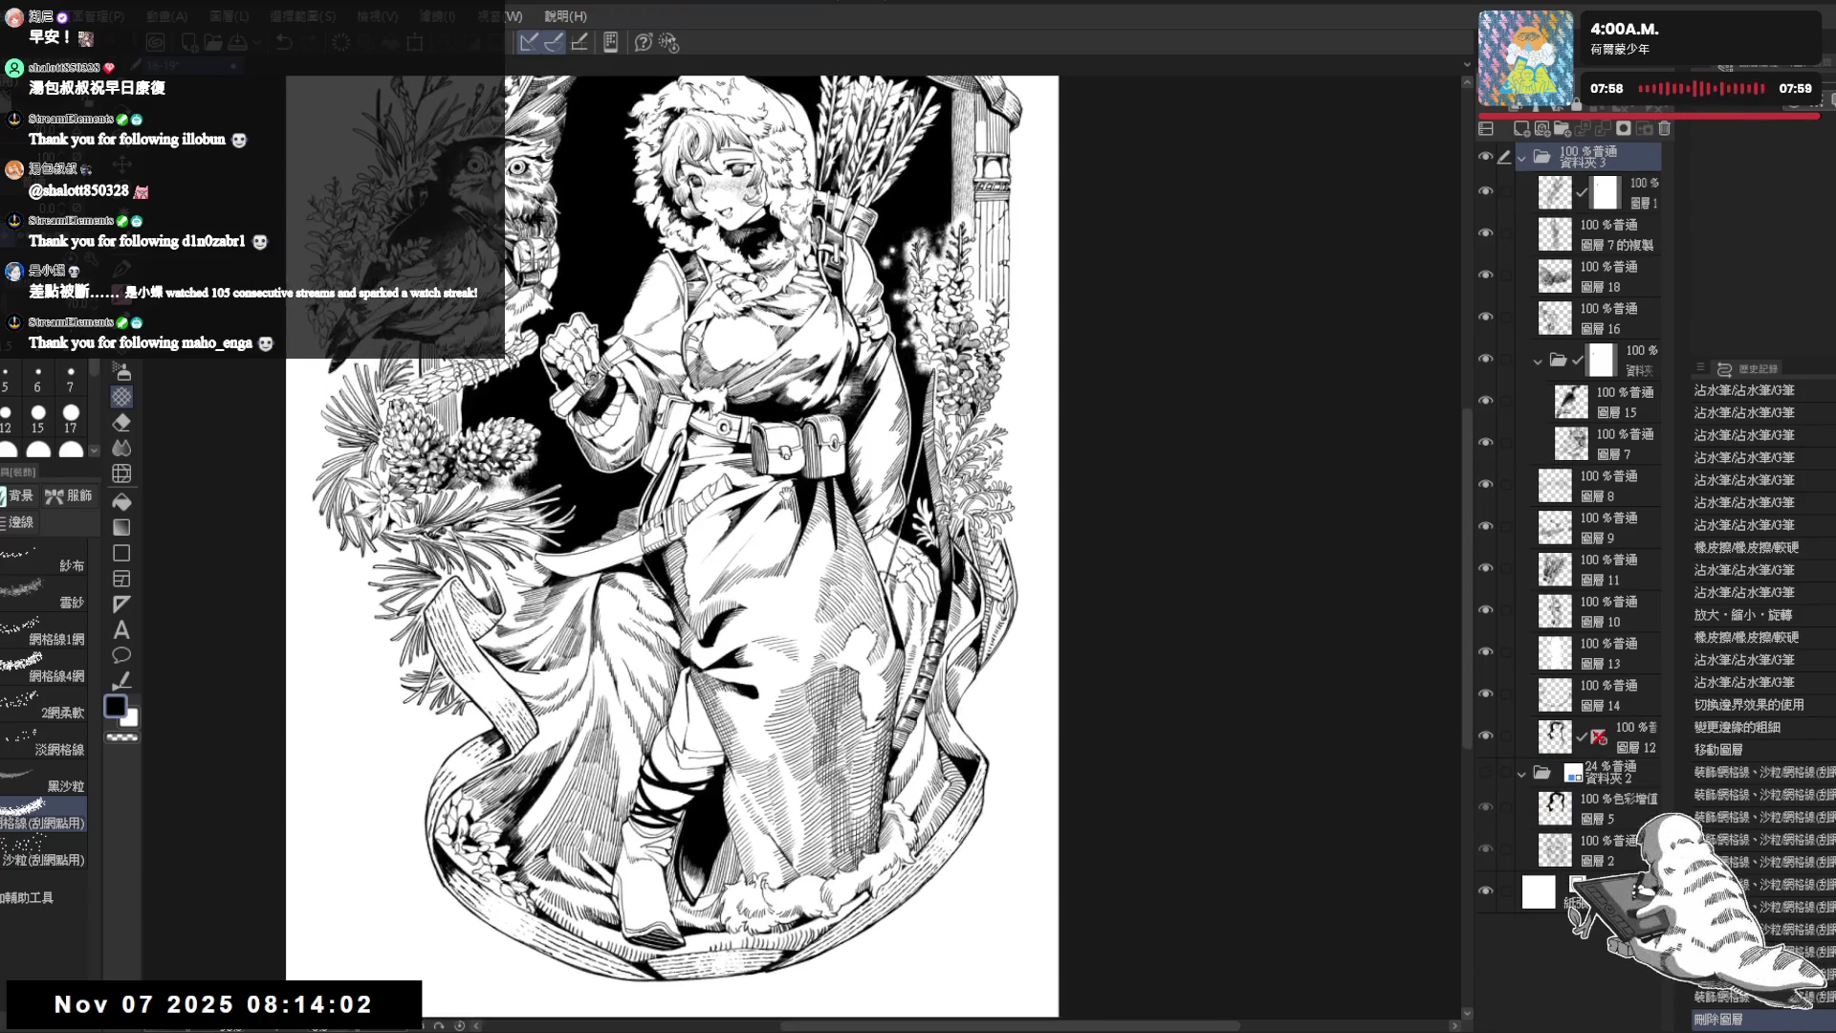
scroll(786, 493, down, 2)
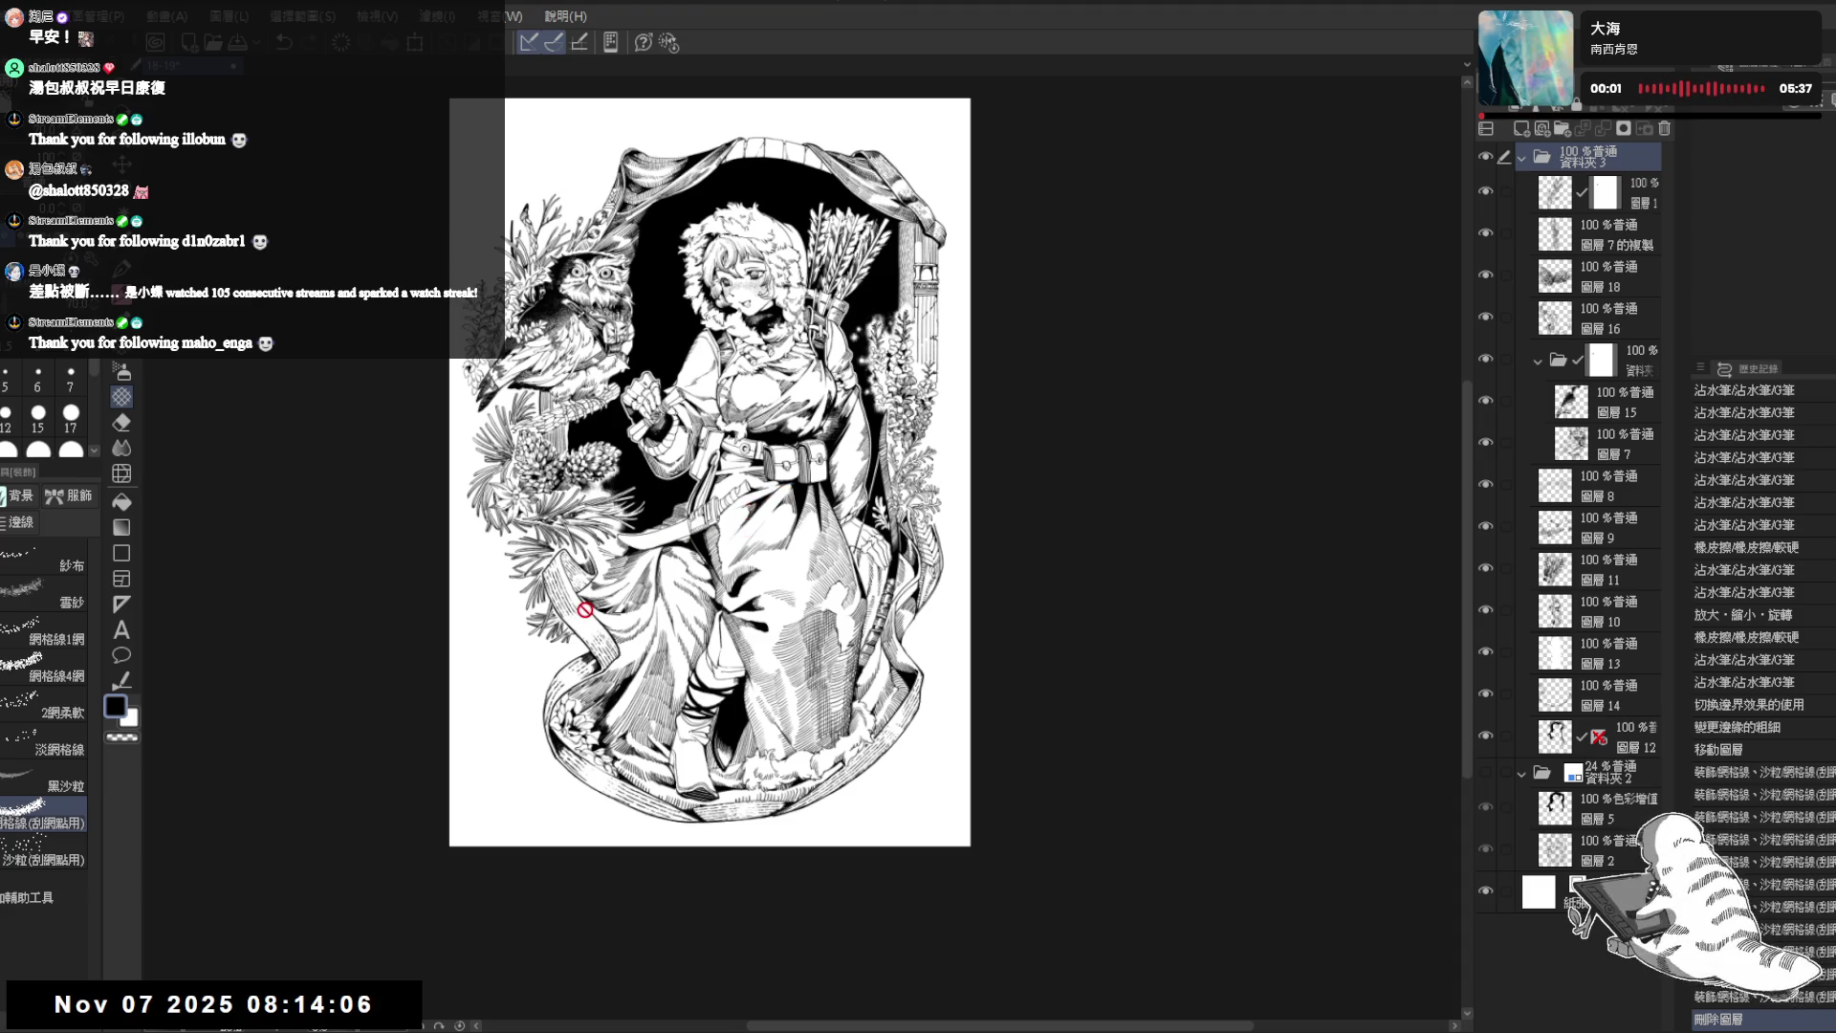
scroll(546, 624, up, 1)
key(p)
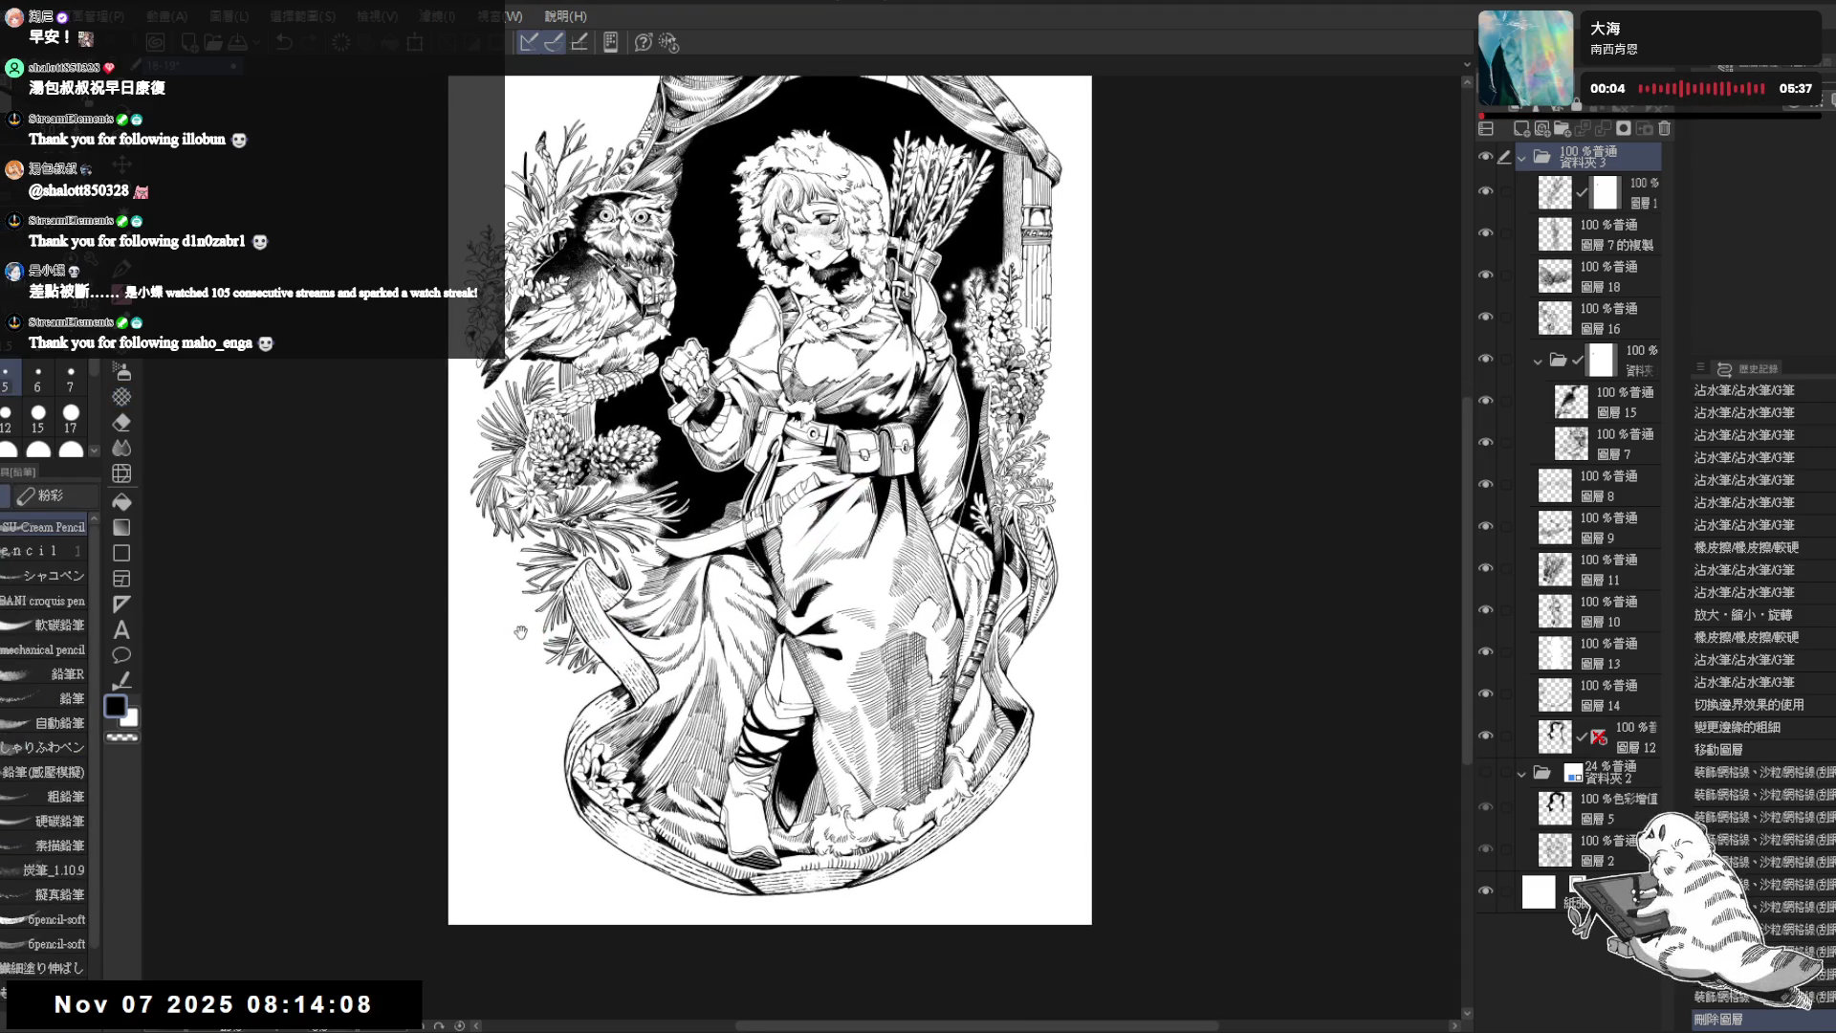
drag(520, 633, 505, 549)
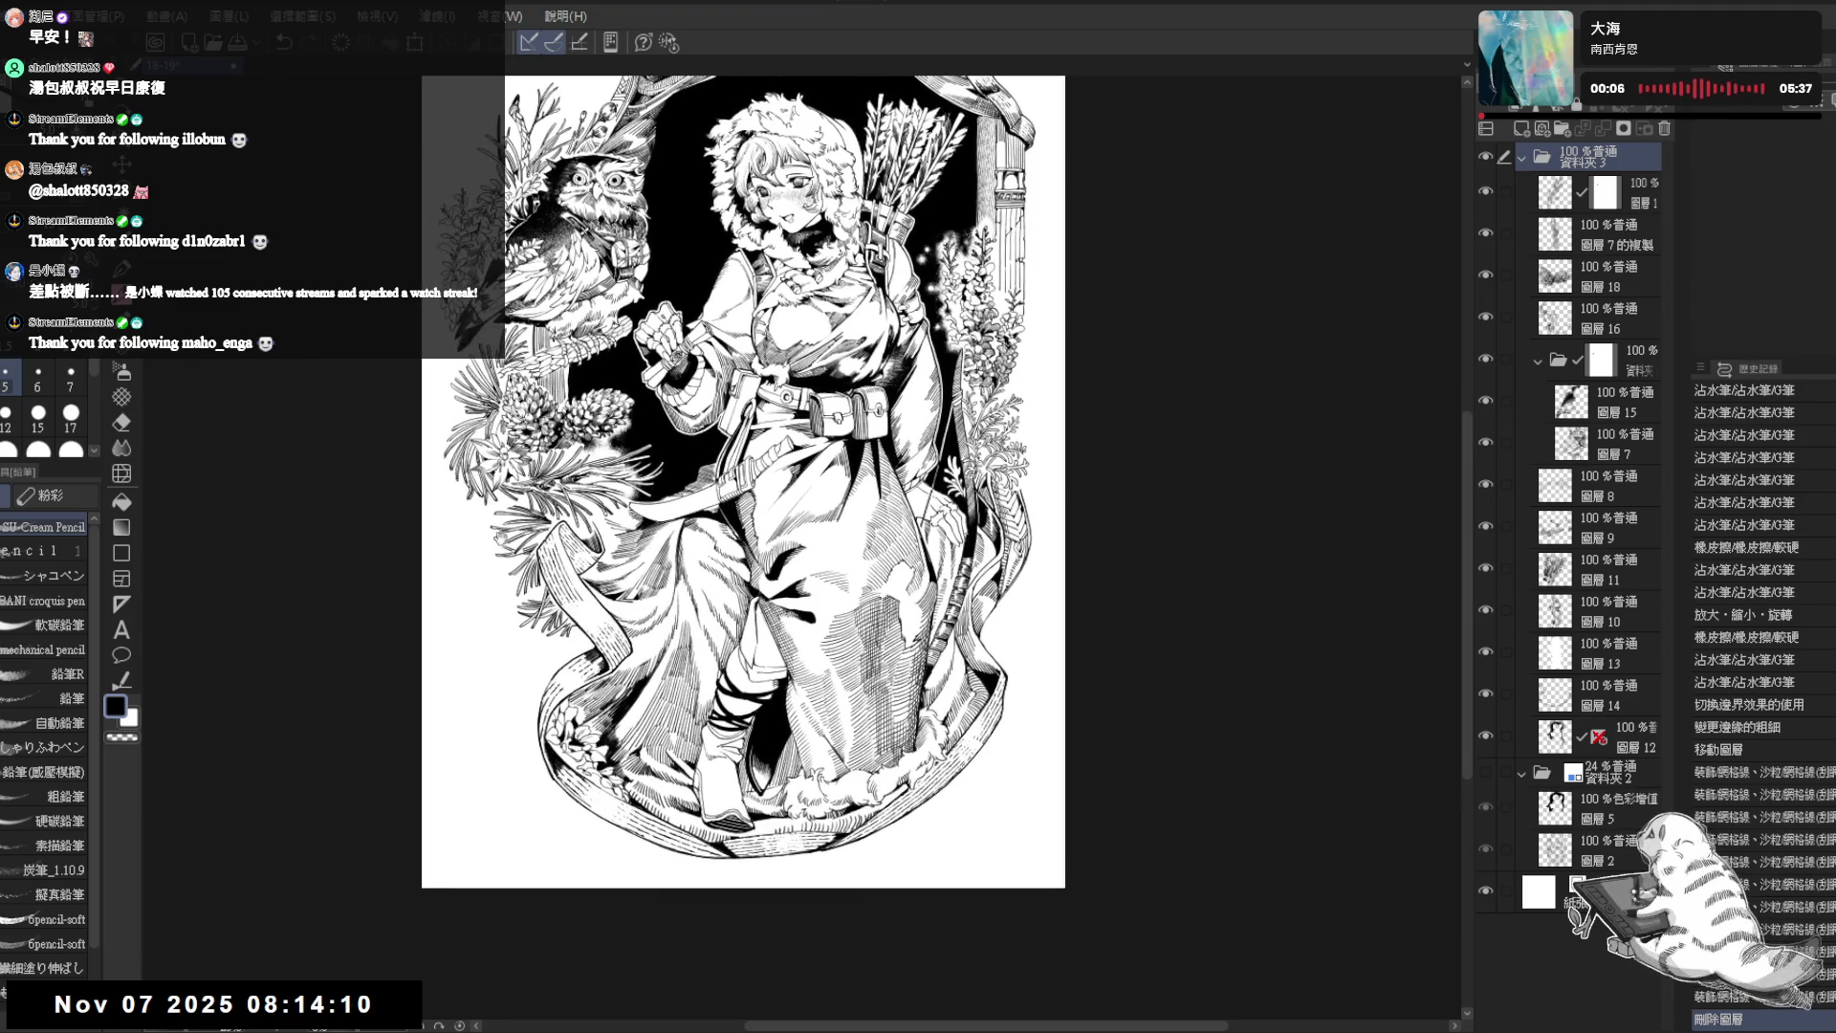
- Select 圖層16 and add a new blank raster layer above it
ctrl+click(533, 510)
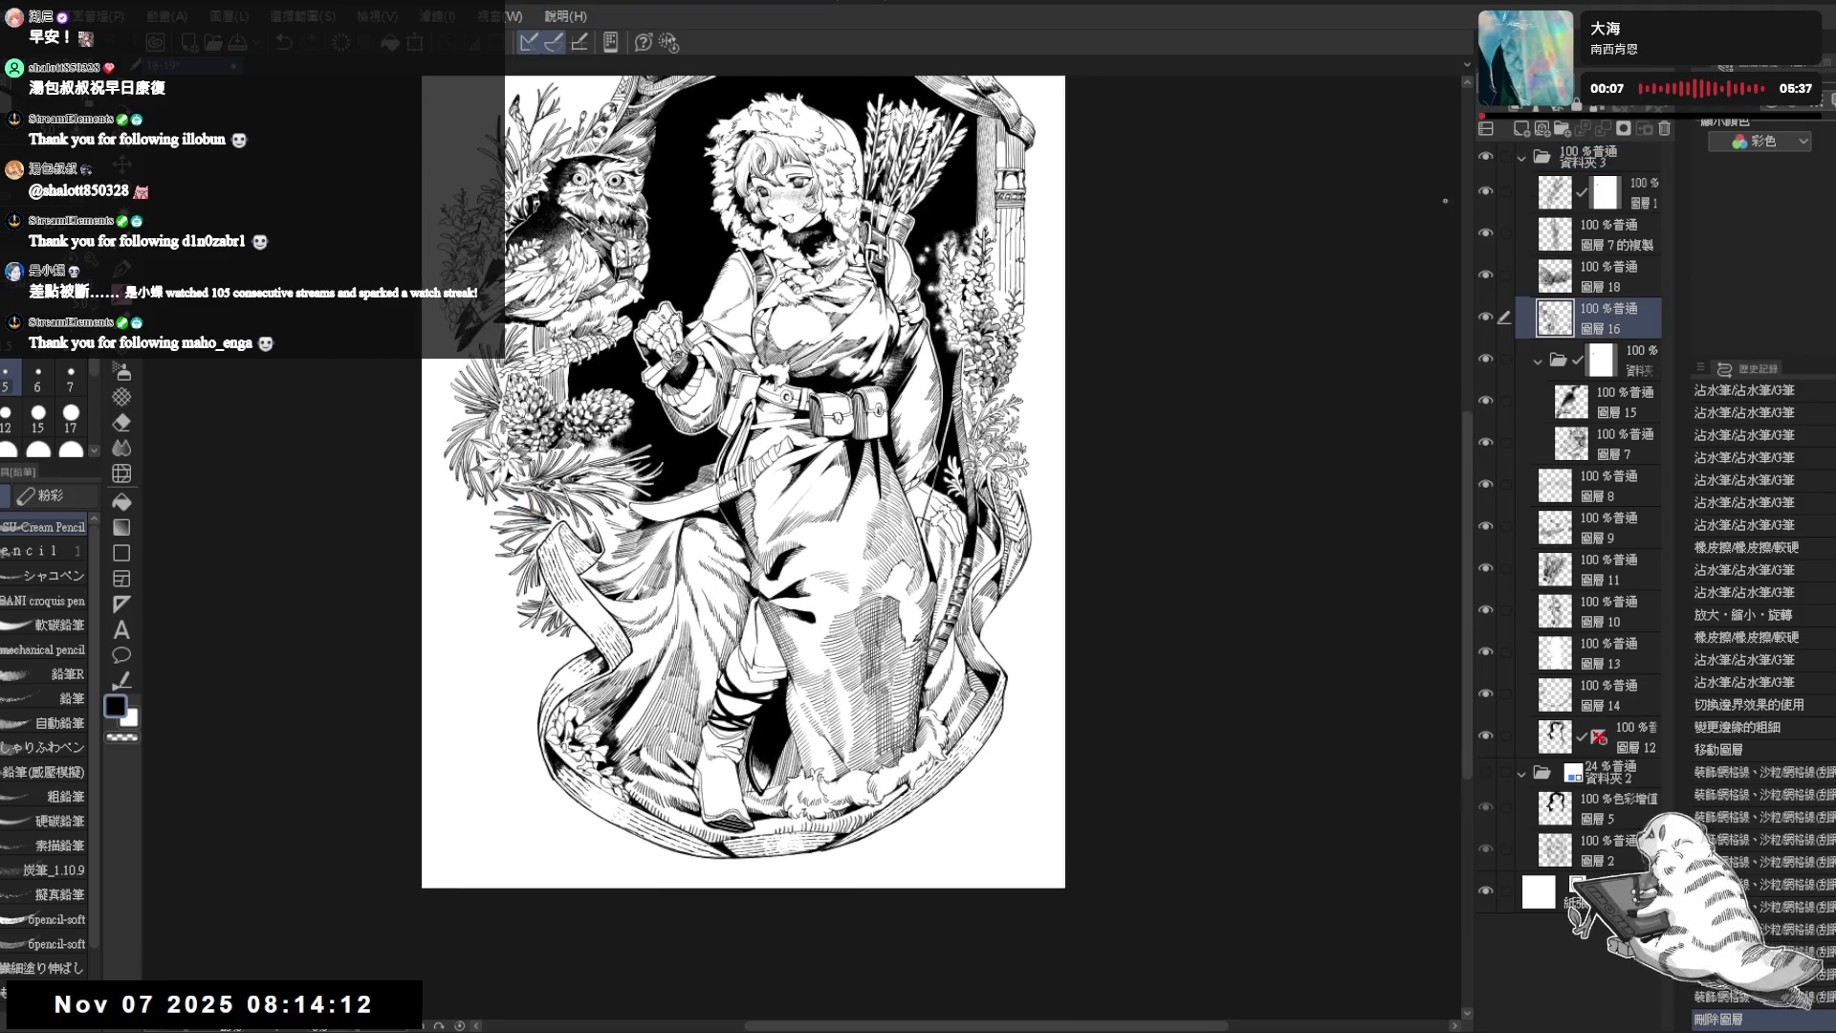
click(1539, 133)
drag(451, 508, 496, 490)
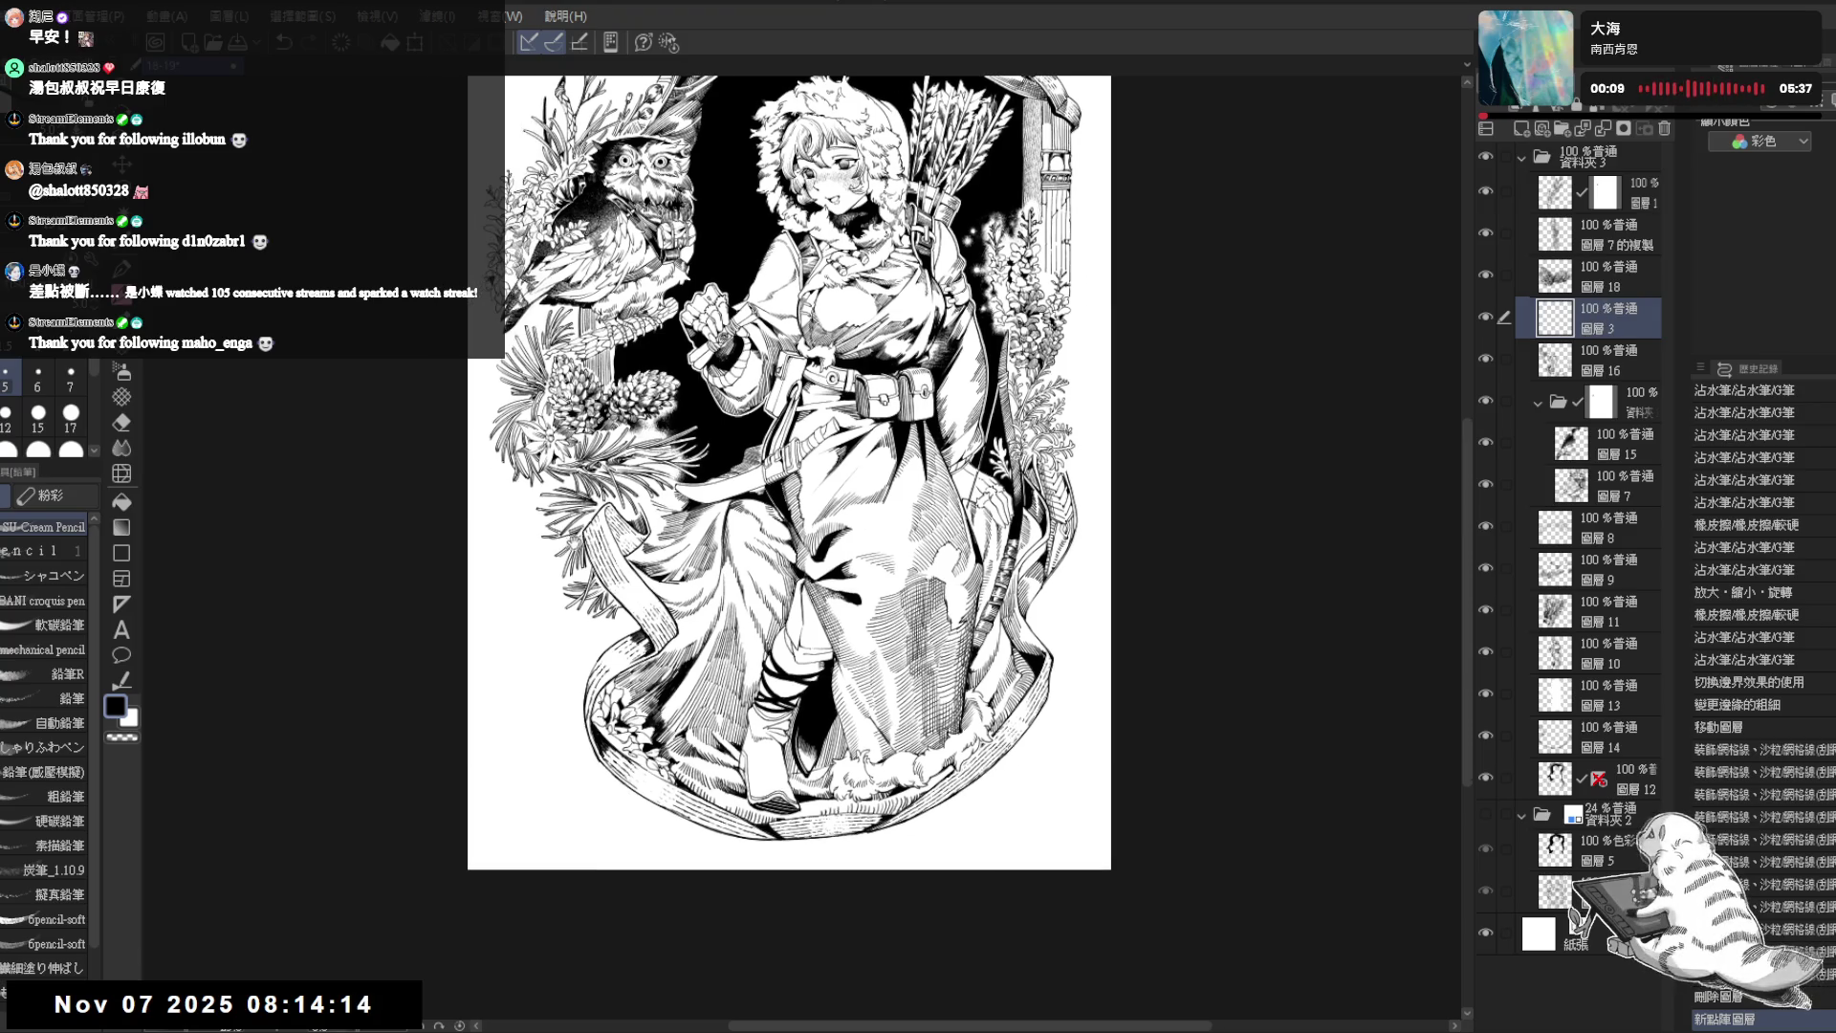
scroll(516, 543, up, 1)
scroll(510, 531, up, 1)
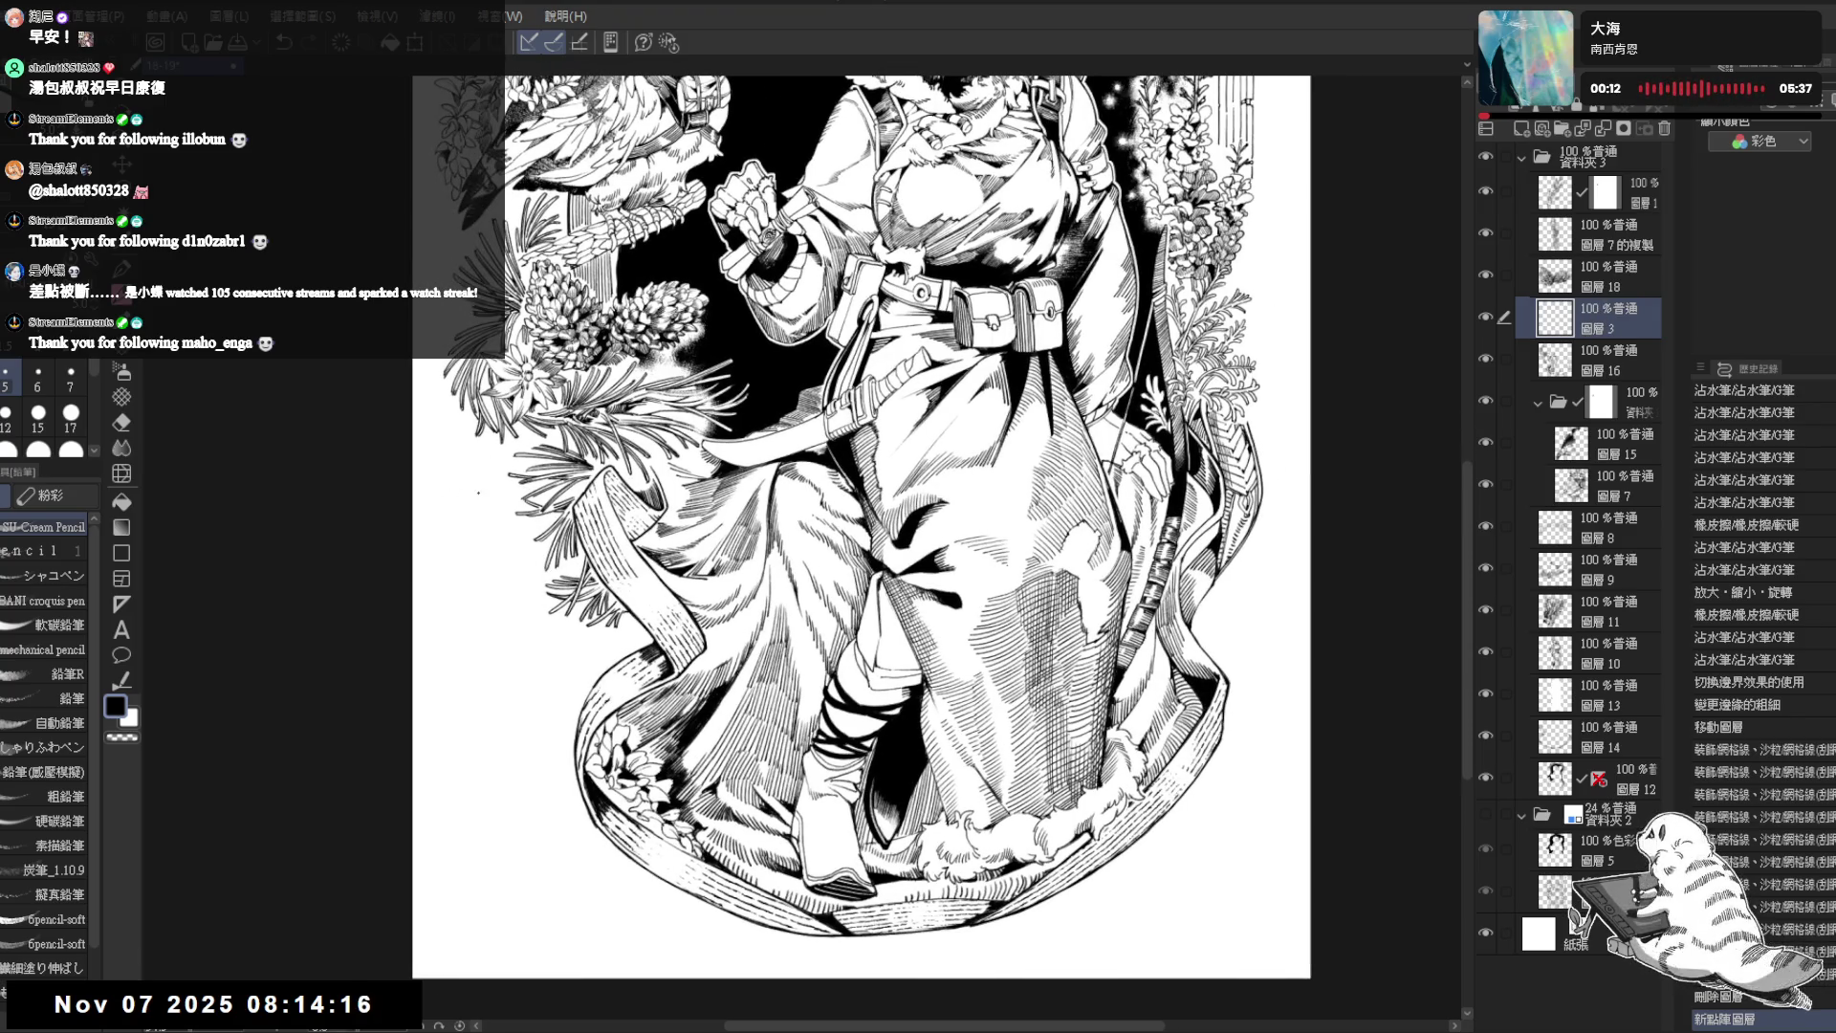
- Sketch a pencil stroke on the new layer, then undo and redo back through the recent strokes
drag(479, 523, 467, 505)
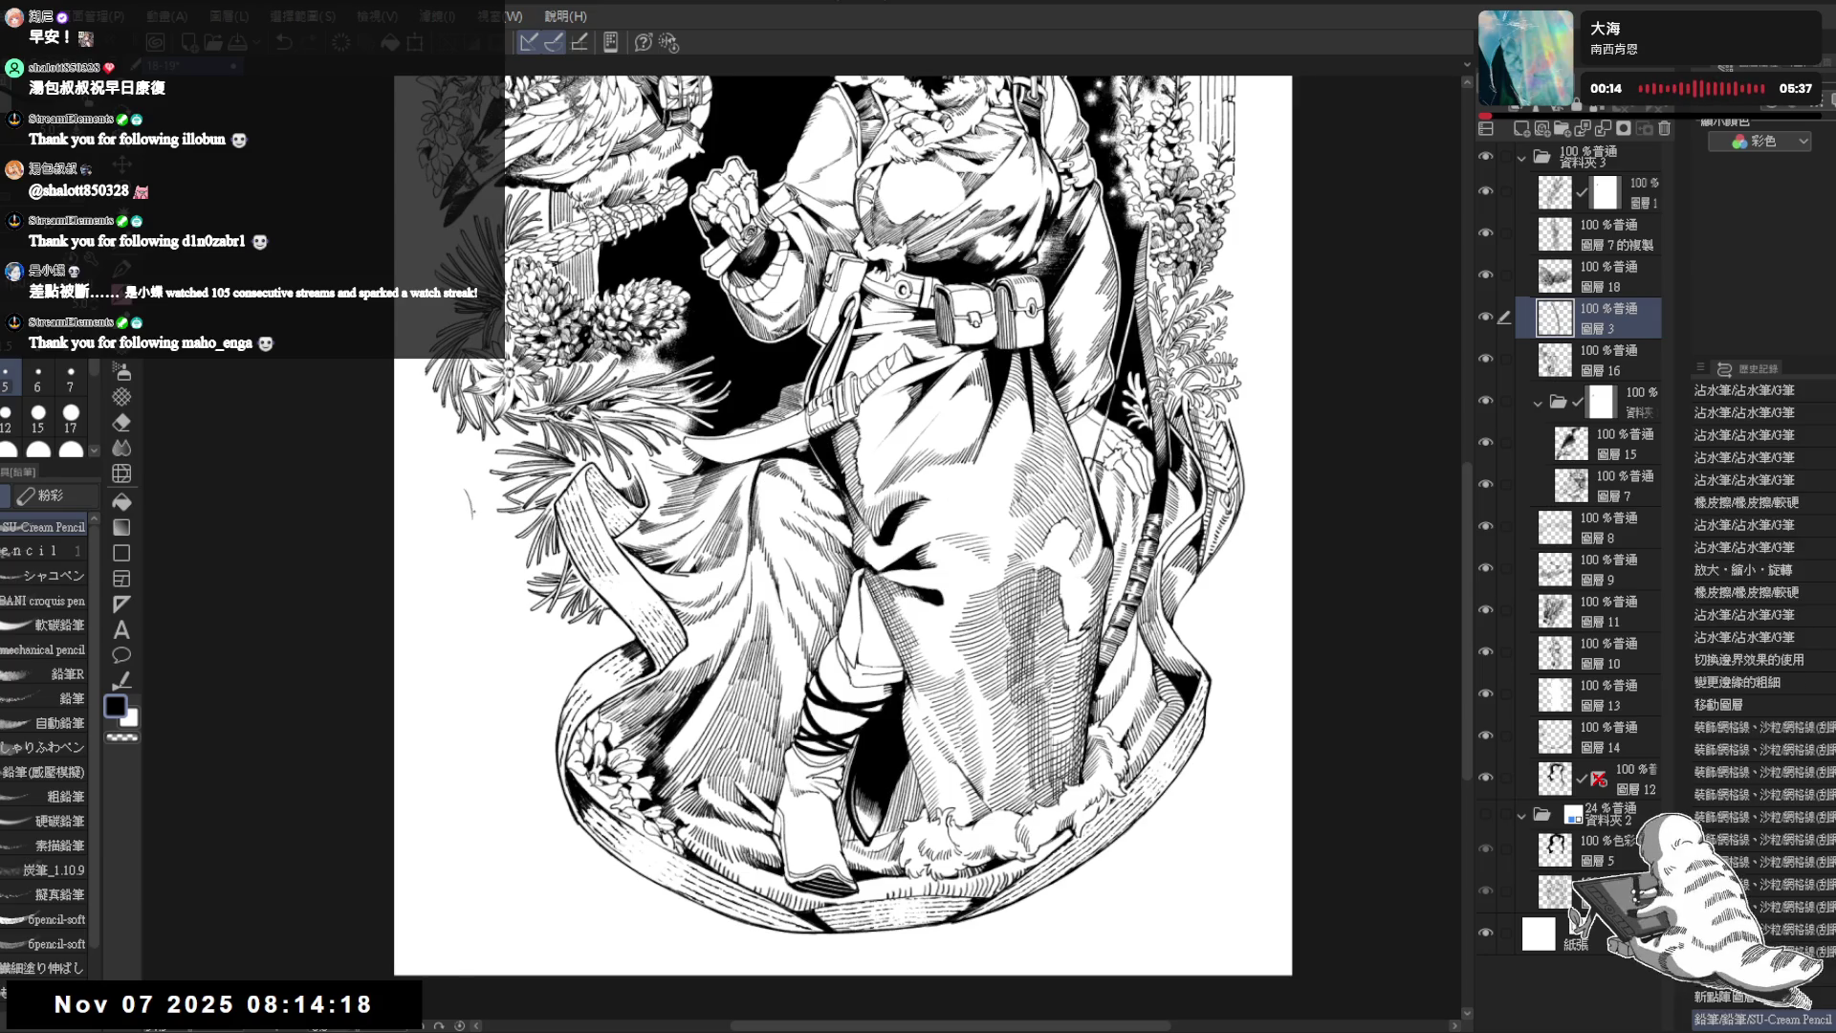
key(ctrl+z)
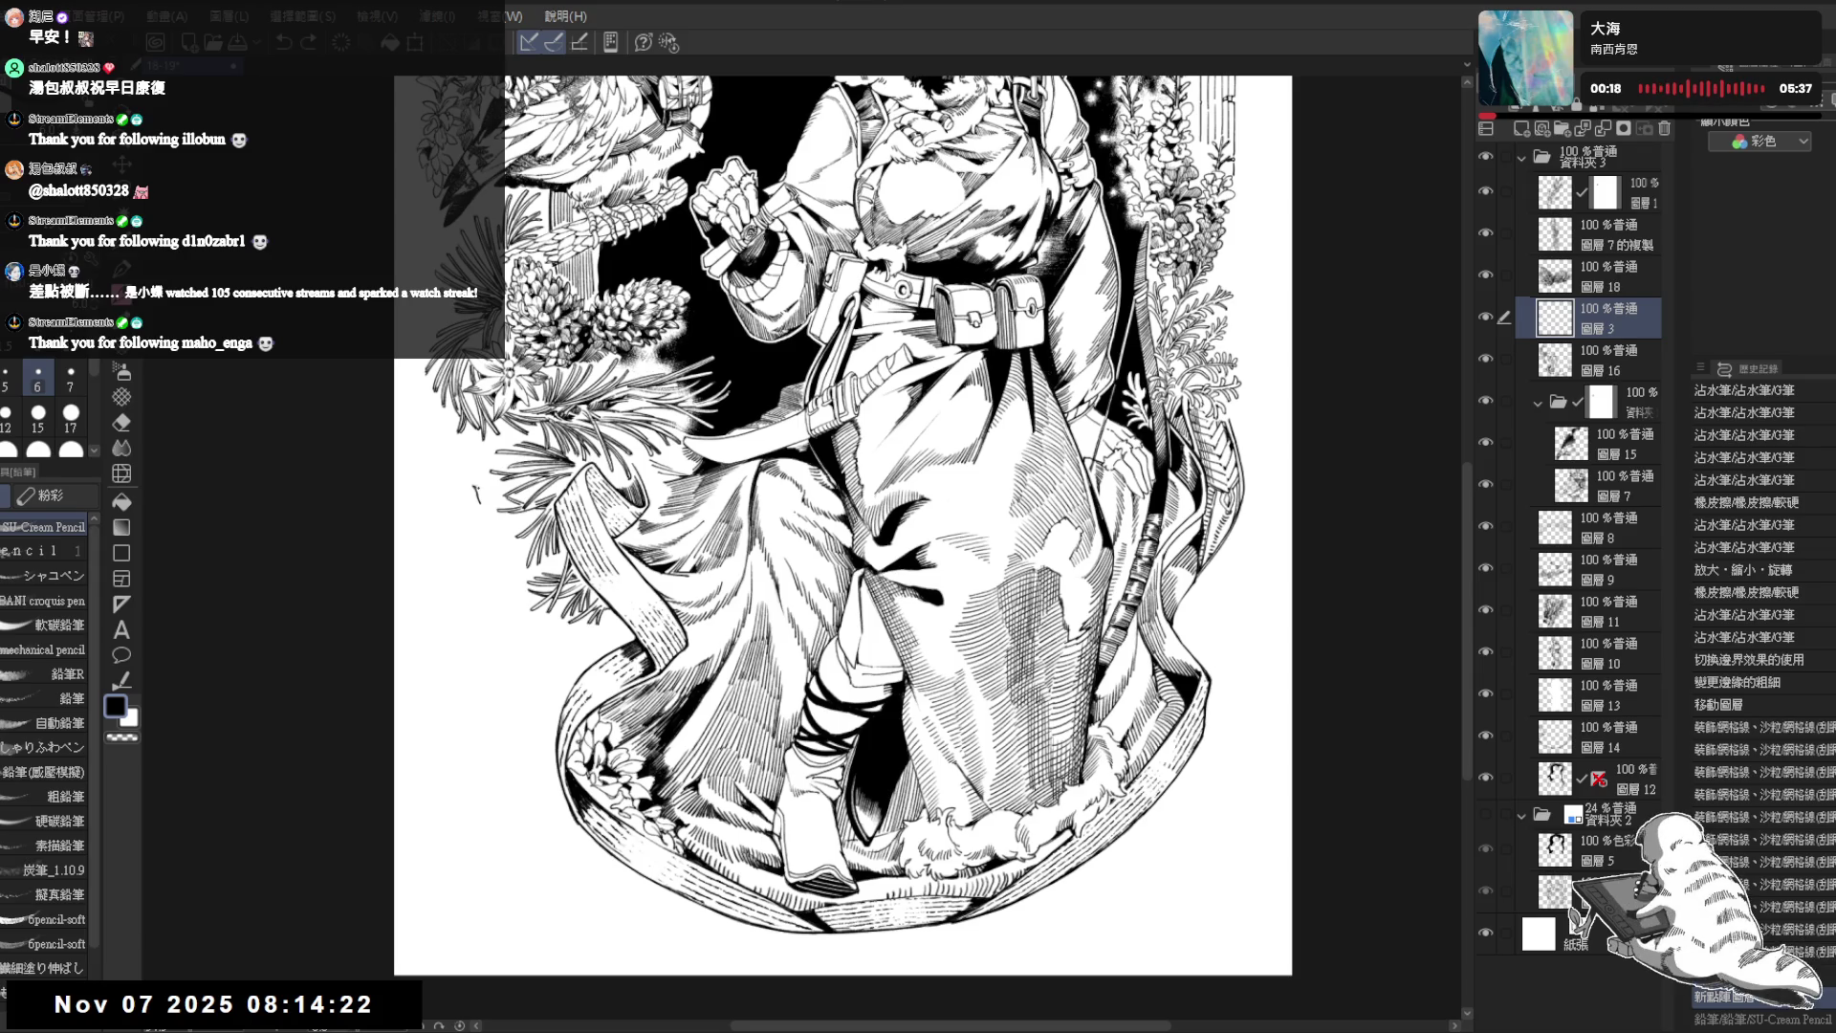
key(ctrl+y)
key(ctrl+y)
key(ctrl+y)
key(ctrl+y)
key(ctrl+y)
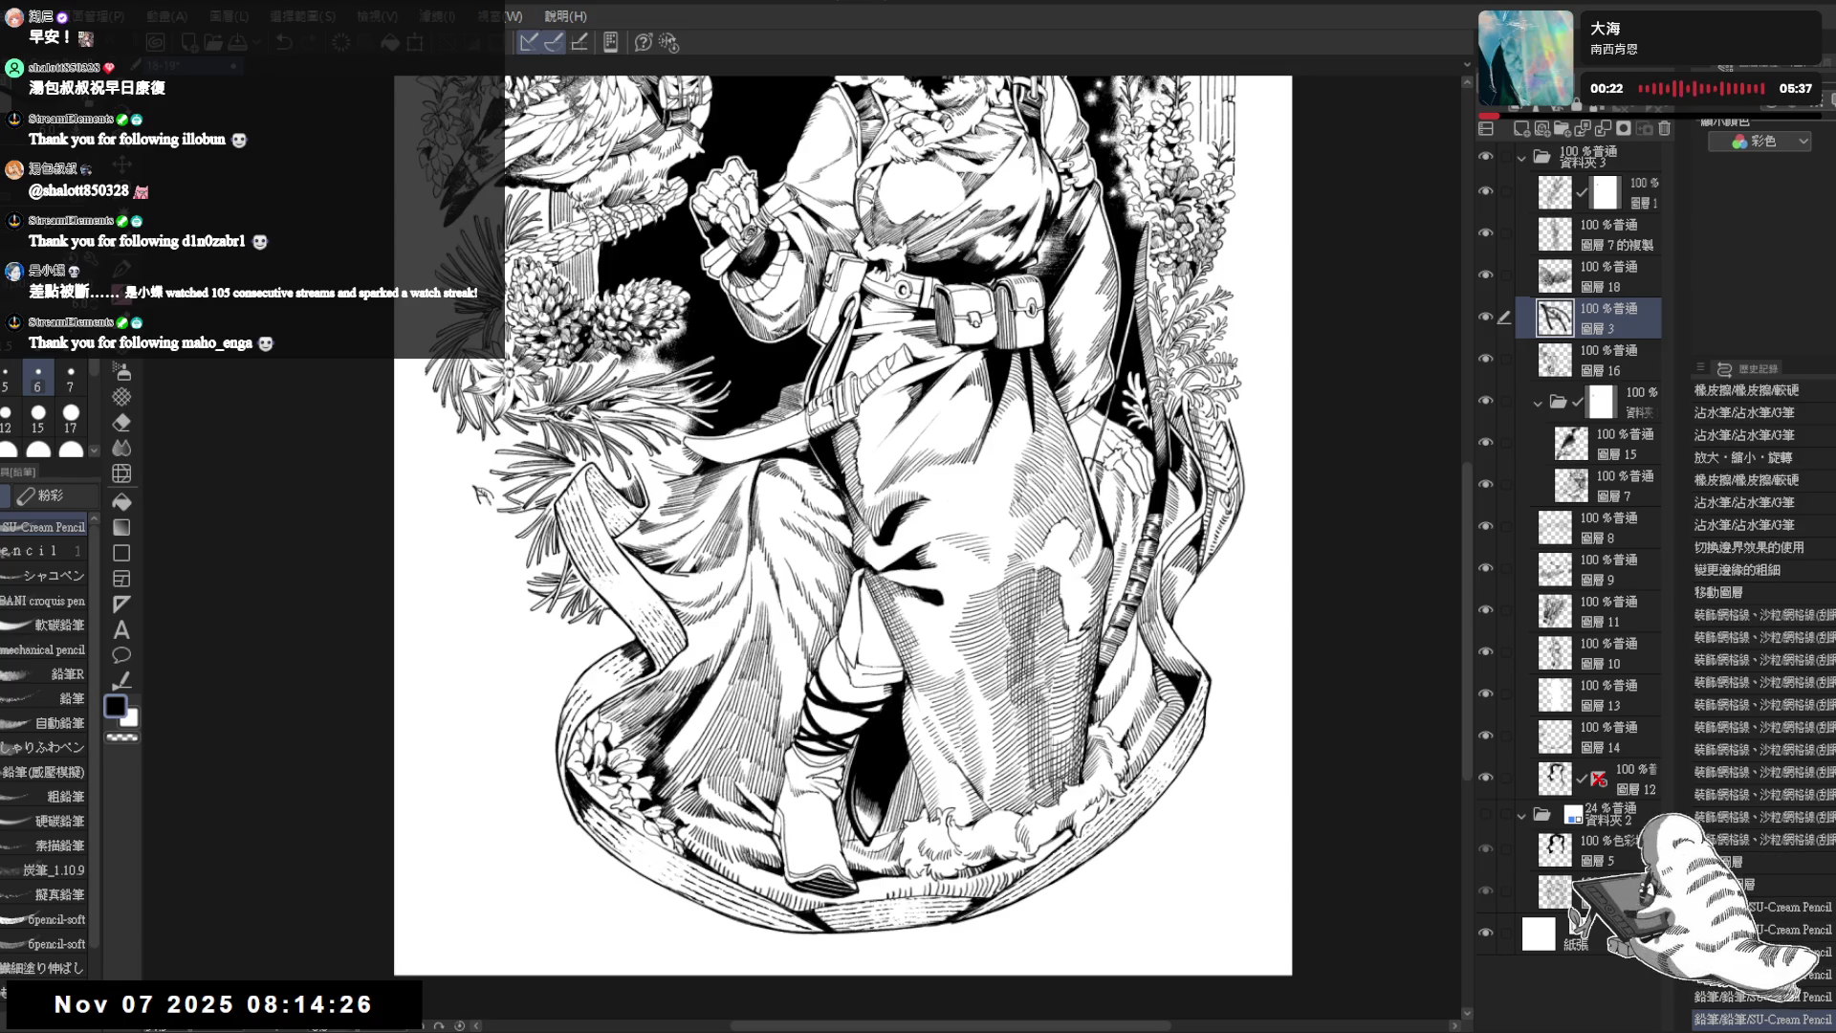
key(ctrl+y)
key(ctrl+y)
key(ctrl+y)
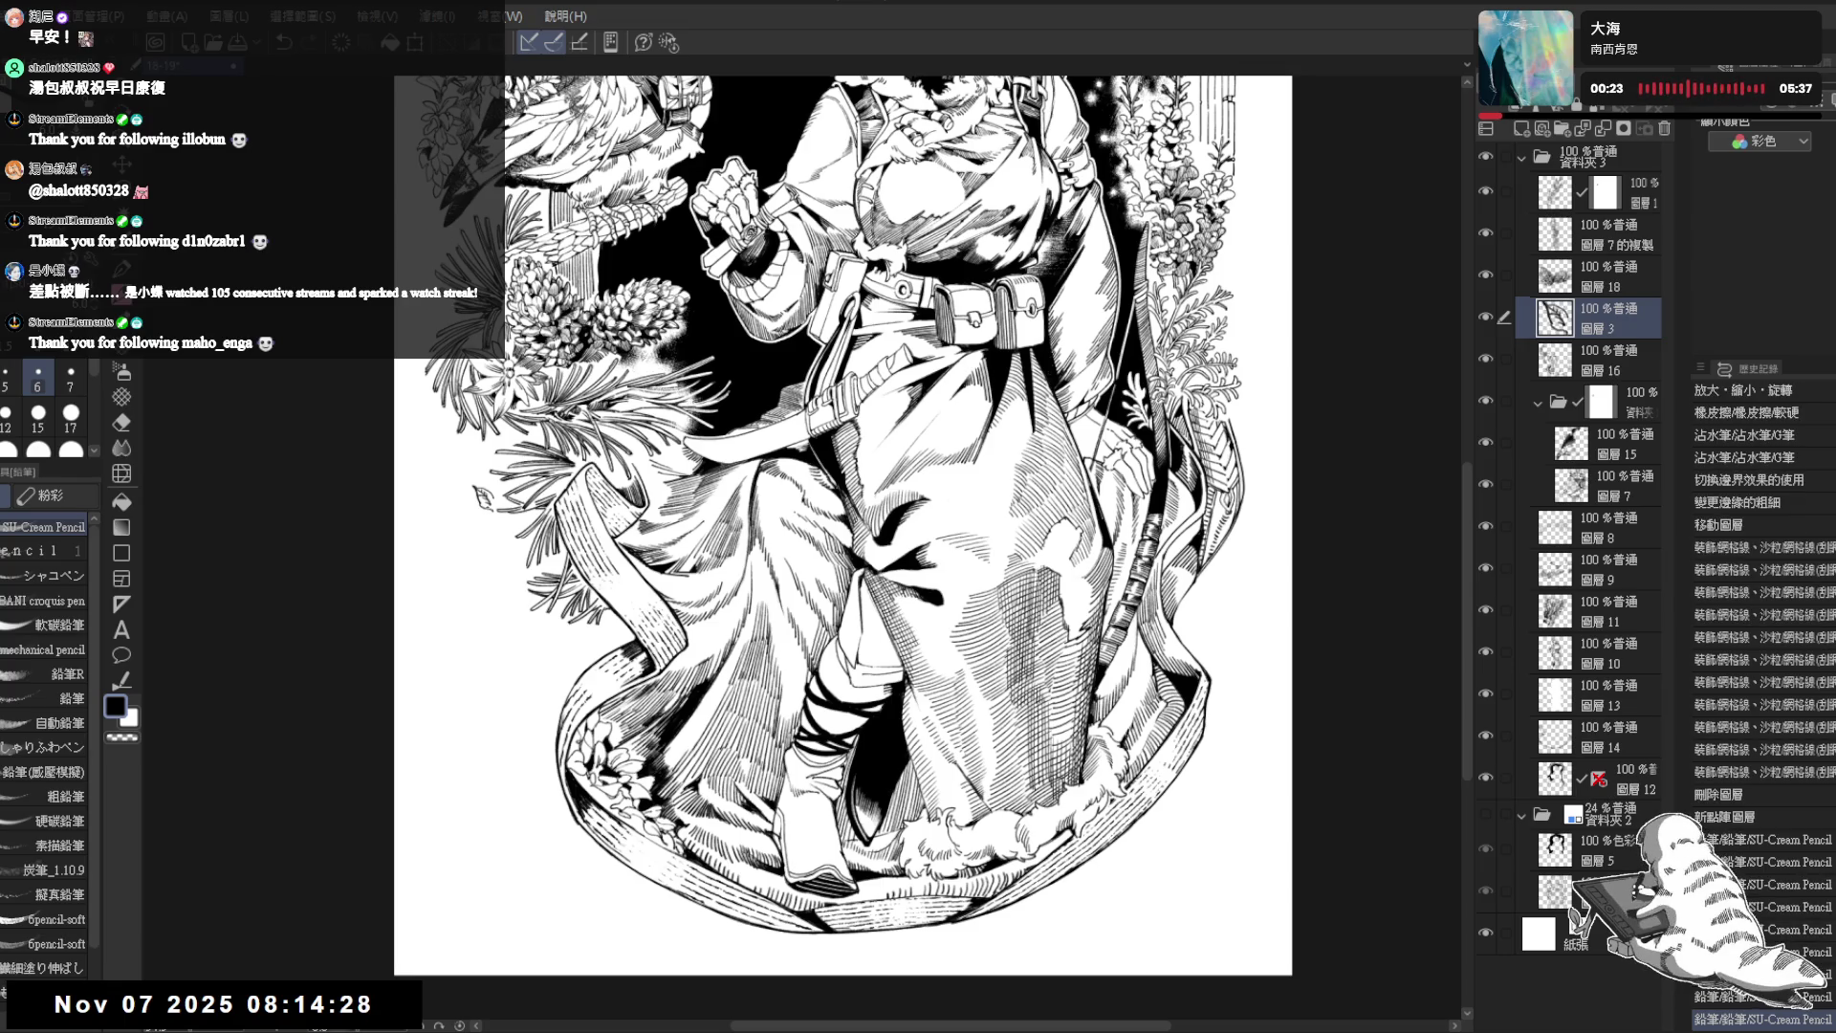
key(ctrl+y)
scroll(486, 497, up, 1)
scroll(485, 497, up, 1)
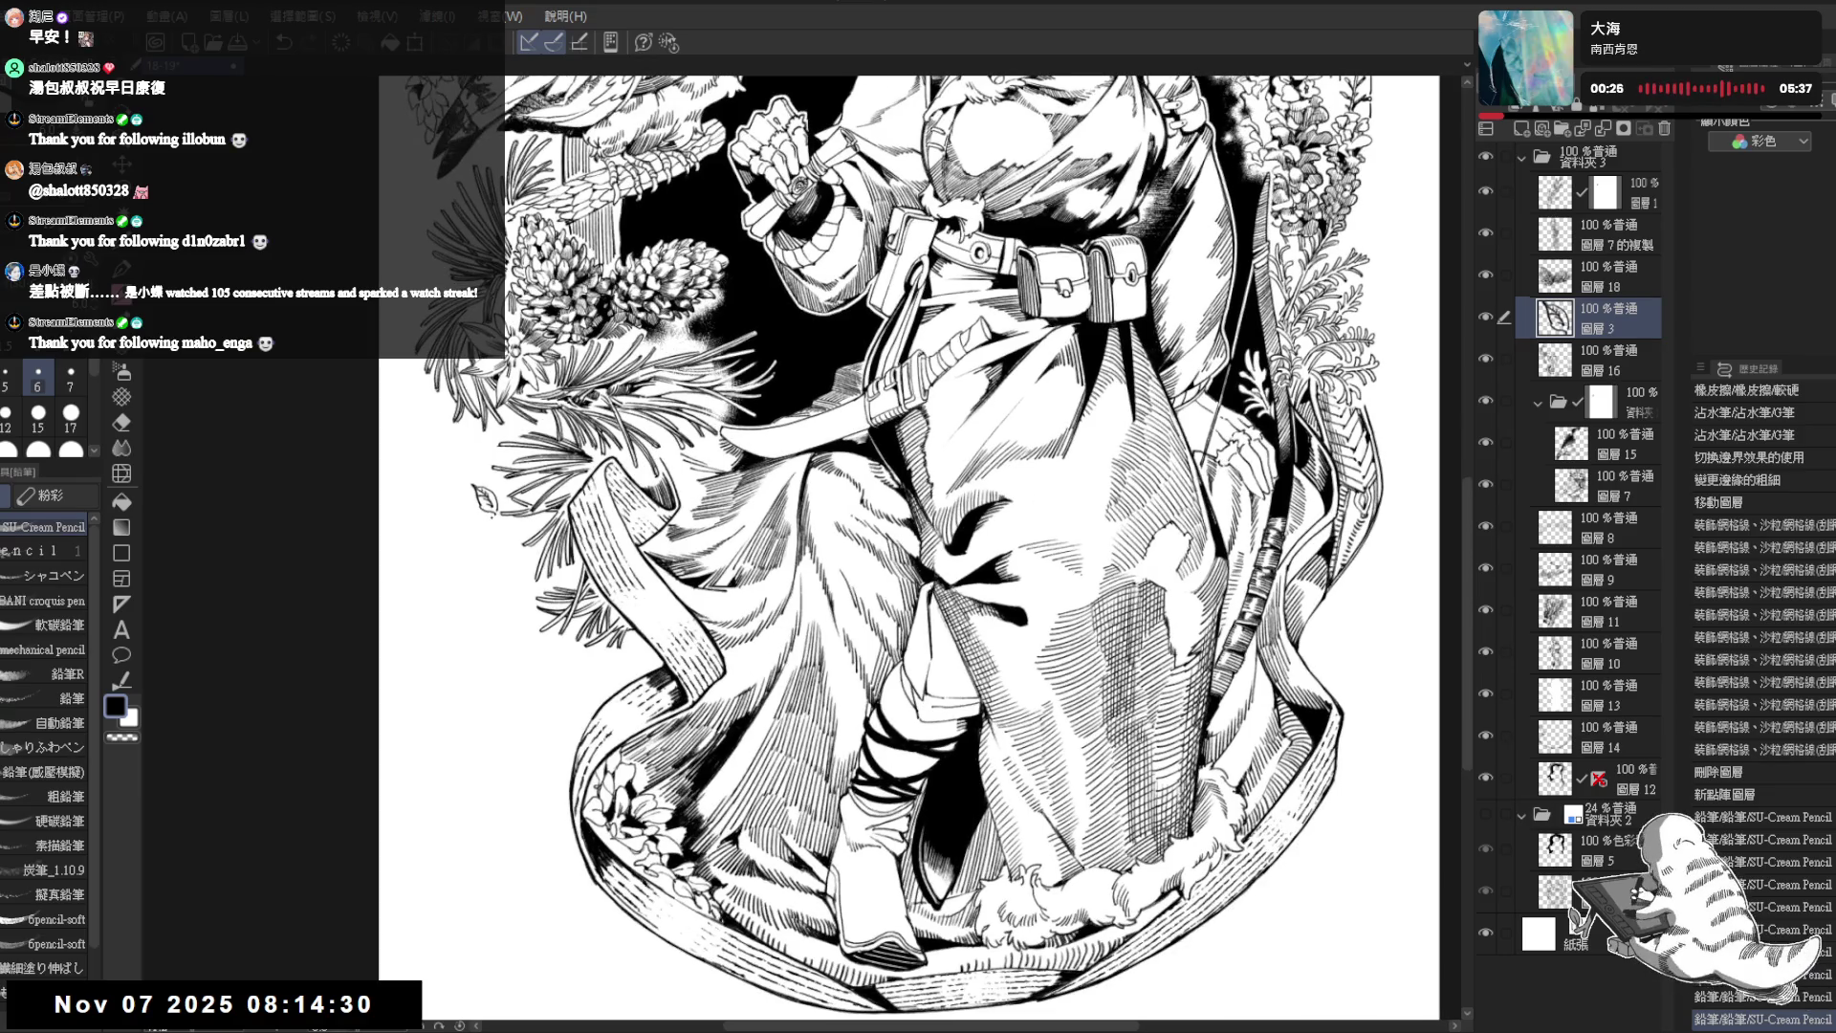
key(ctrl+y)
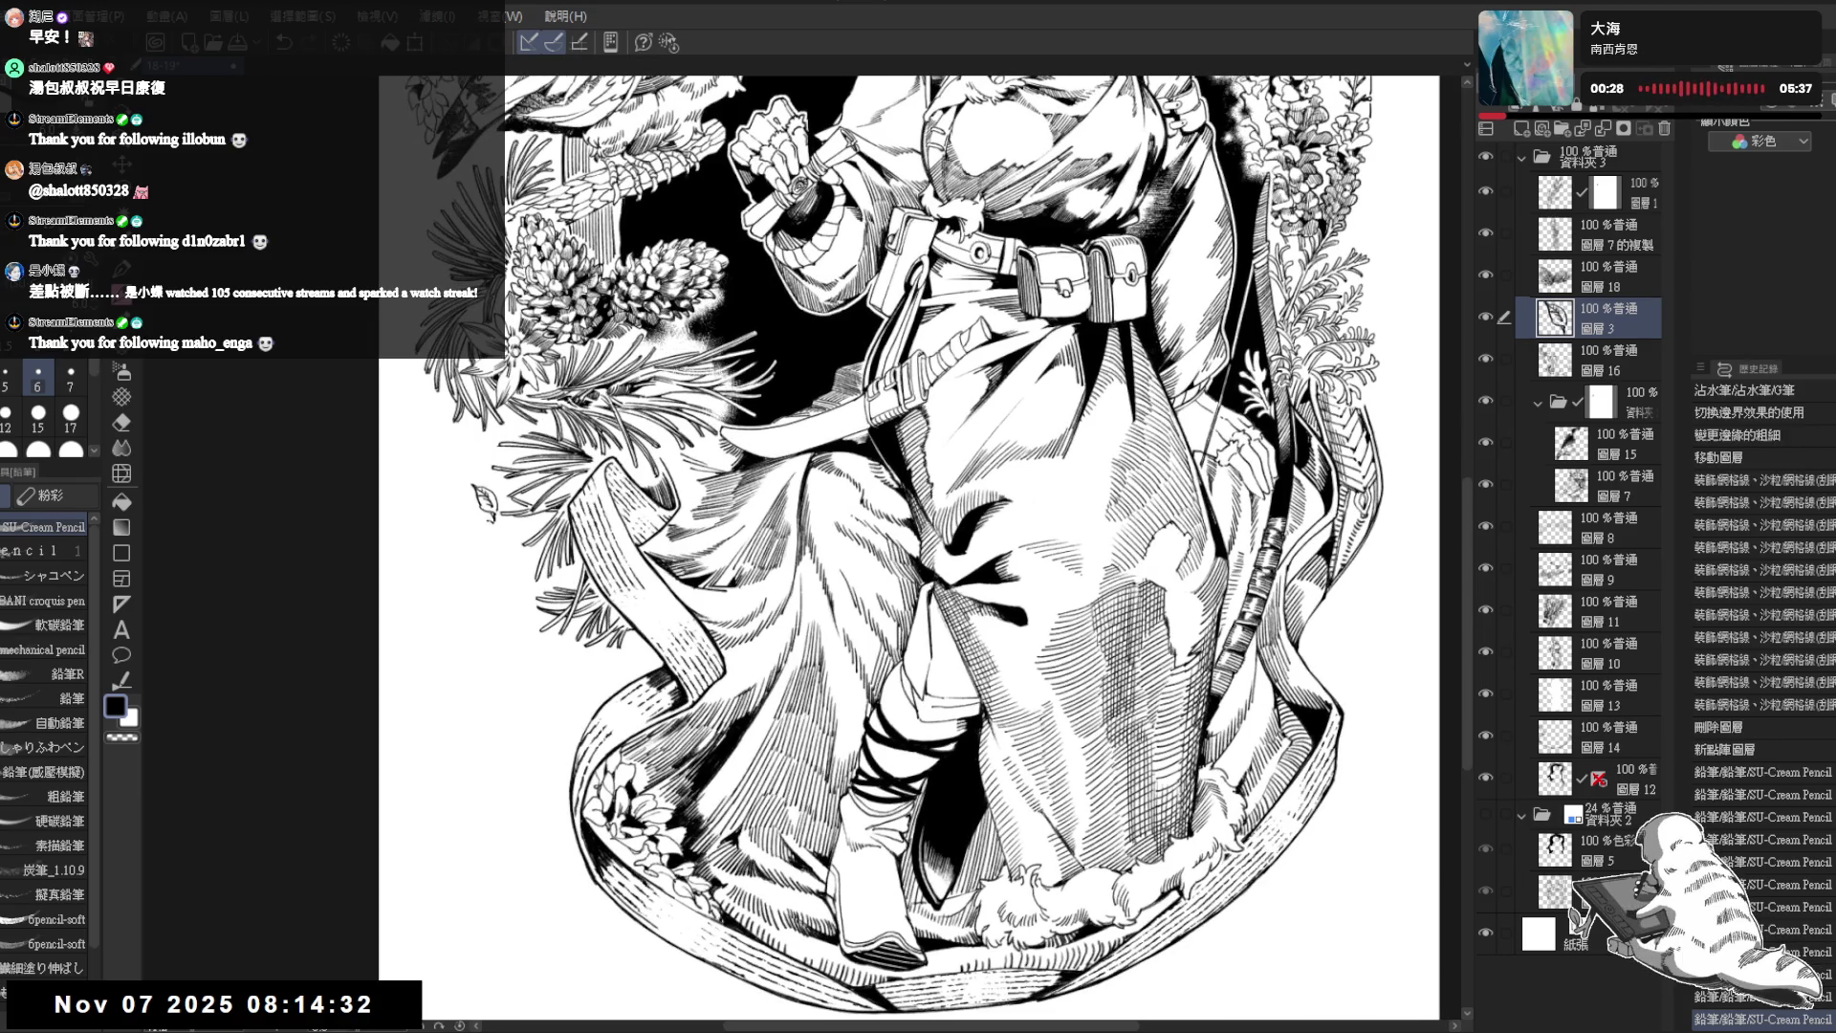
scroll(546, 602, up, 3)
scroll(545, 603, up, 3)
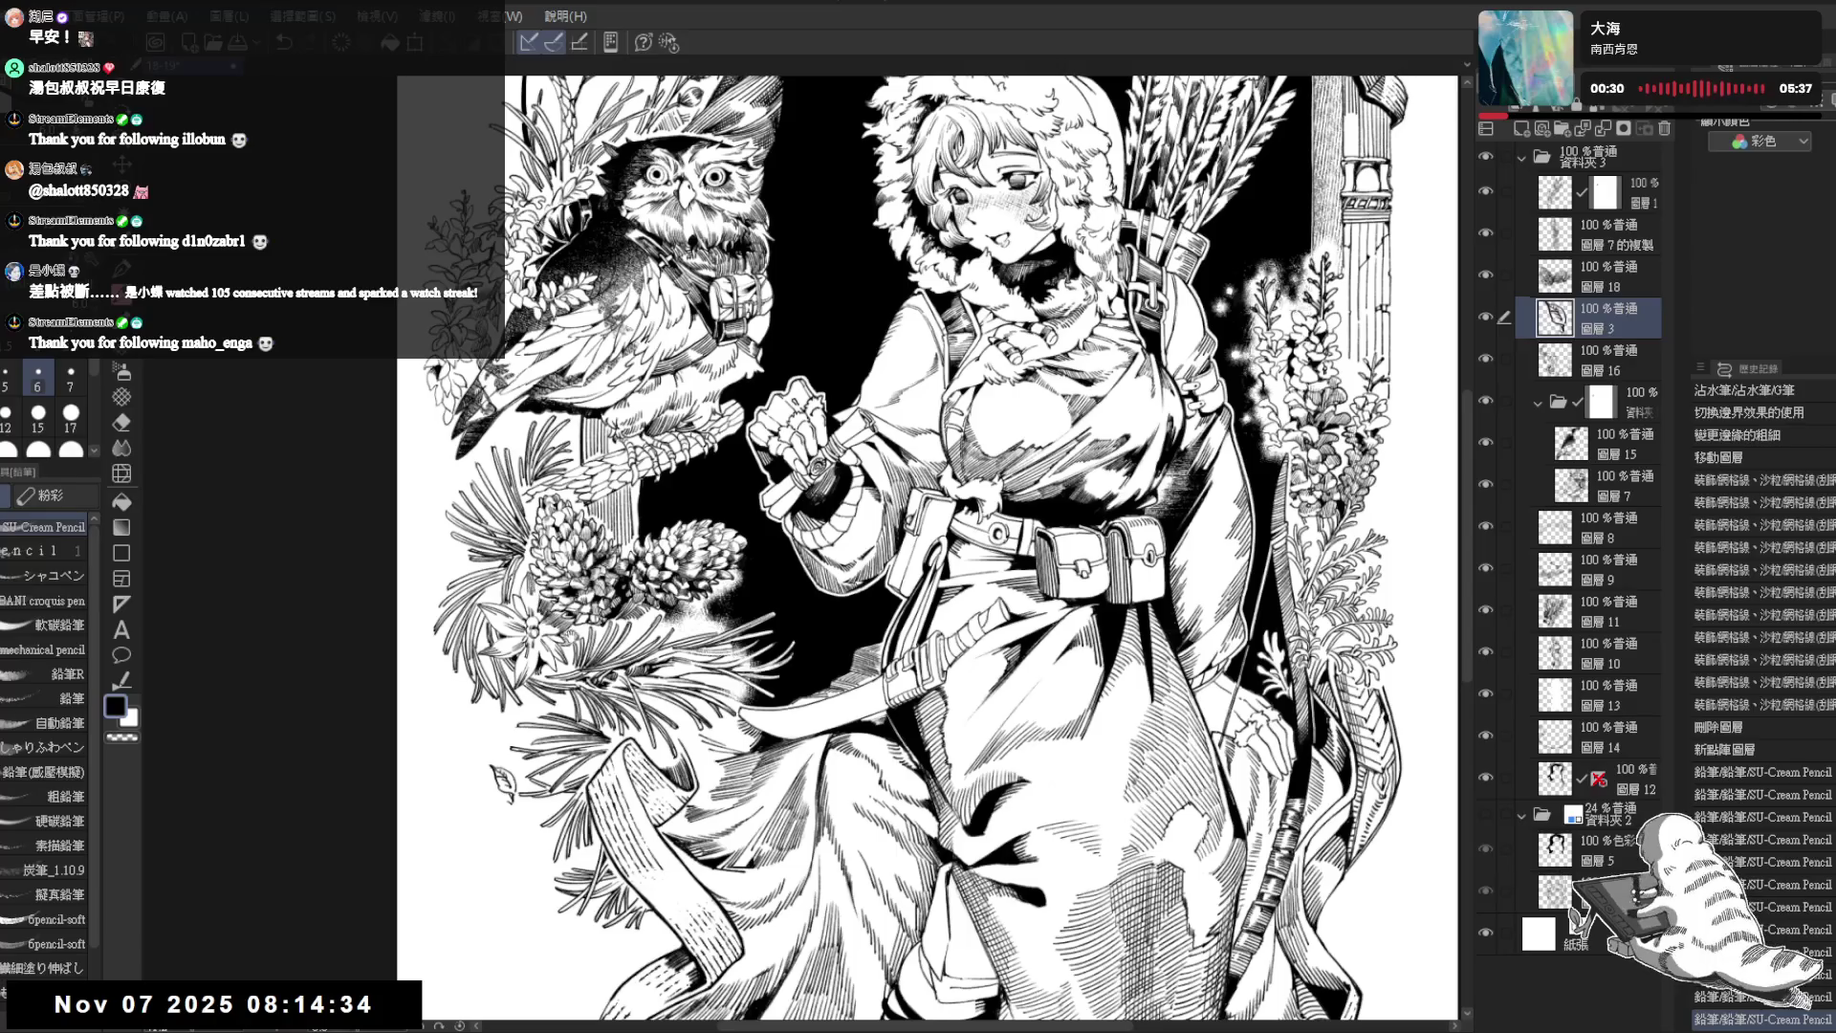
scroll(571, 545, down, 3)
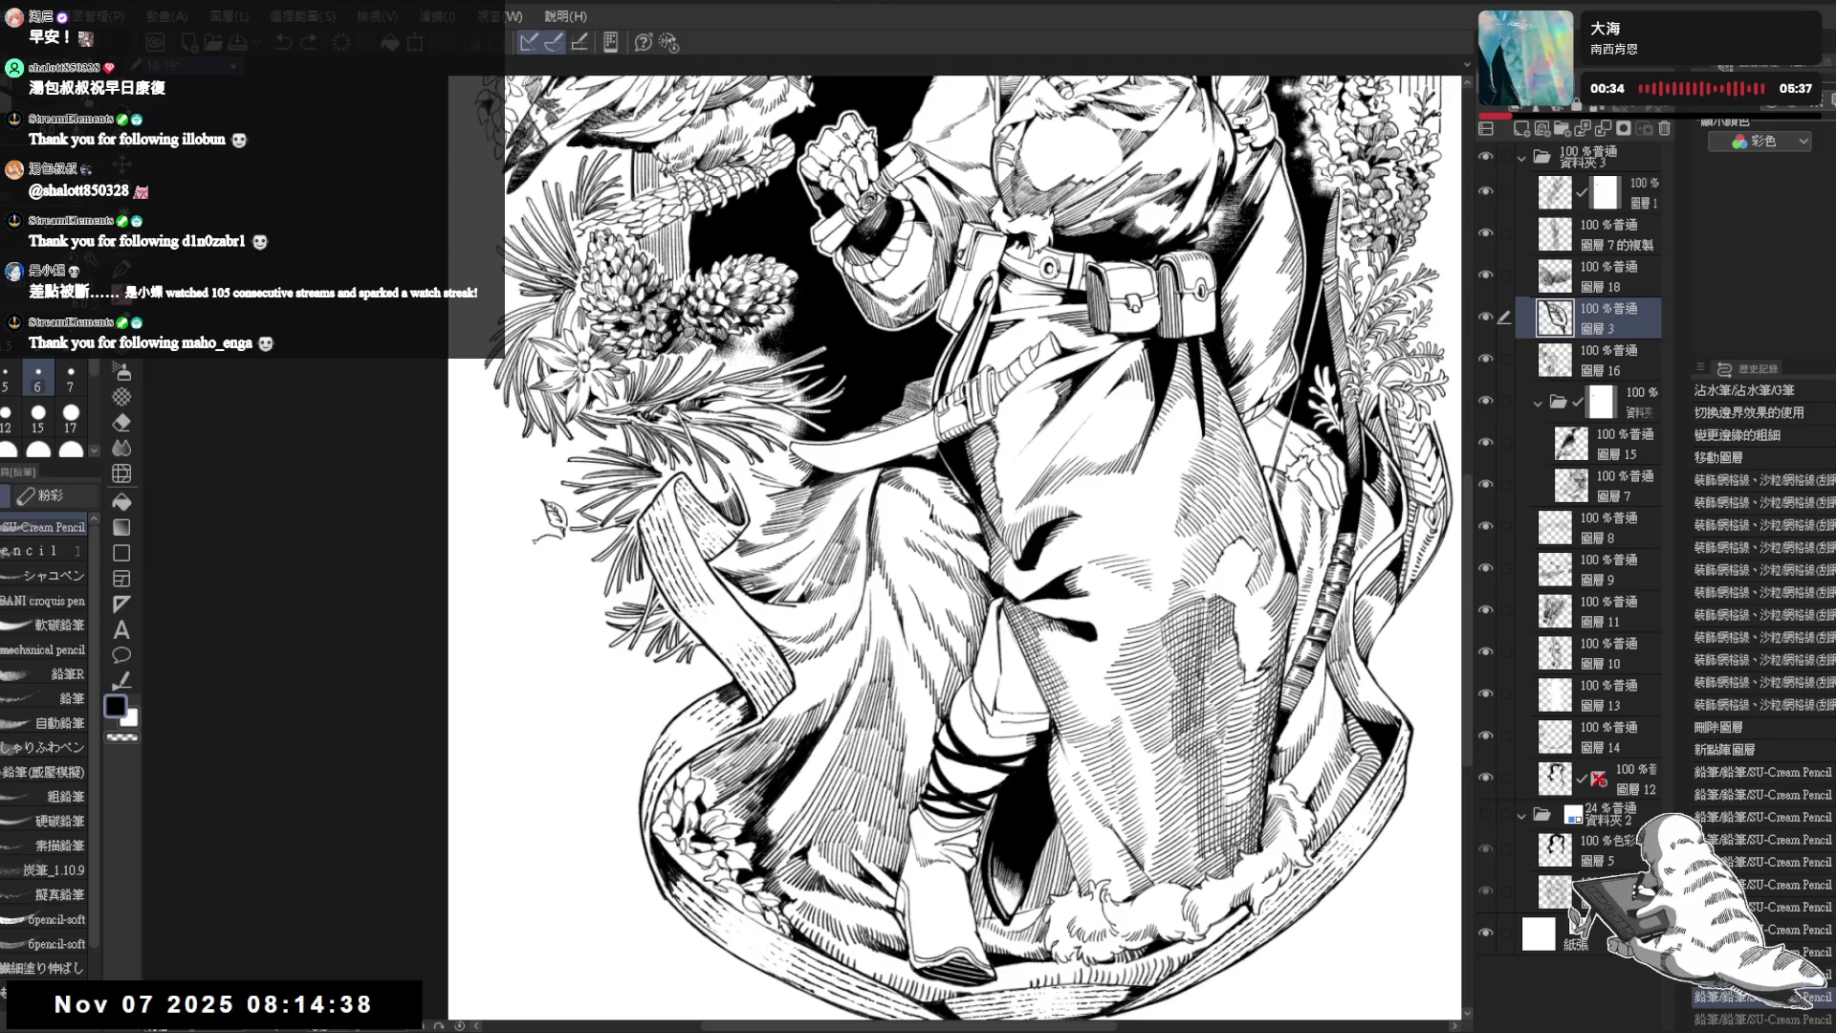
key(ctrl+y)
key(ctrl+y)
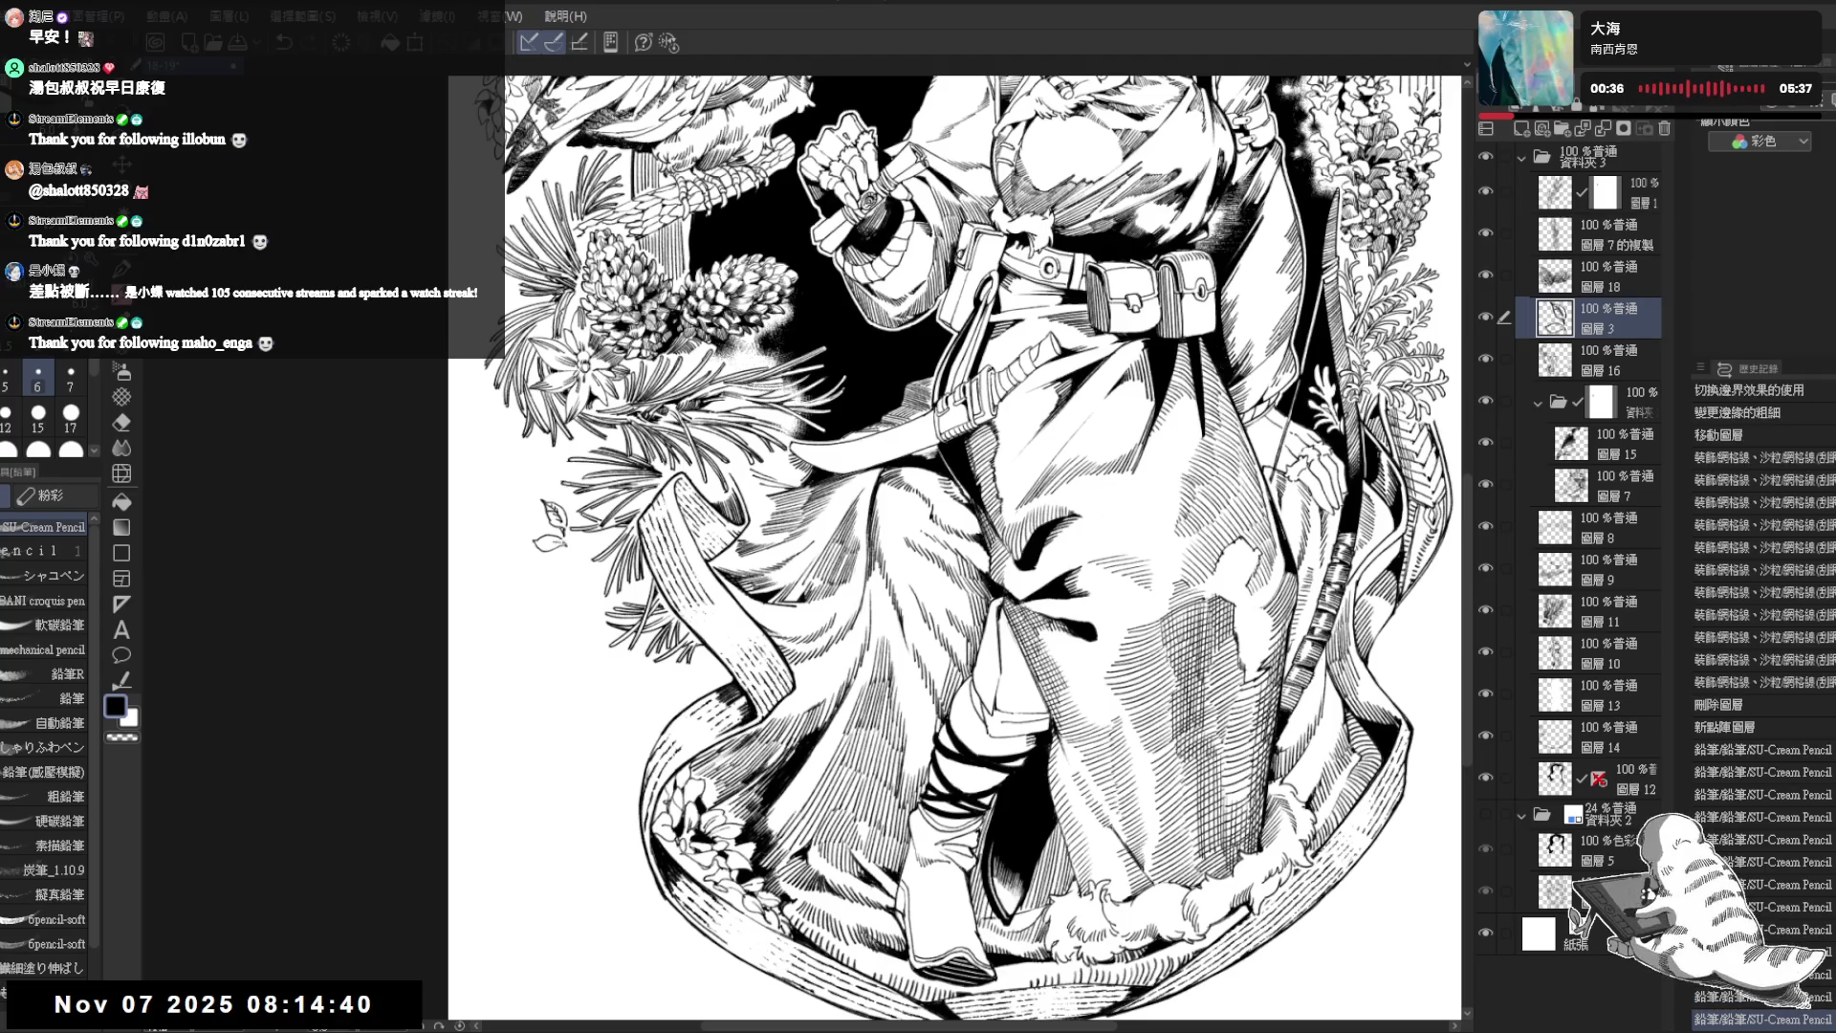
key(ctrl+y)
key(ctrl+y)
scroll(947, 545, down, 1)
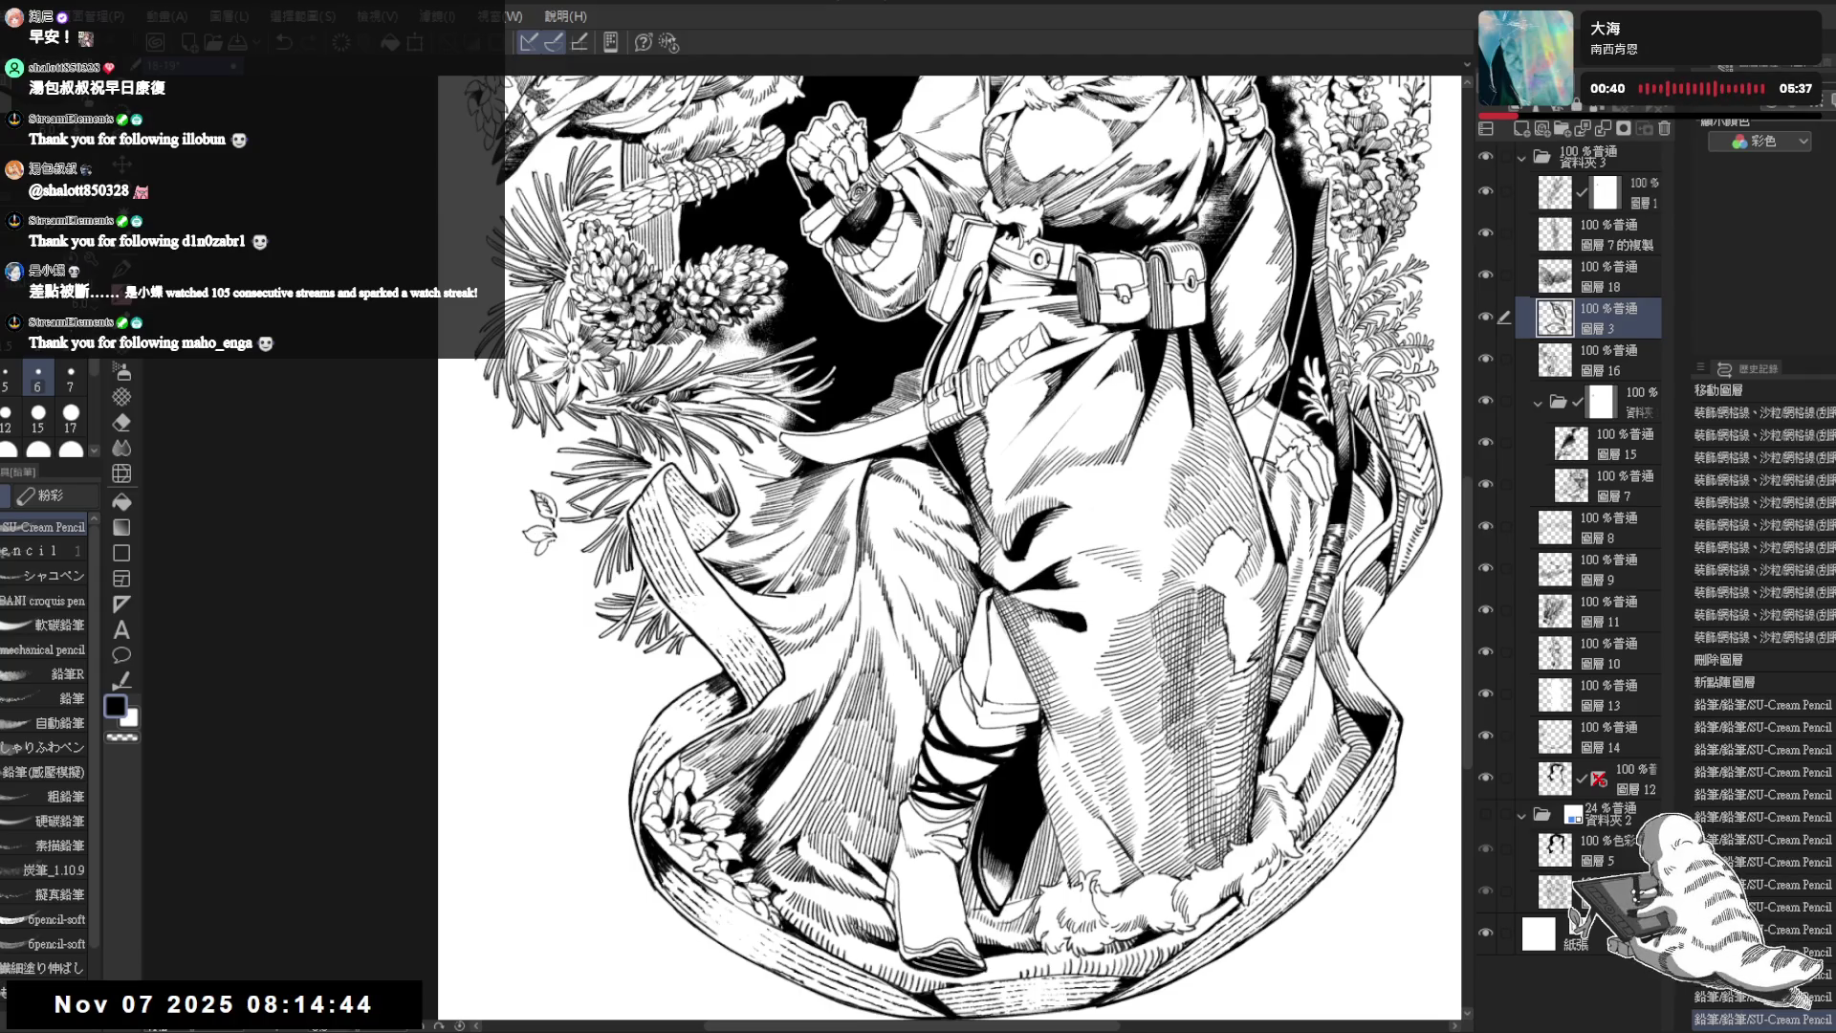
- Add a cluster of tiny pencil marks on the leaf beside the skirt, tilting the view as needed
drag(947, 545, 818, 717)
drag(417, 710, 588, 502)
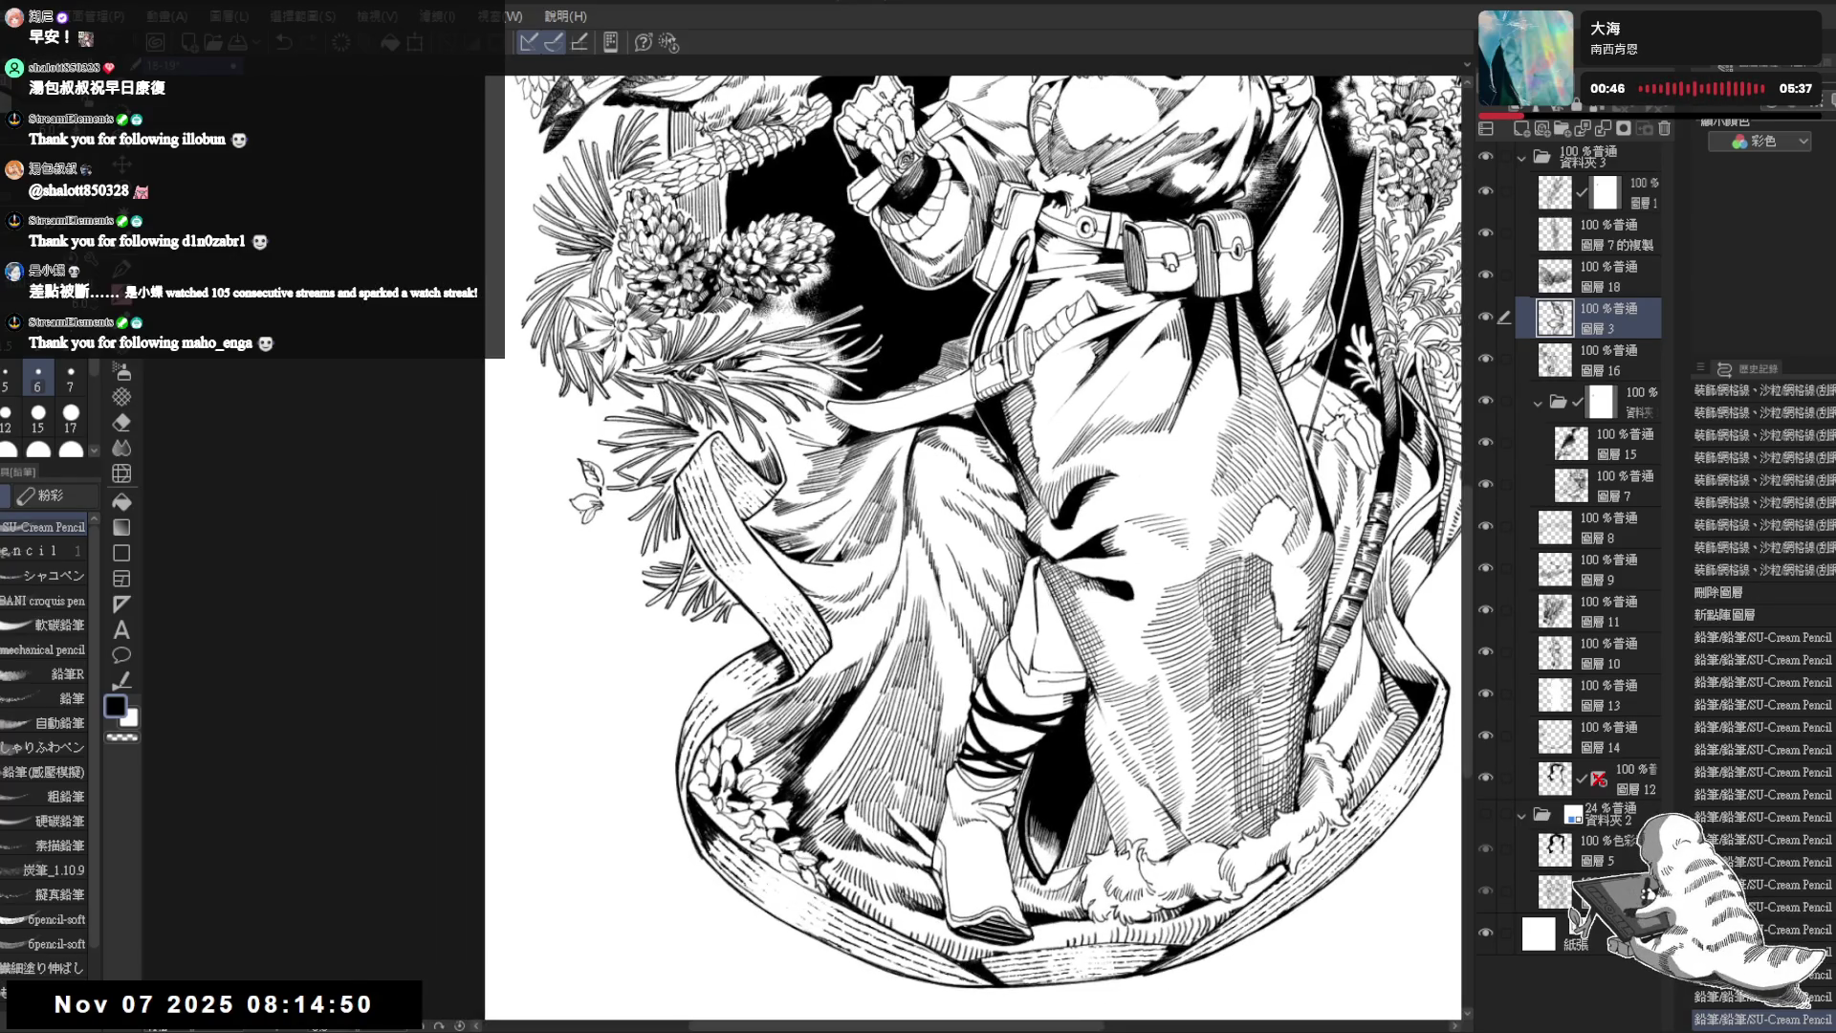
click(572, 516)
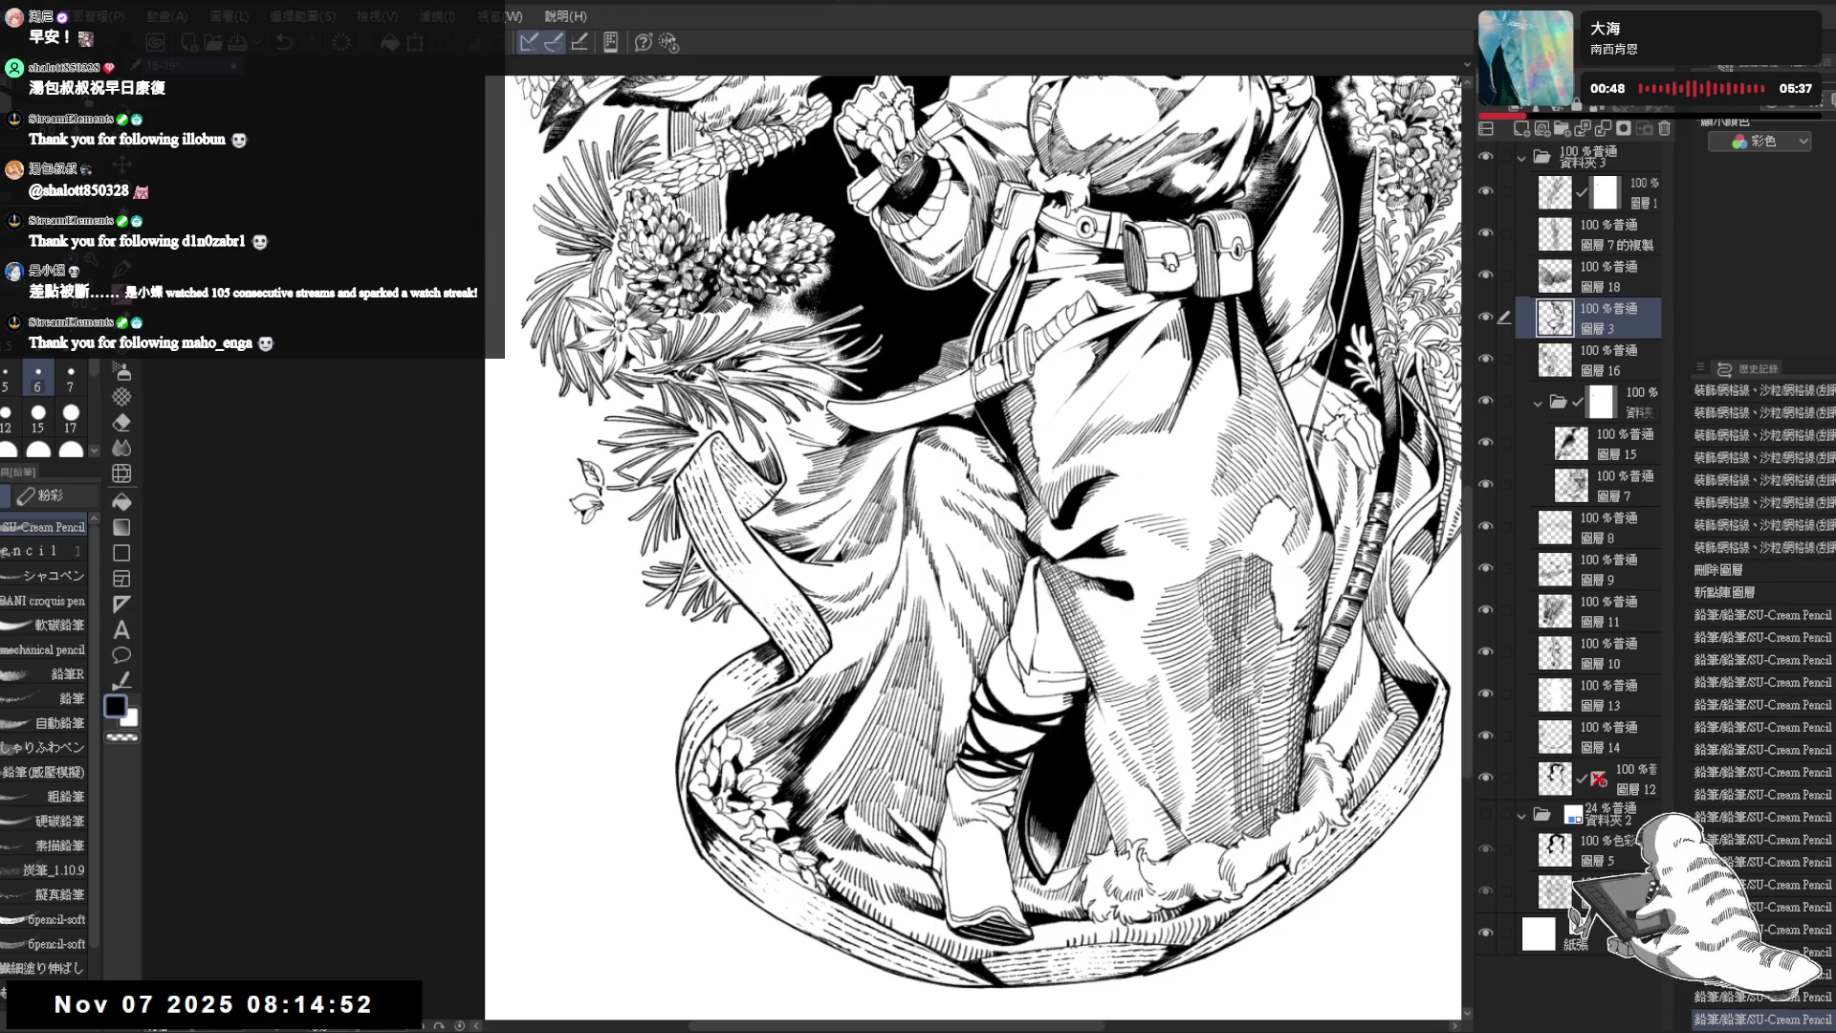
click(577, 517)
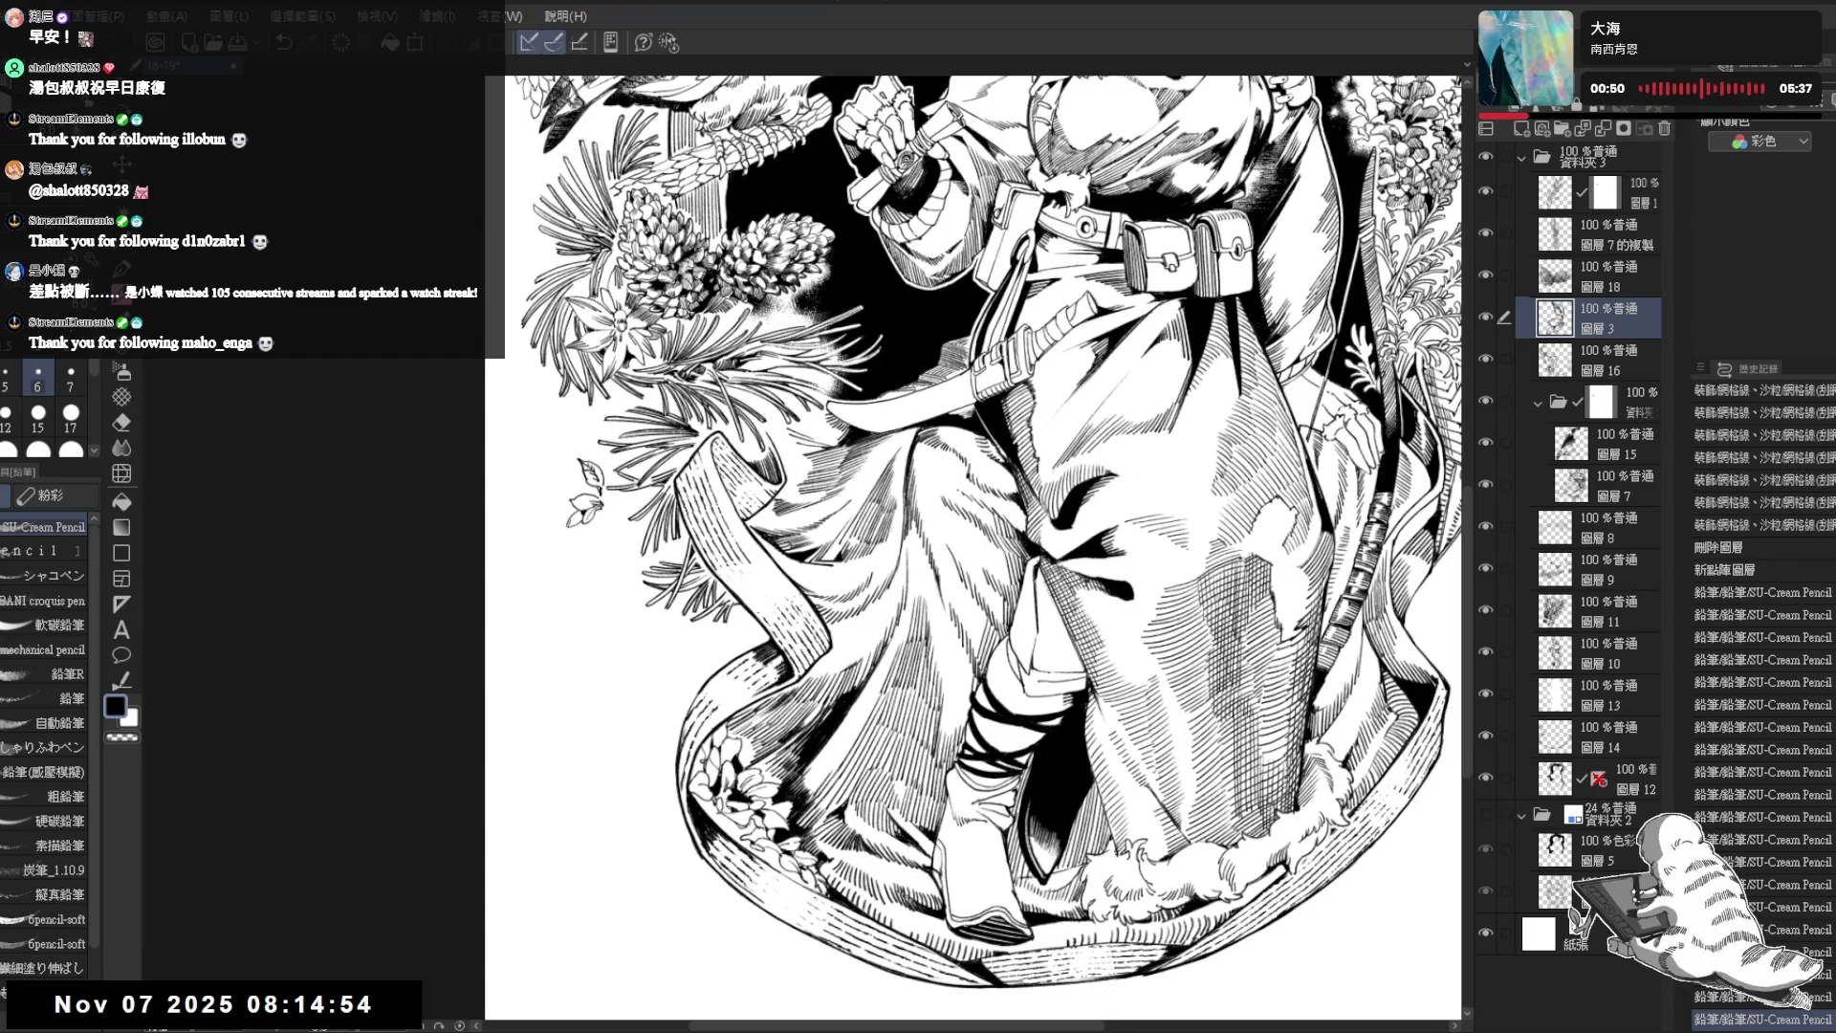
click(577, 518)
click(579, 520)
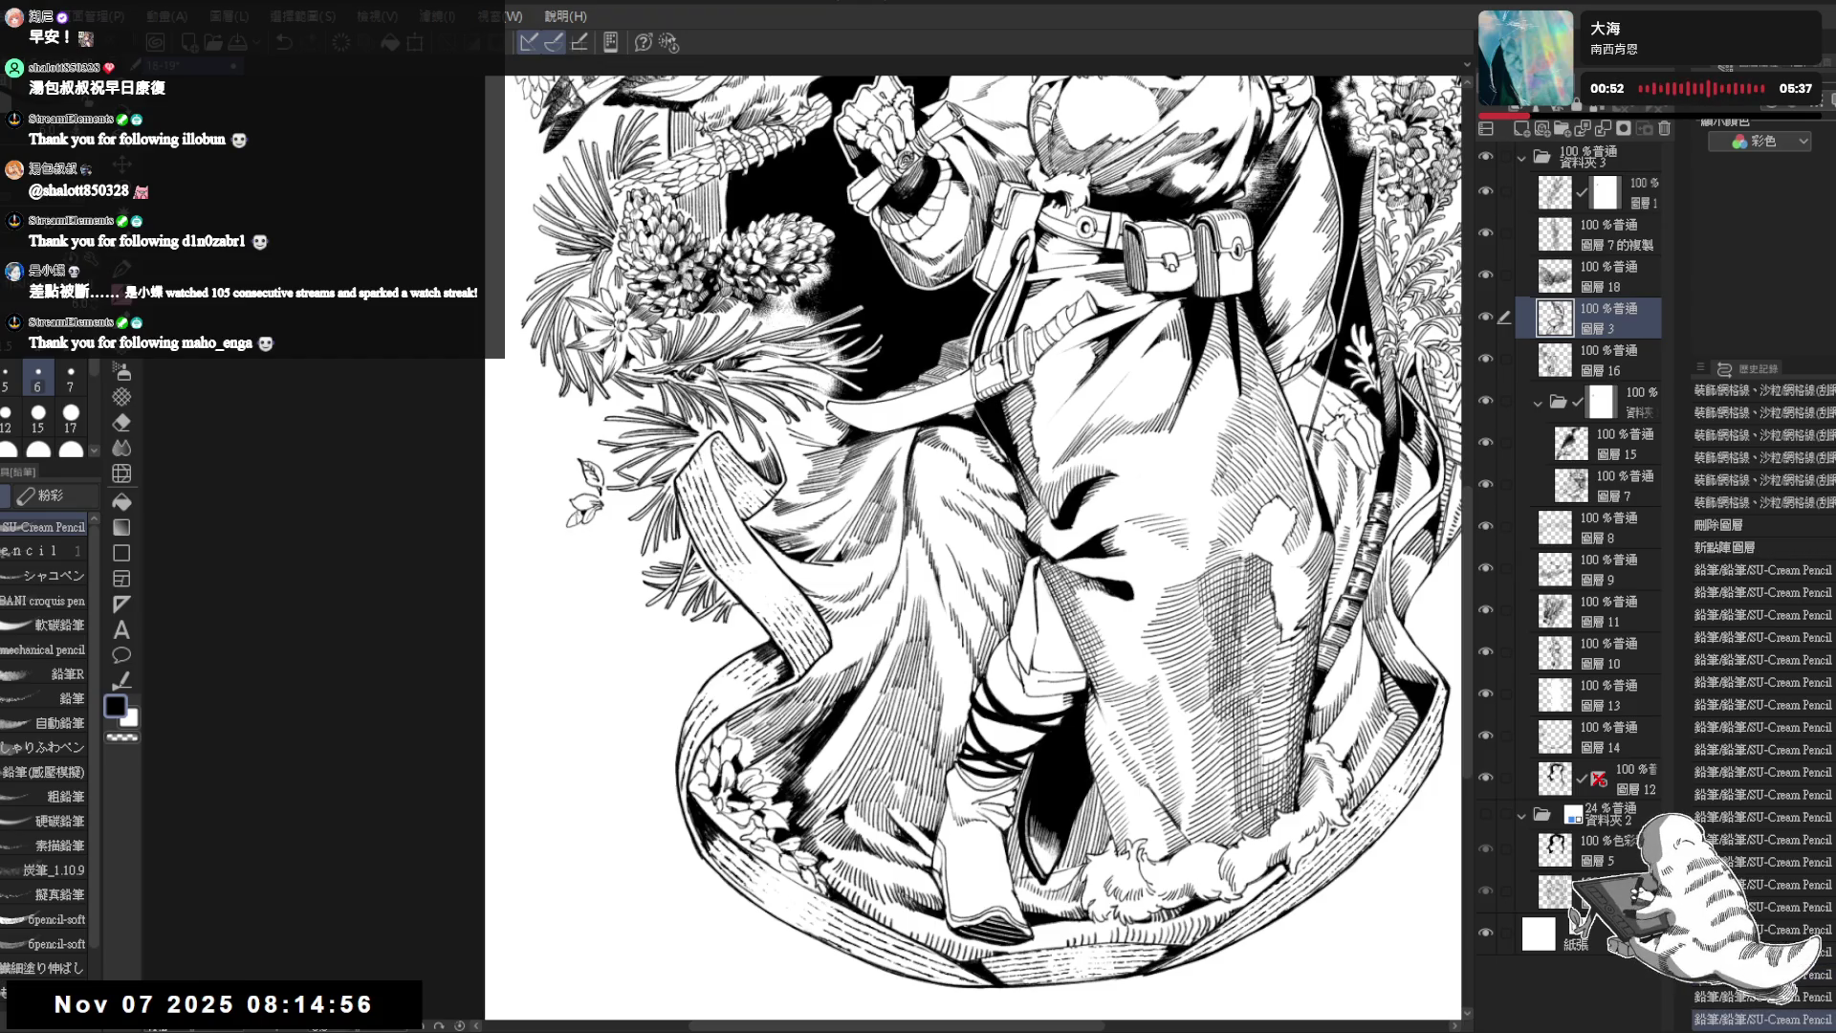
click(579, 519)
key(minus)
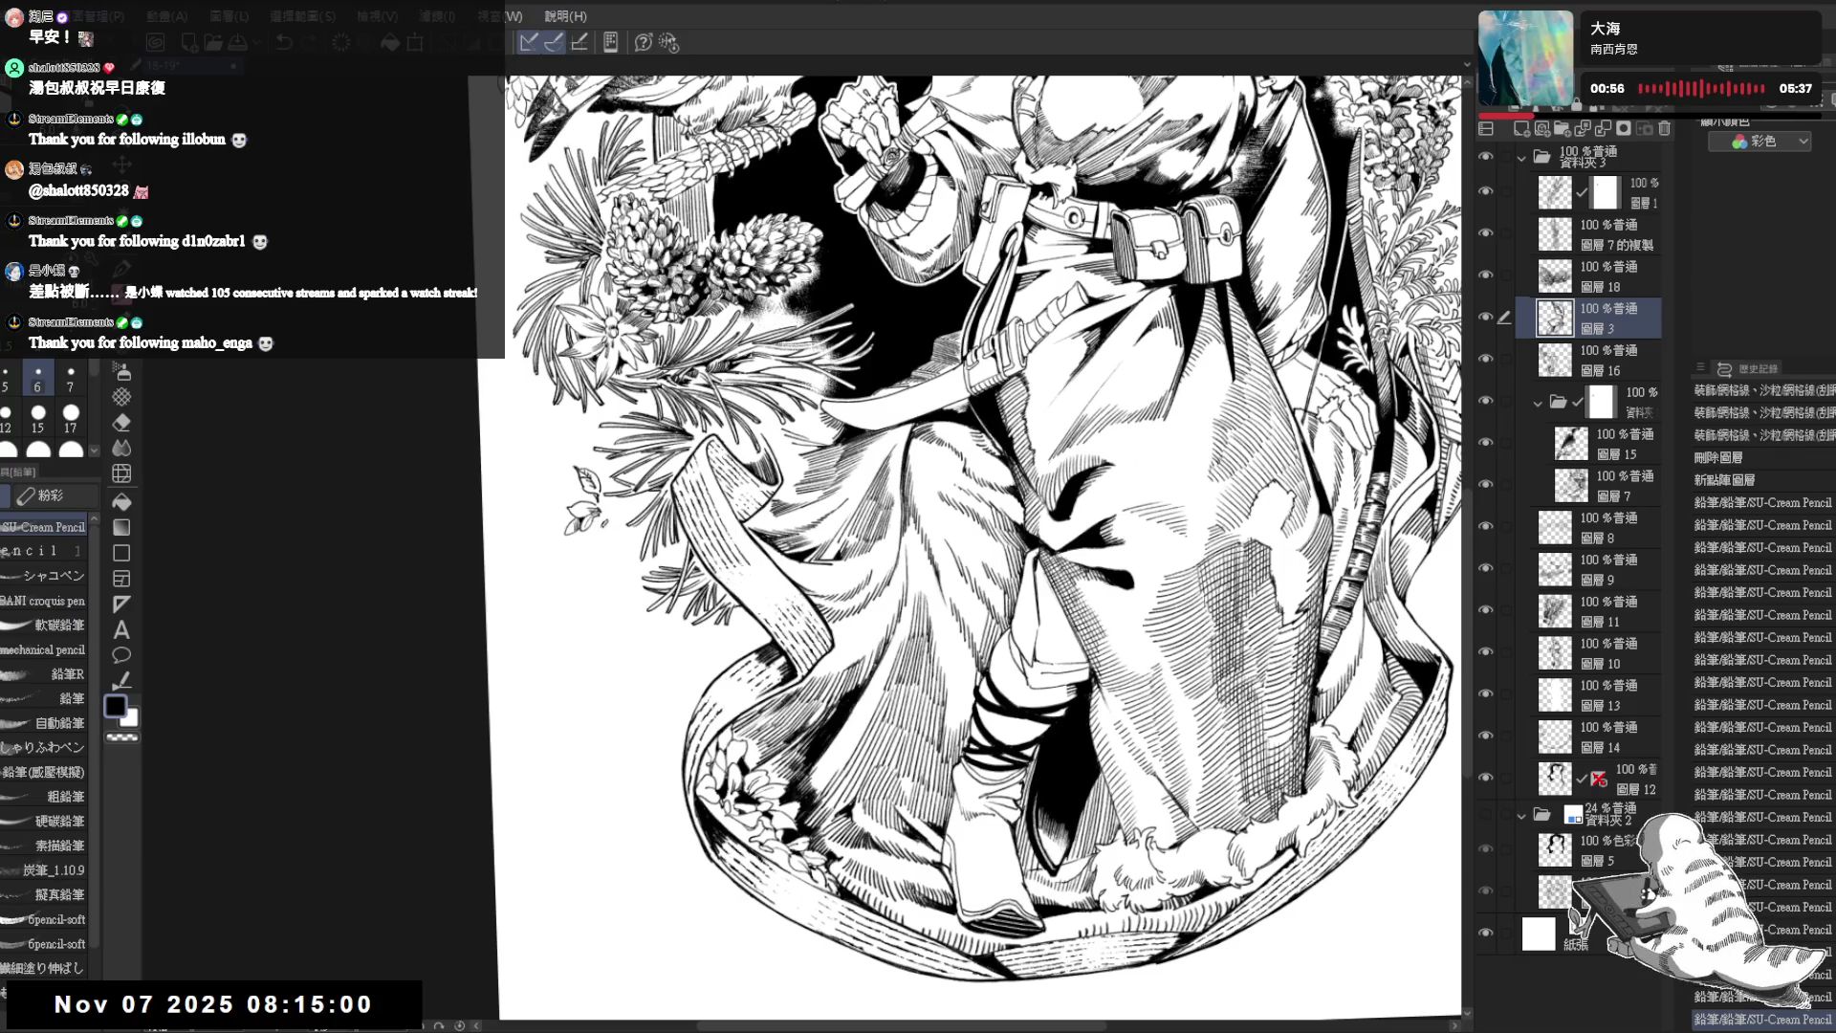
click(580, 520)
click(581, 520)
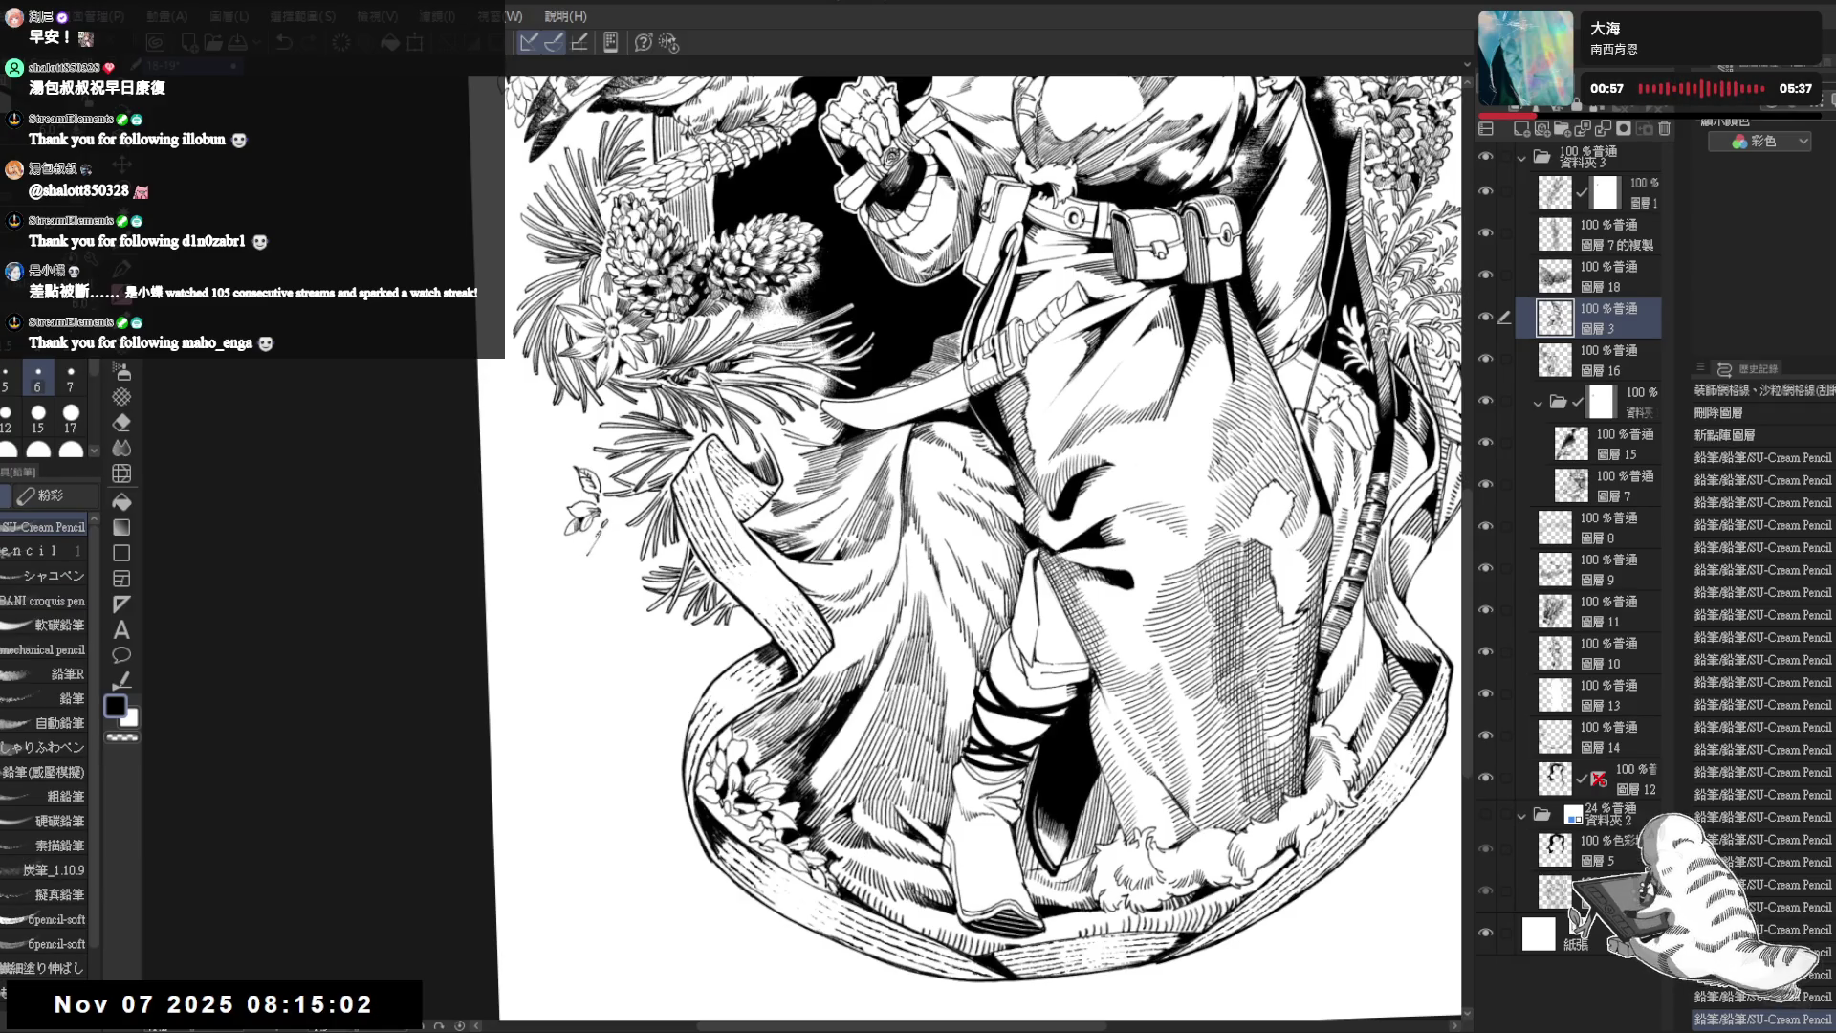
click(579, 519)
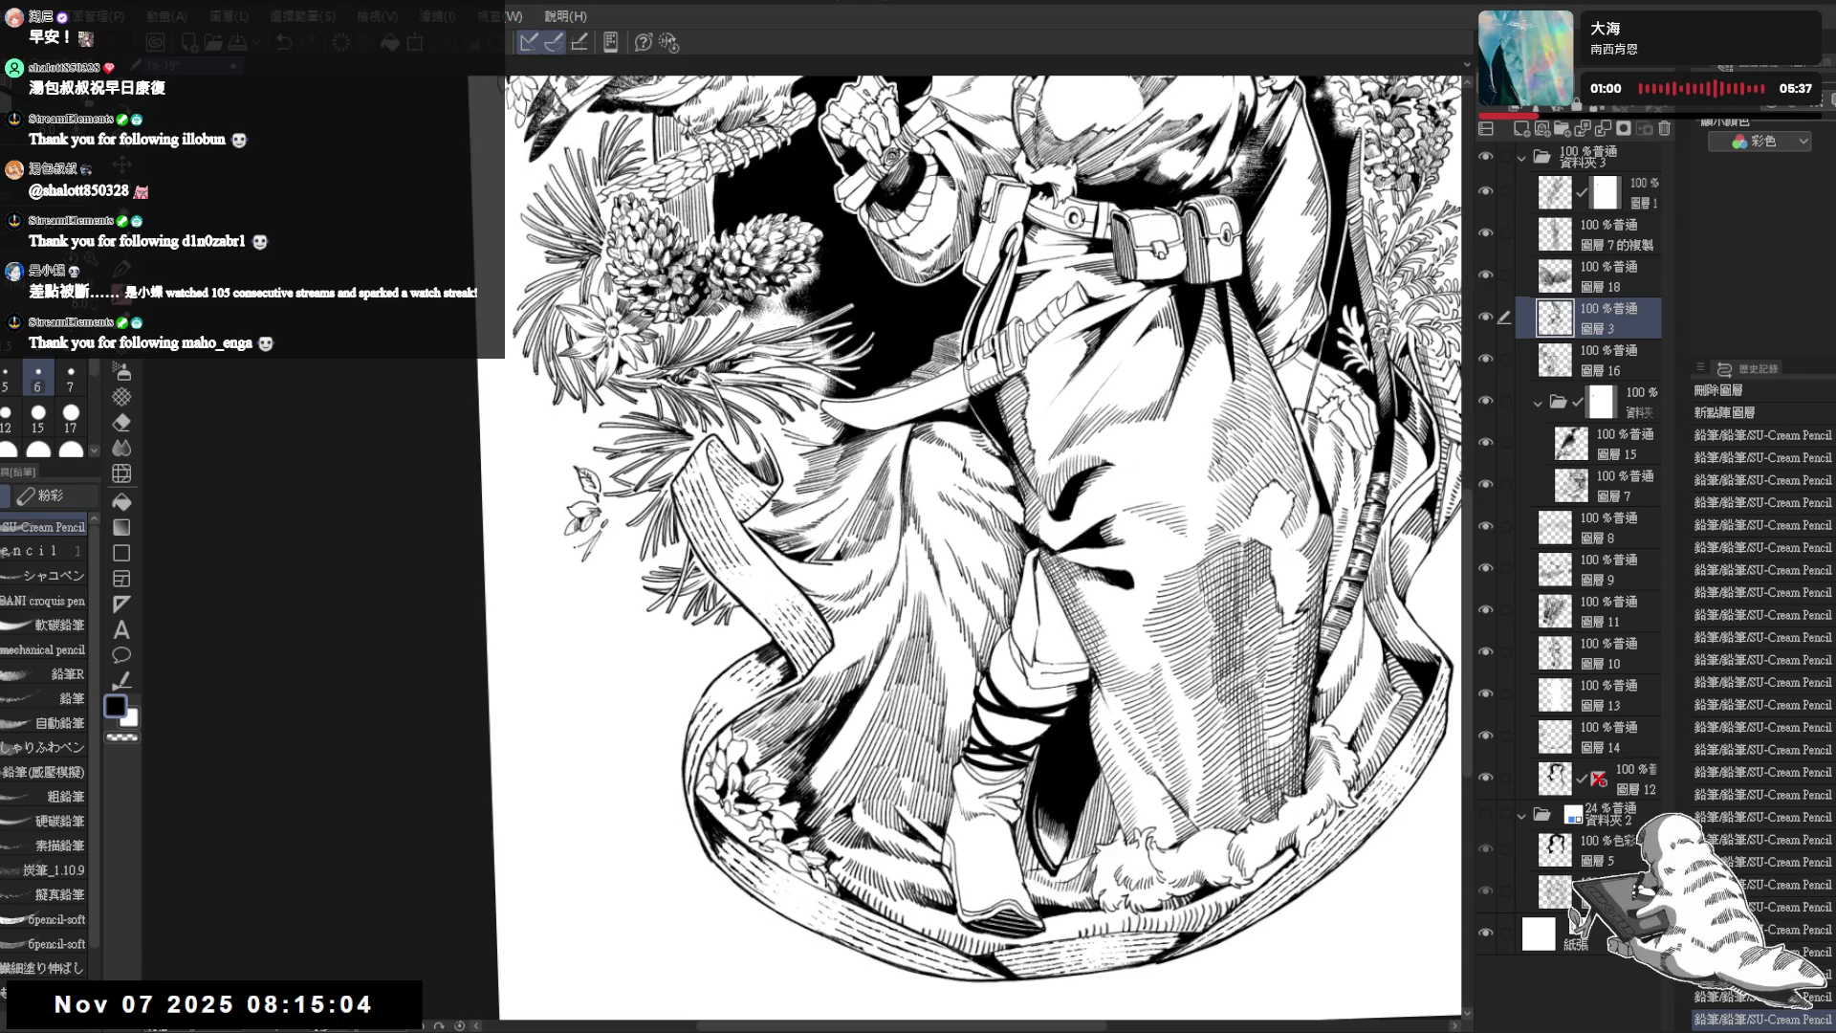
- Add small dark pencil strokes near the flower, undoing and redoing to settle on them
click(594, 546)
drag(597, 539, 595, 576)
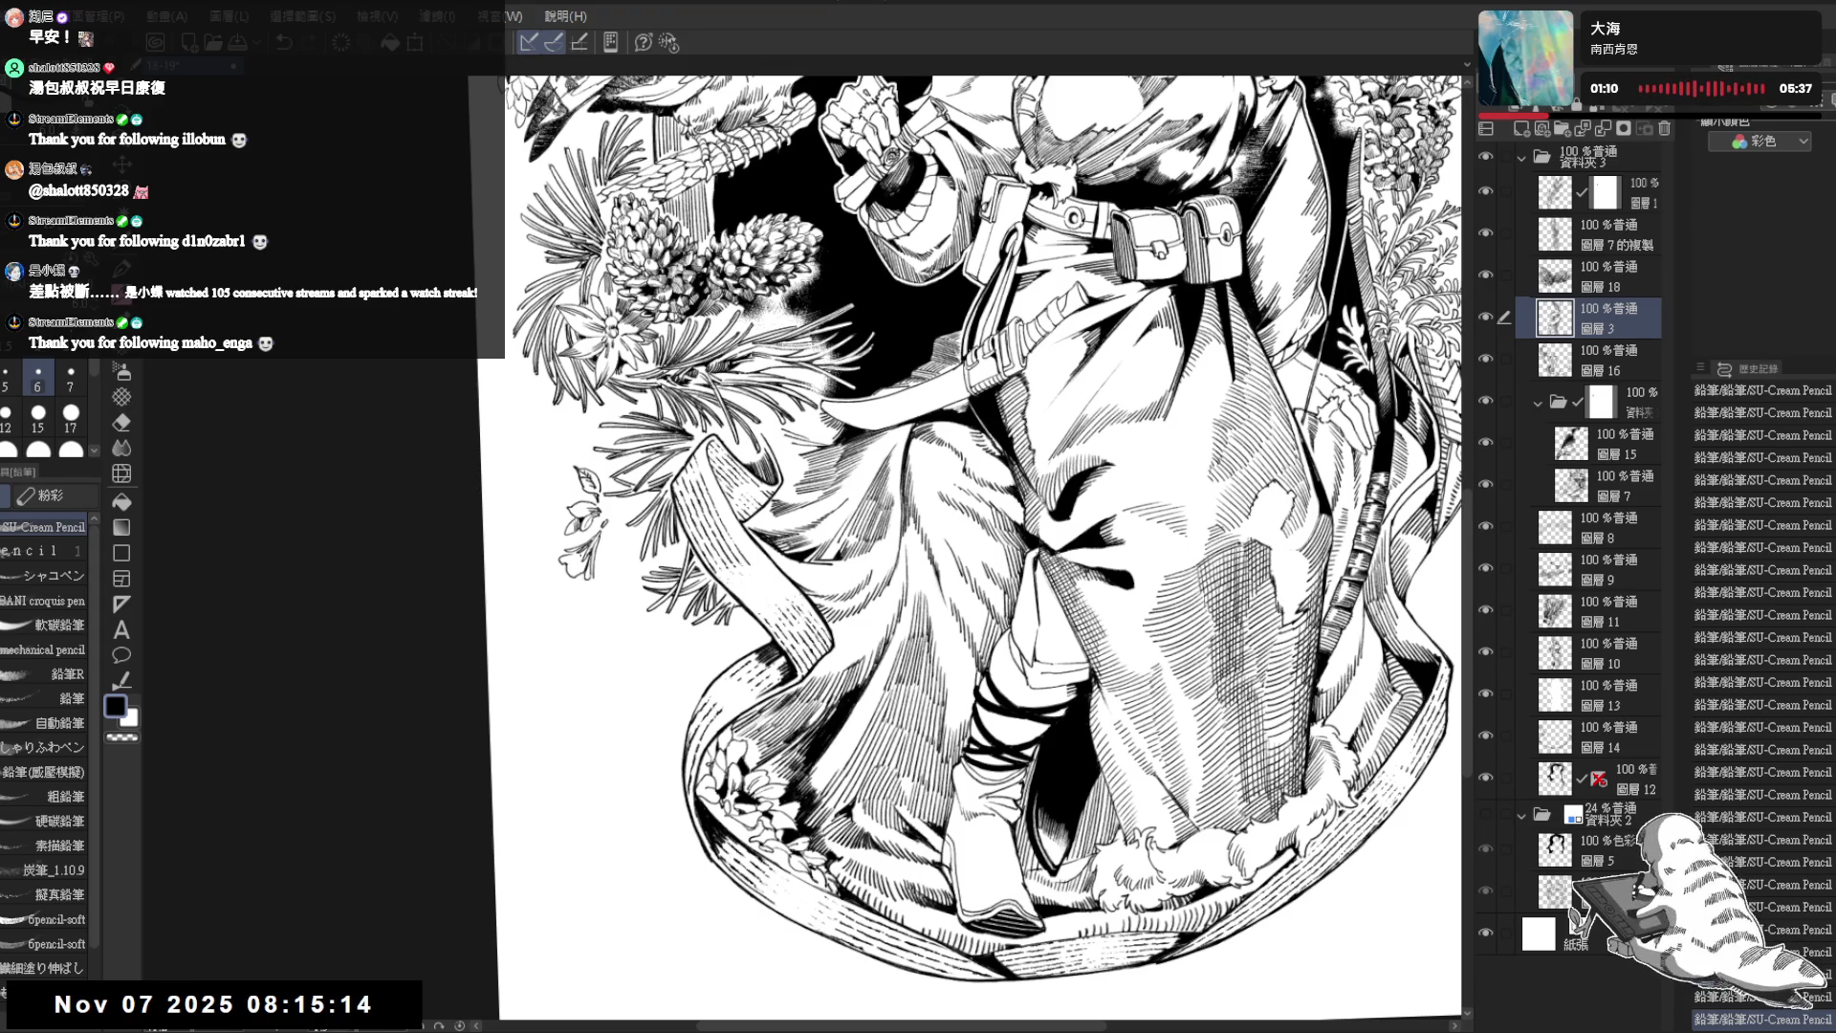
key(minus)
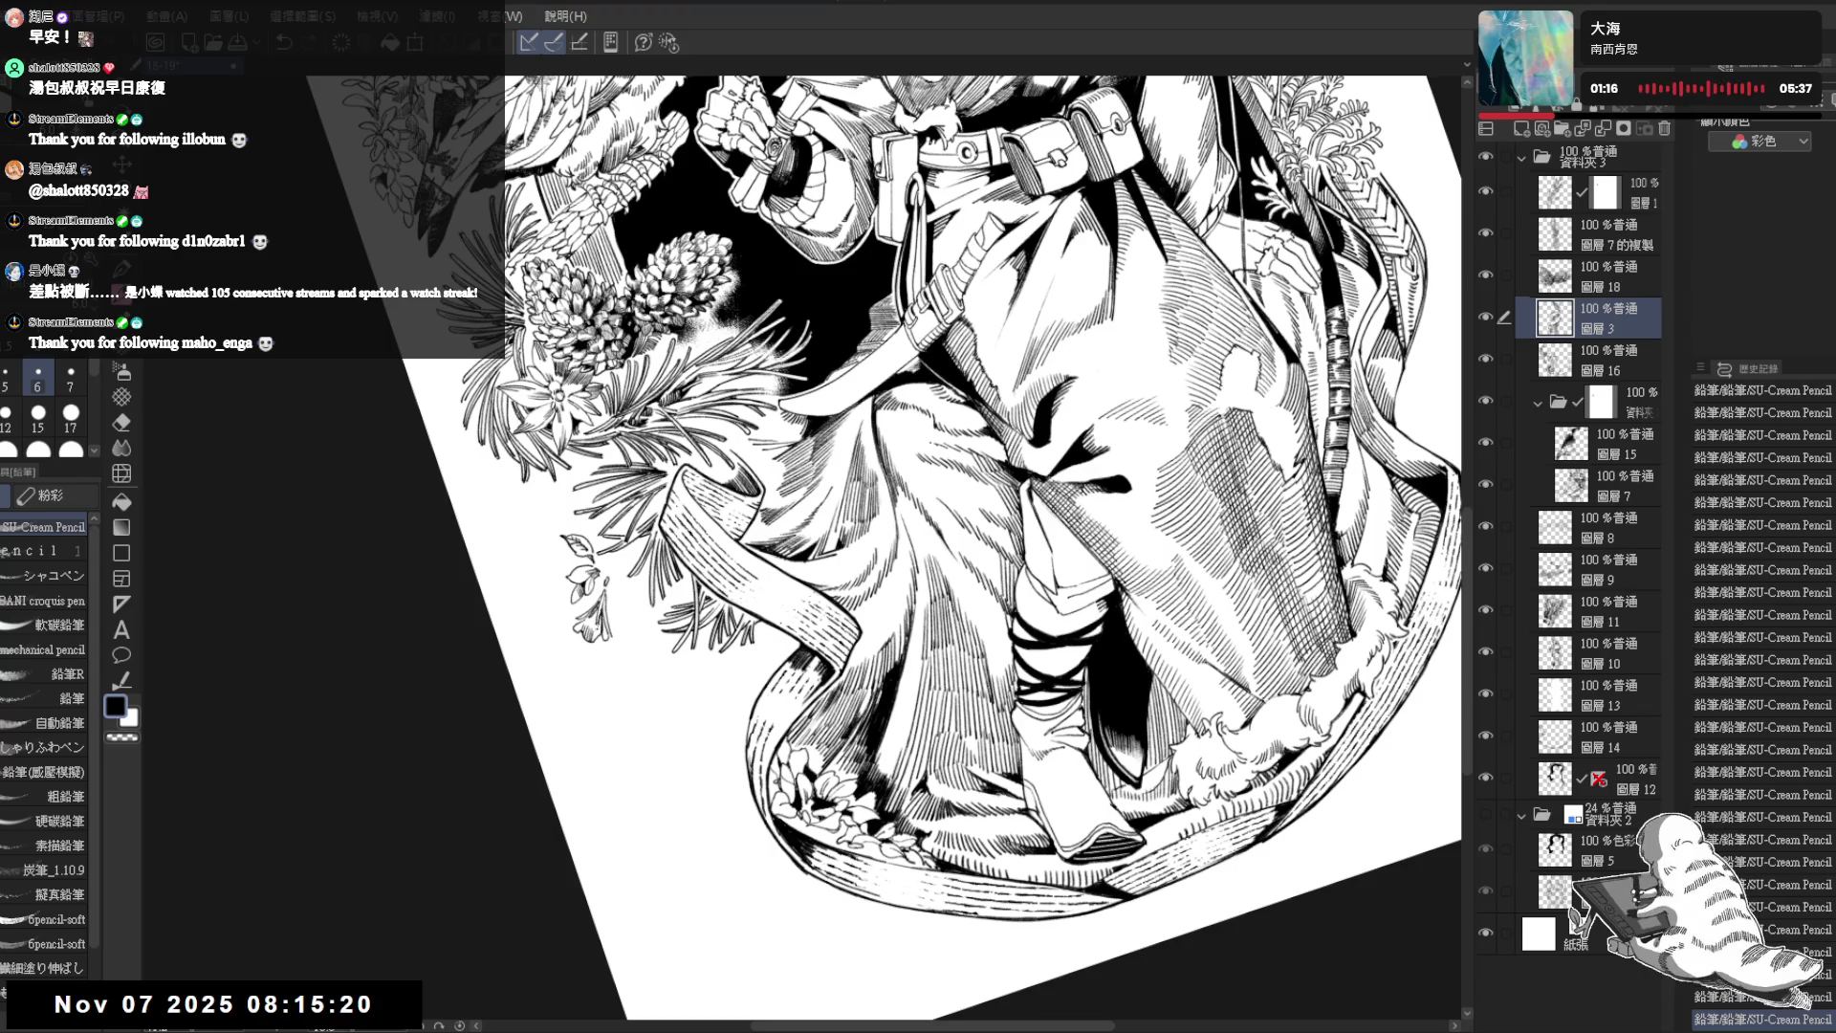
key(ctrl+0)
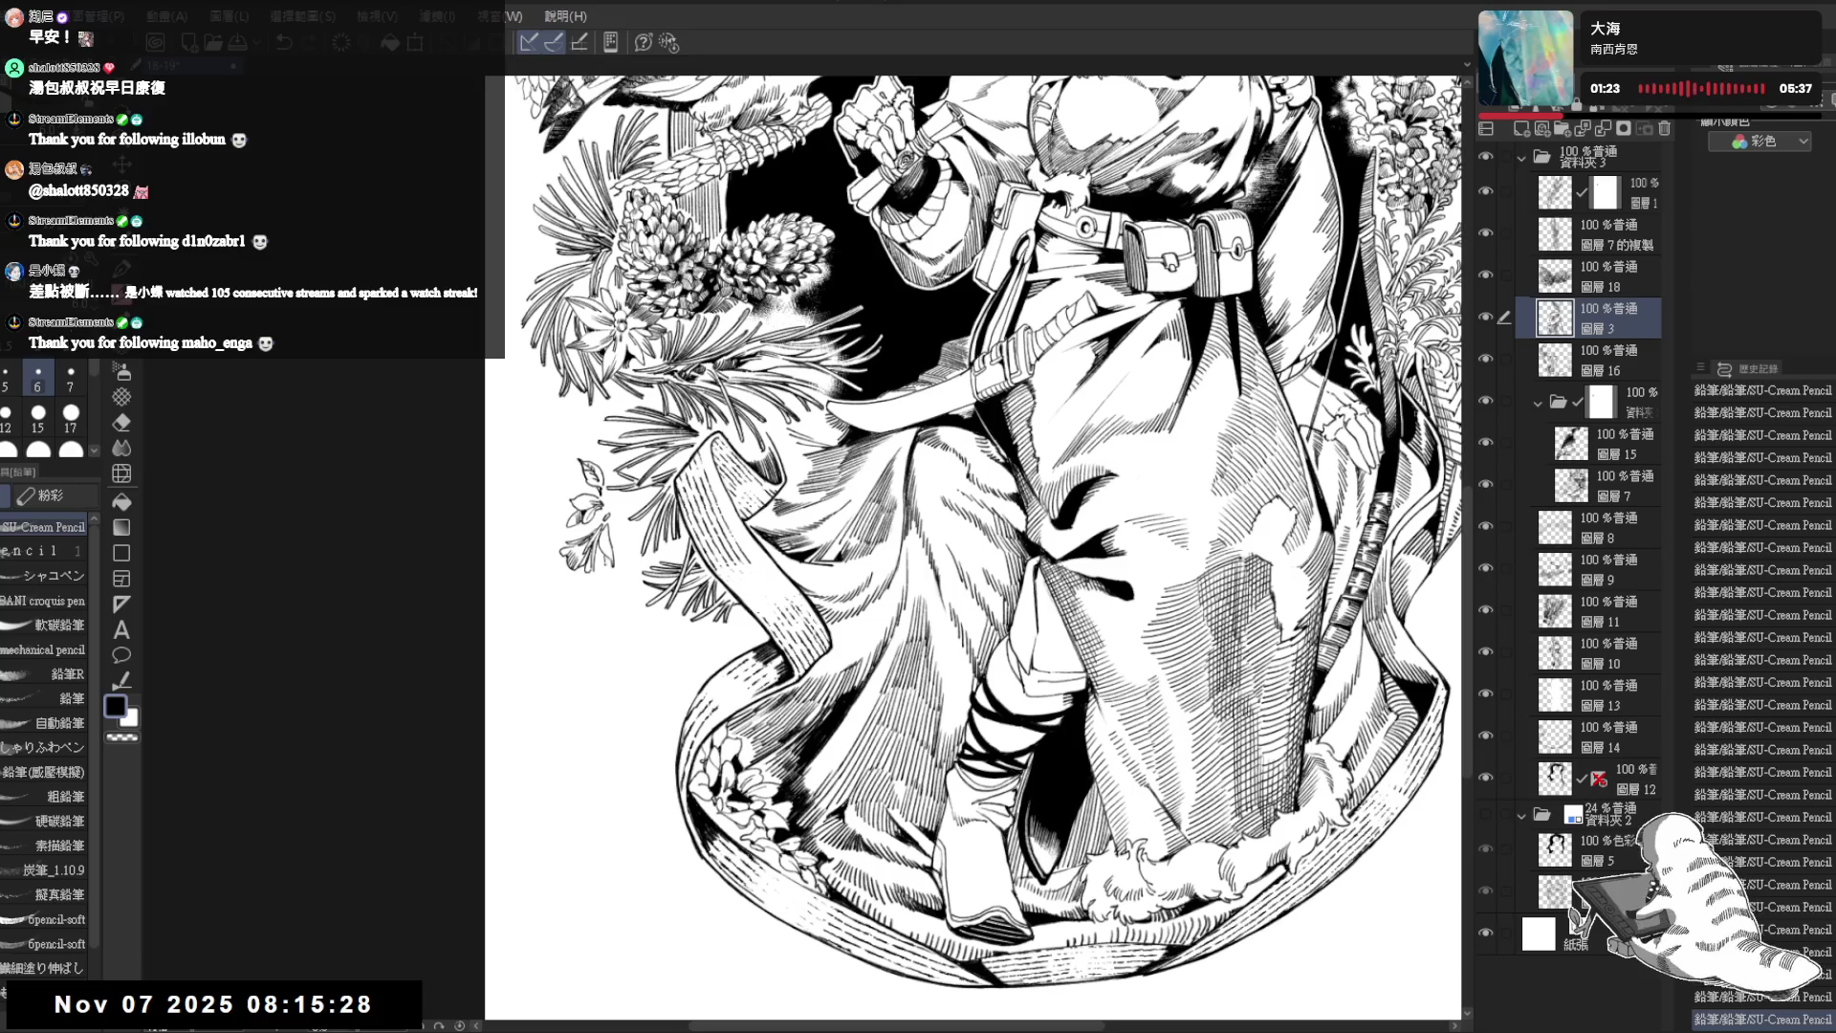
key(ctrl+z)
key(ctrl+z)
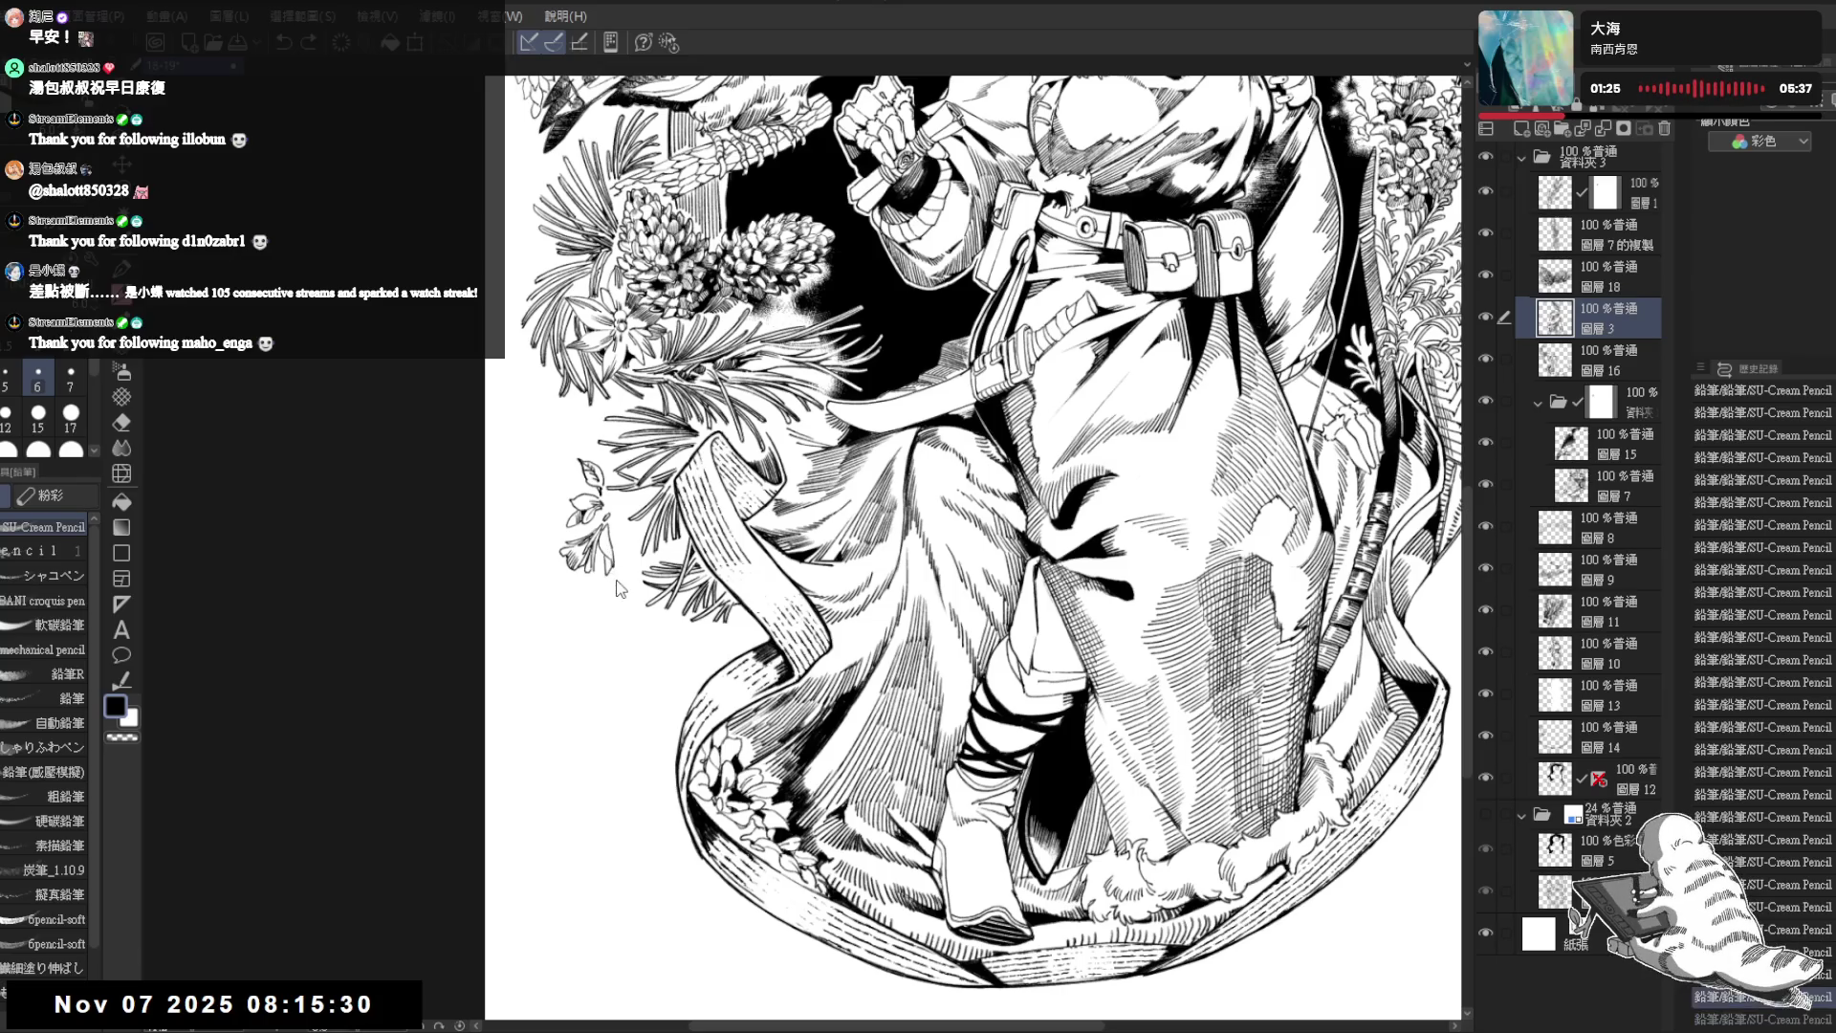
key(ctrl+y)
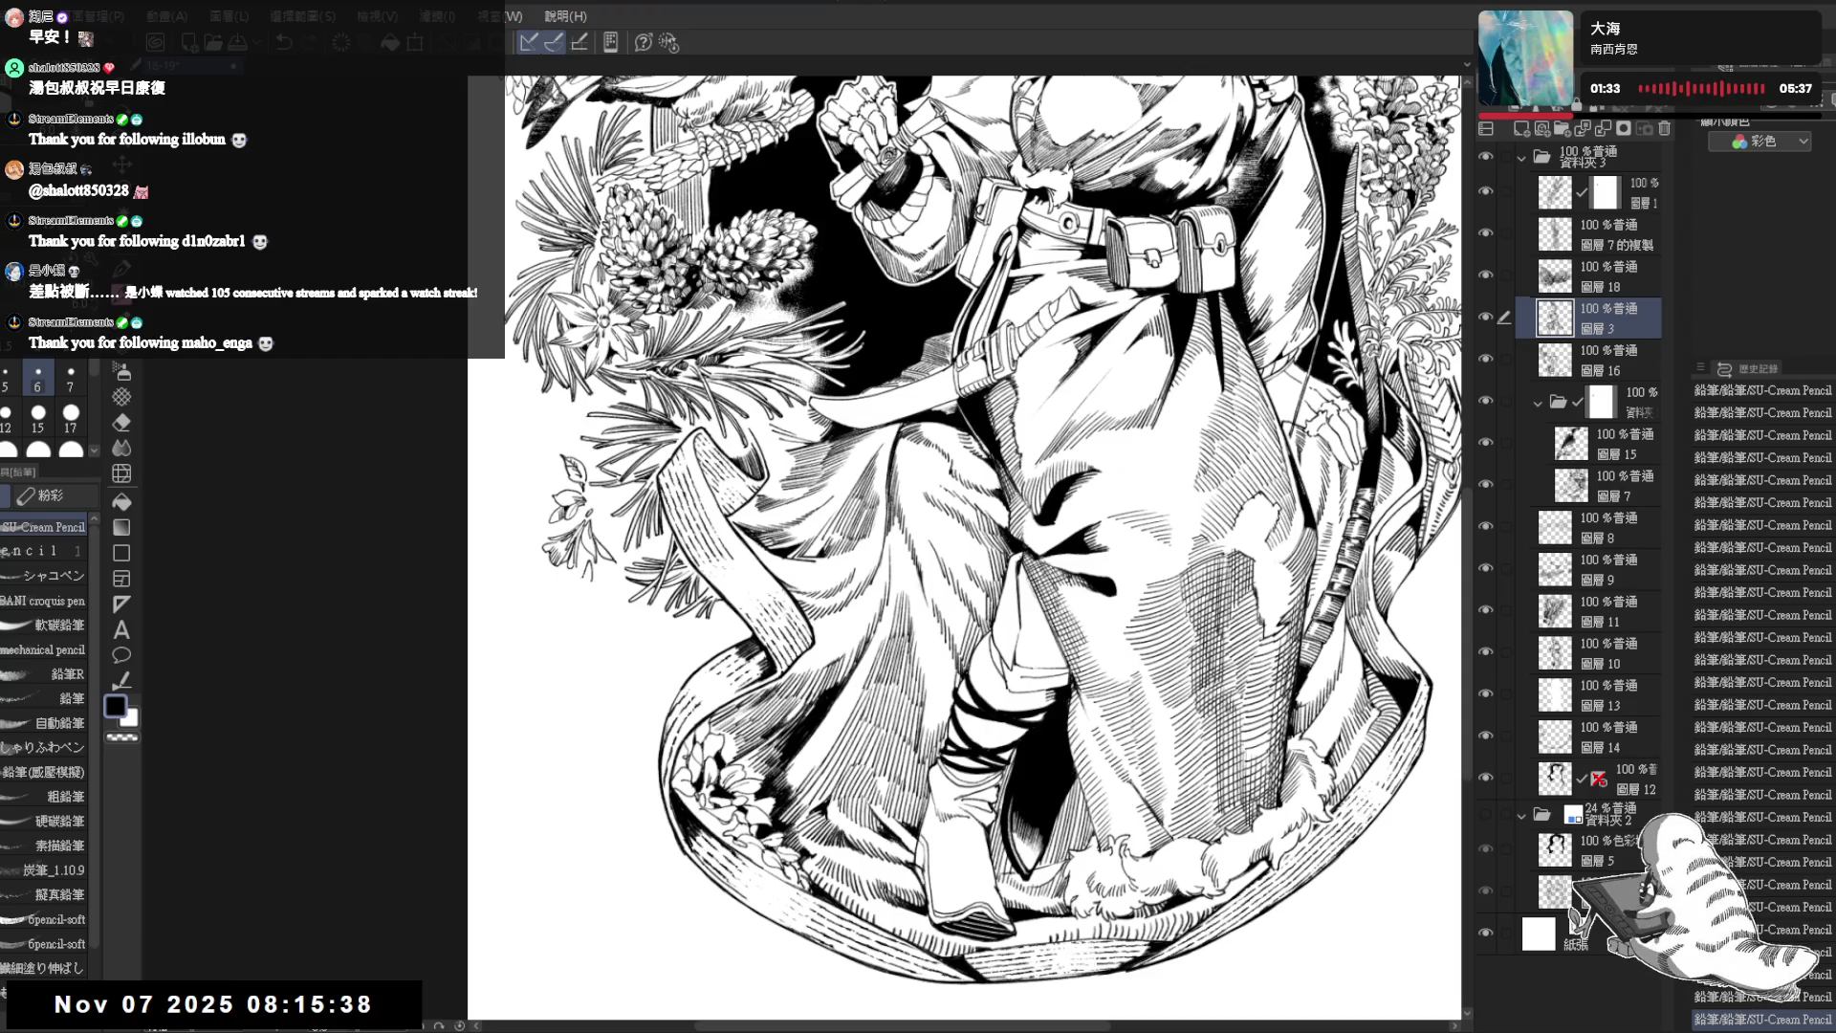
key(ctrl+z)
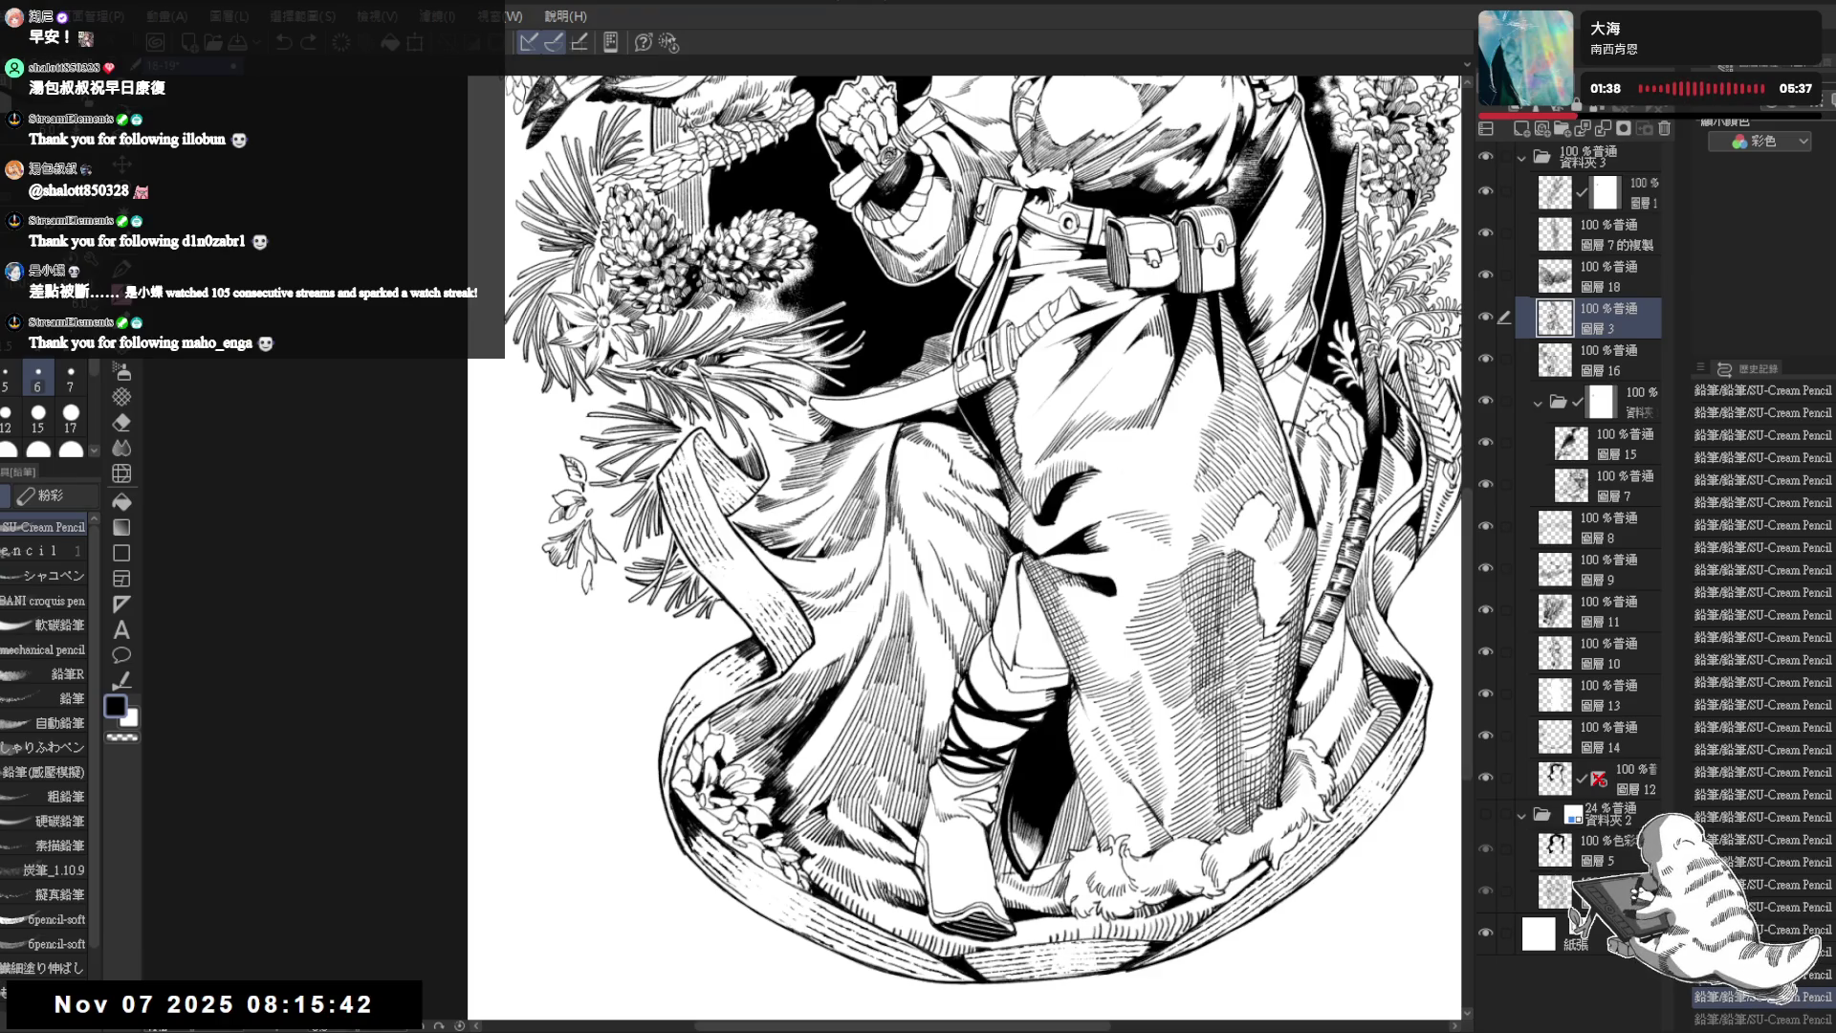
key(ctrl+y)
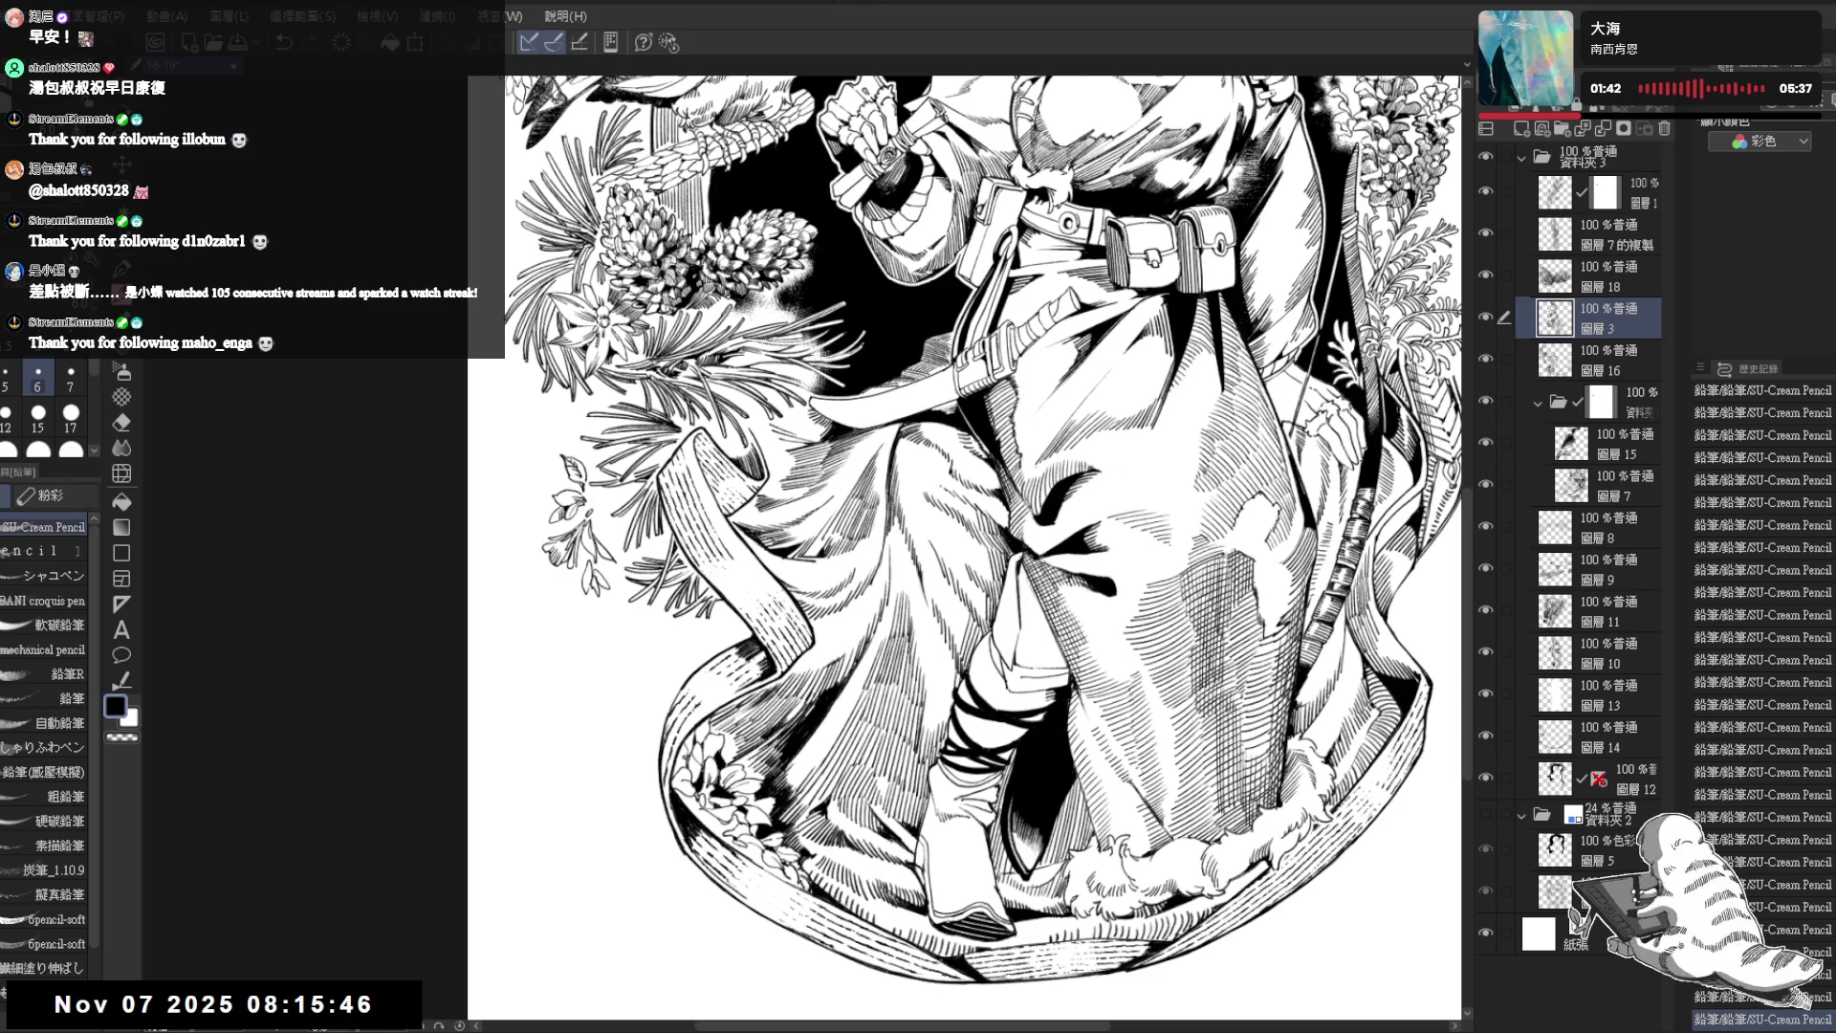
- Rotate the view back and forth while pencilling details on the lower skirt
drag(637, 659, 606, 528)
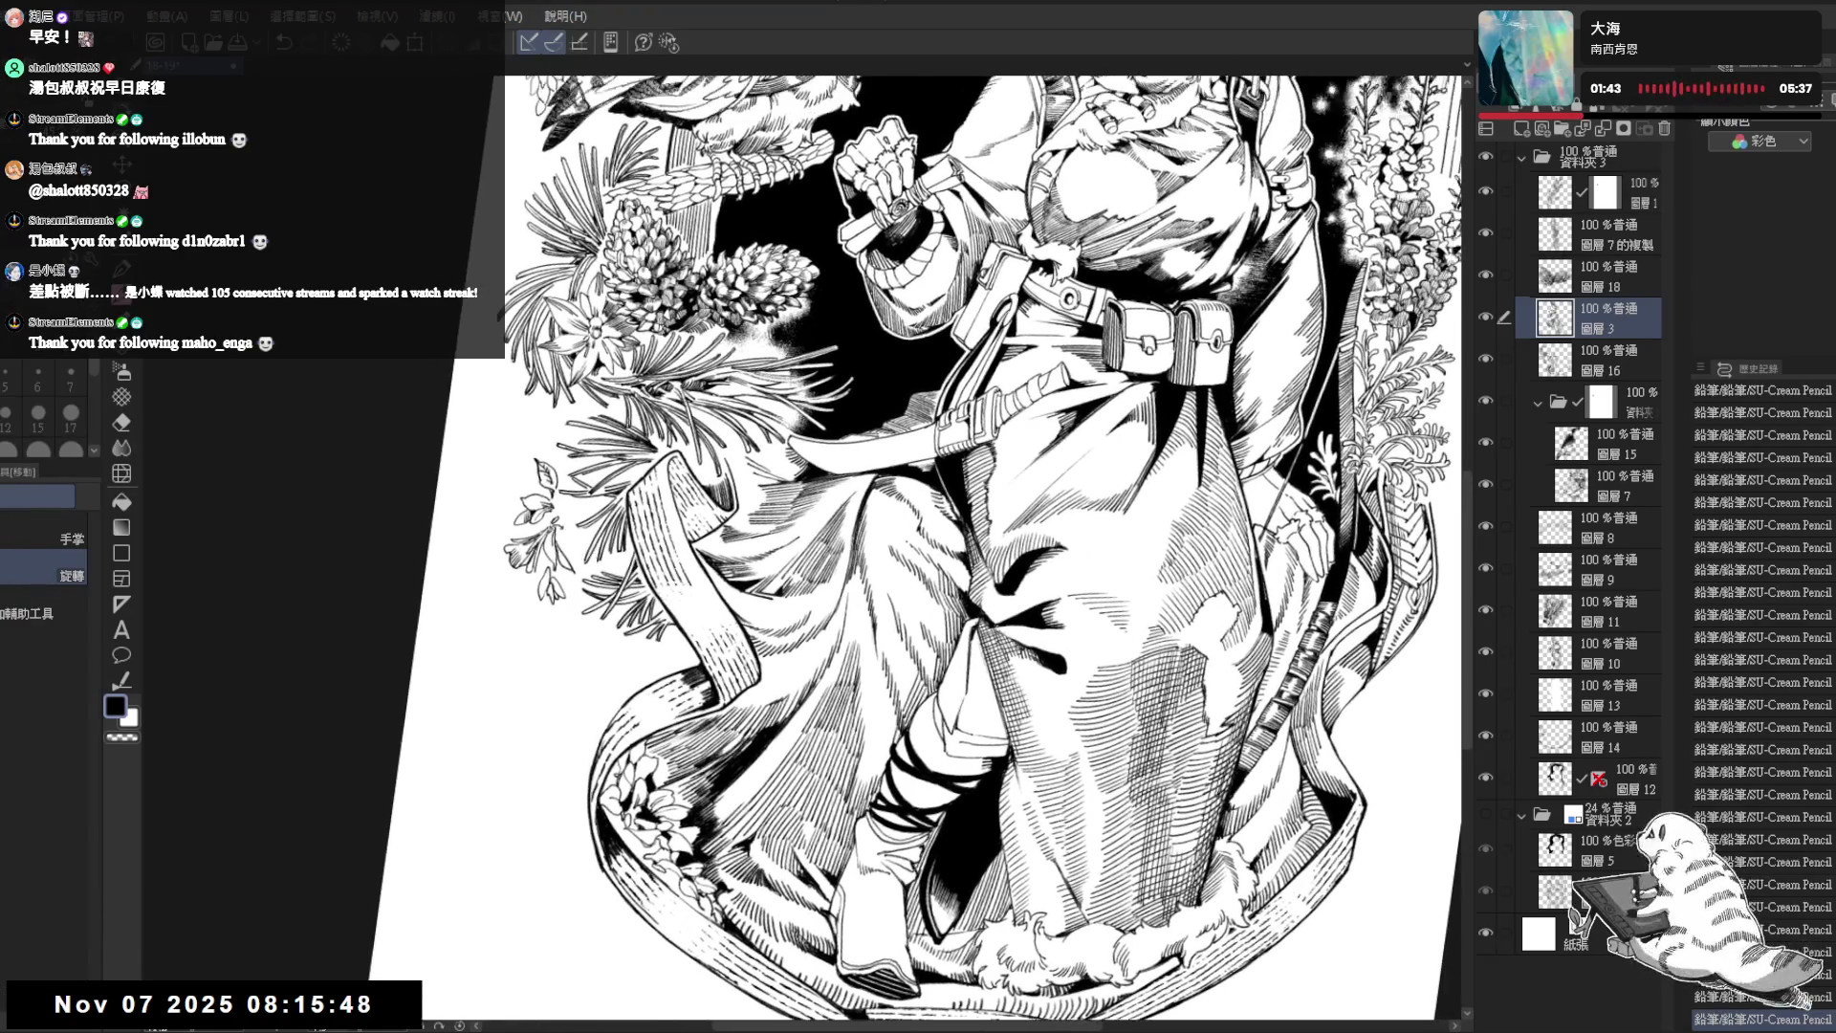
key(p)
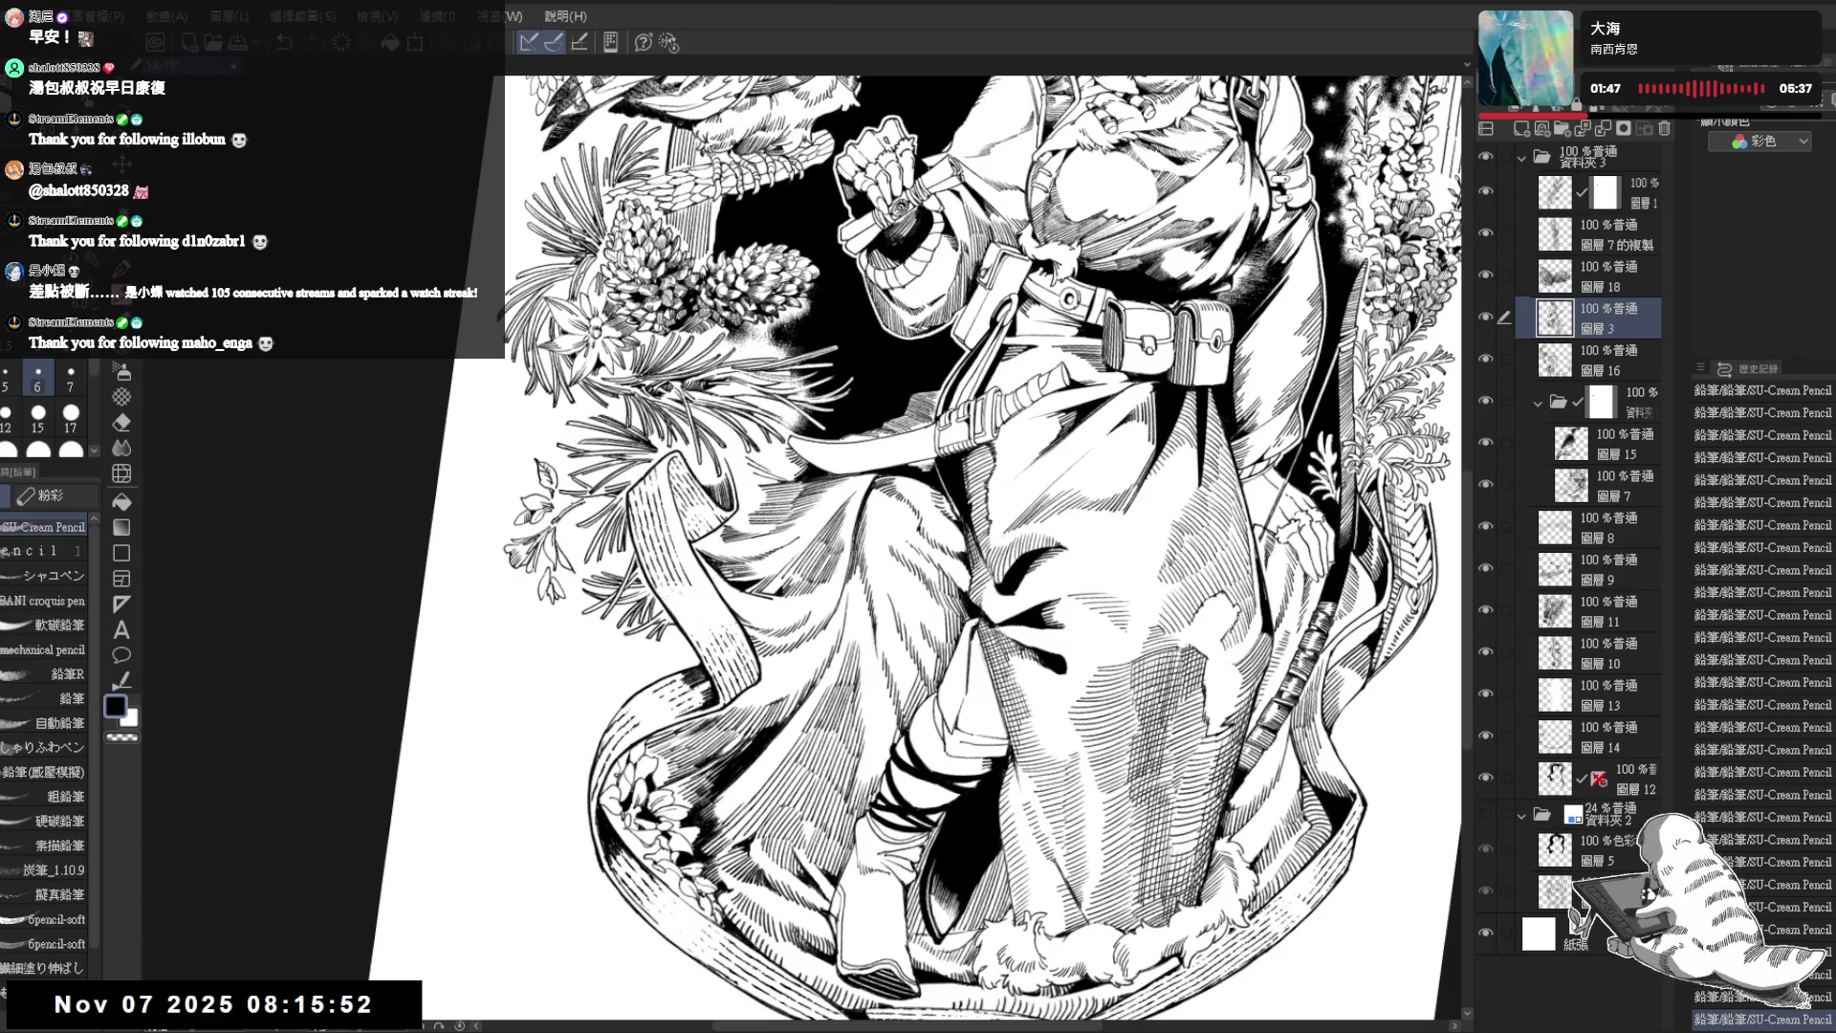
key(minus)
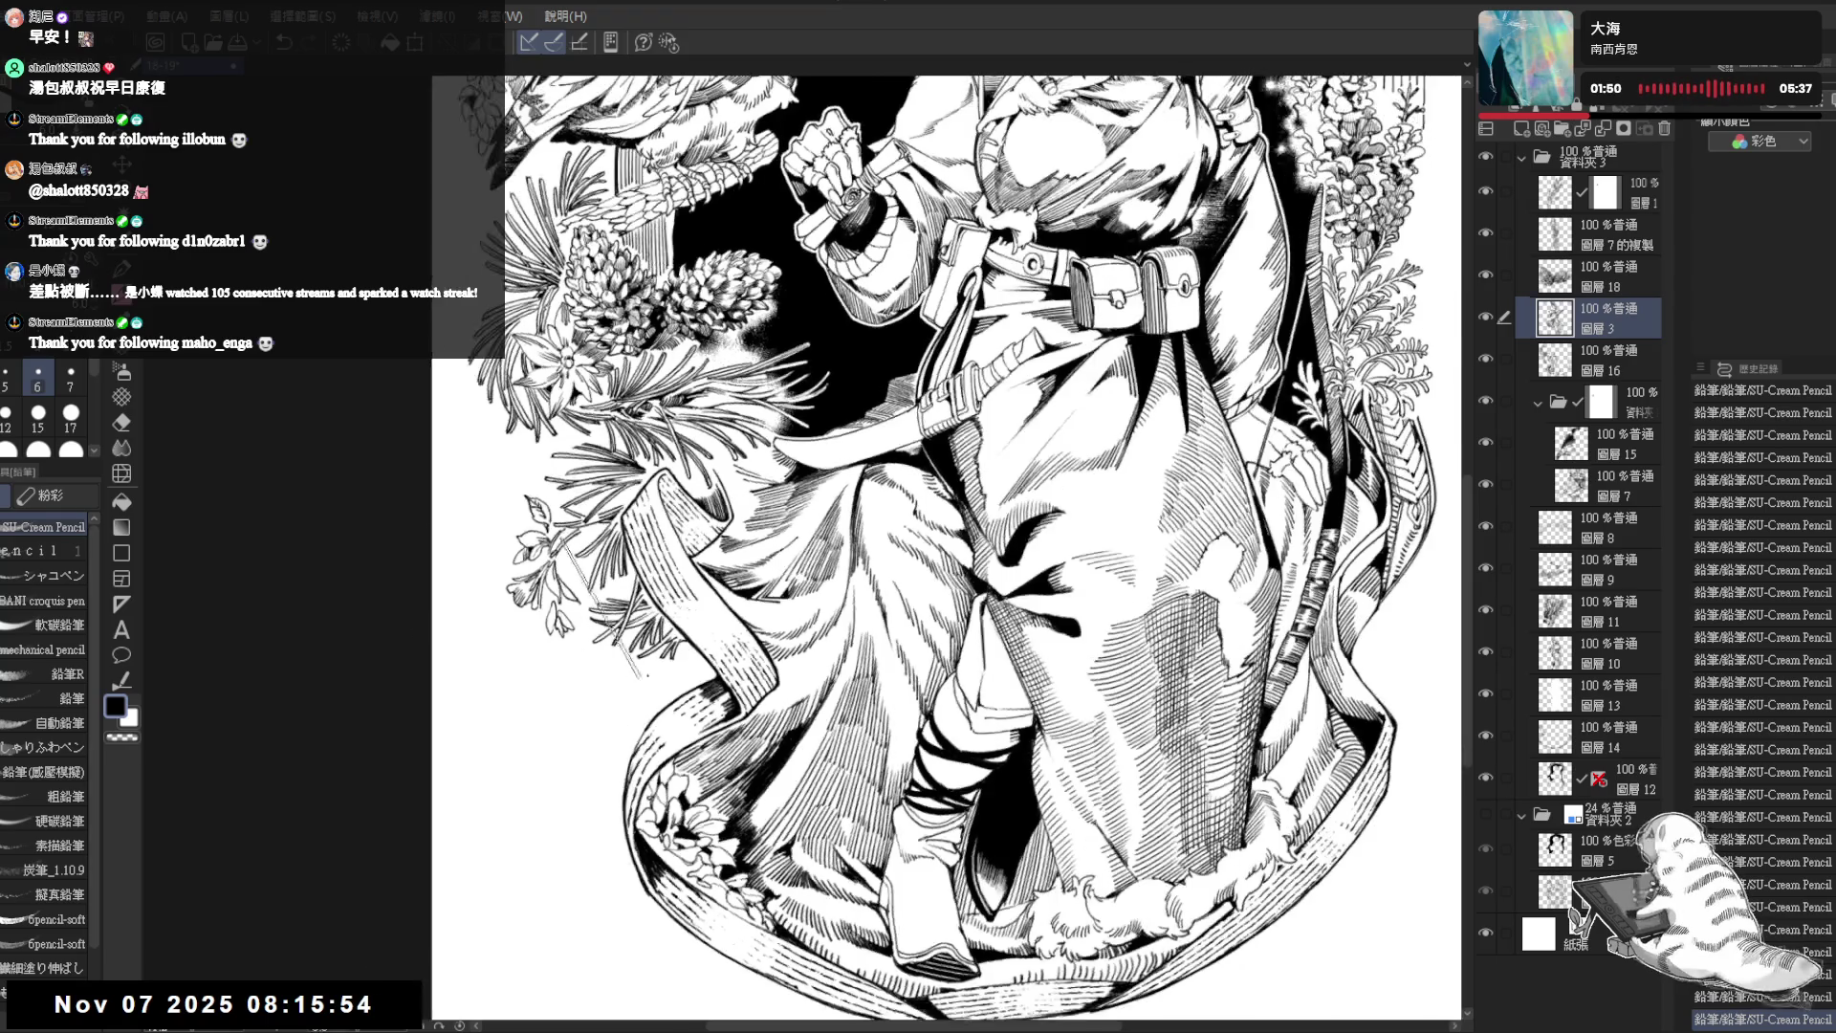
key(minus)
scroll(544, 653, down, 3)
scroll(544, 653, down, 2)
key(minus)
key(minus)
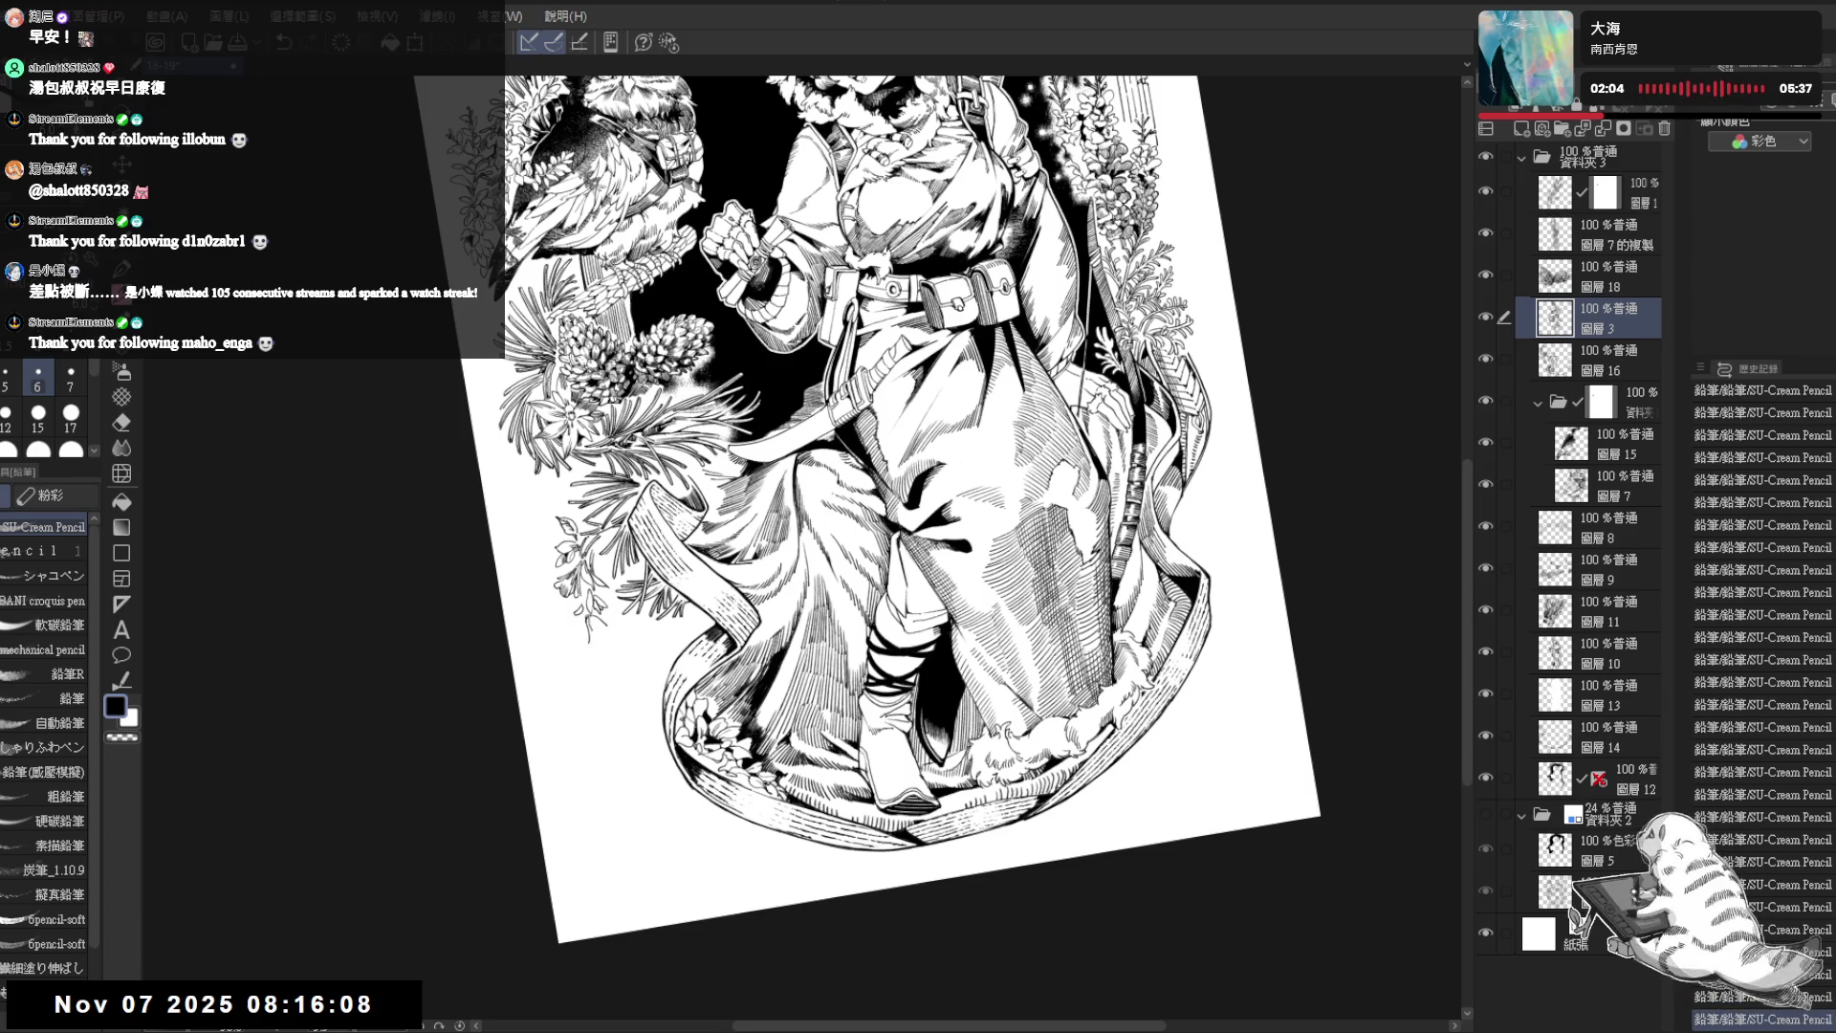
scroll(603, 655, up, 1)
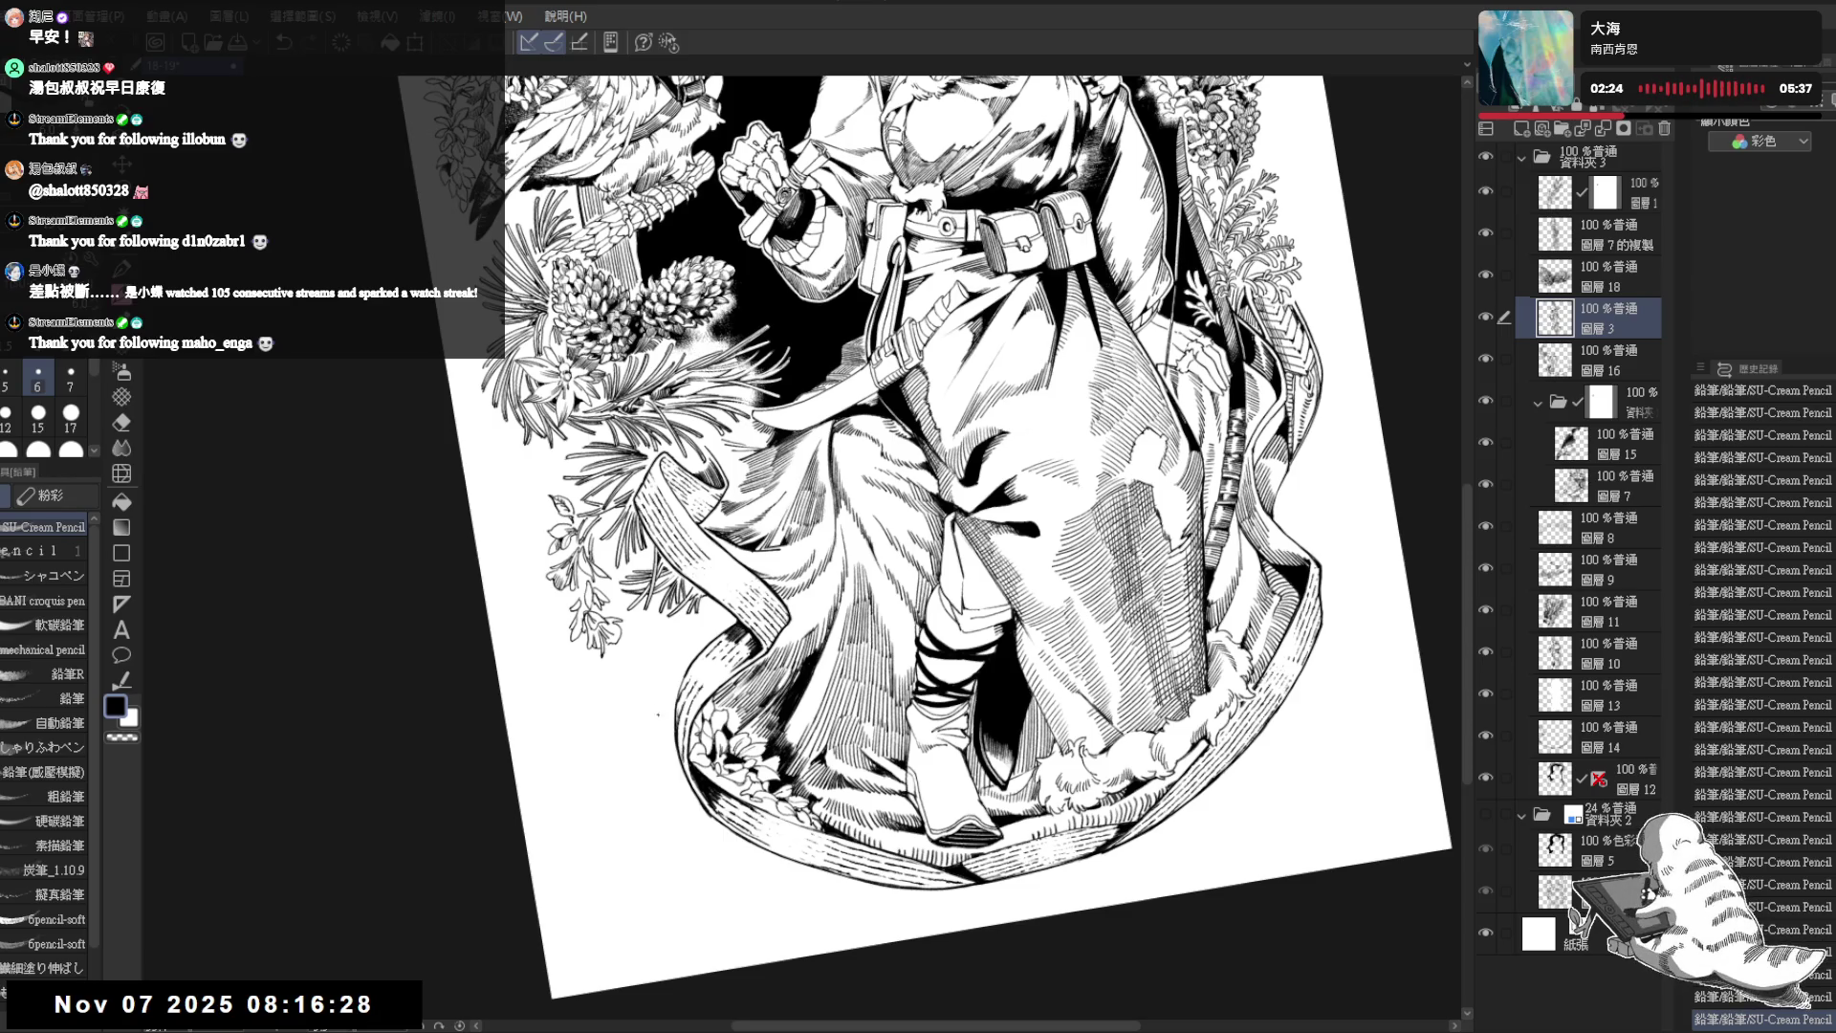
key(ctrl+at)
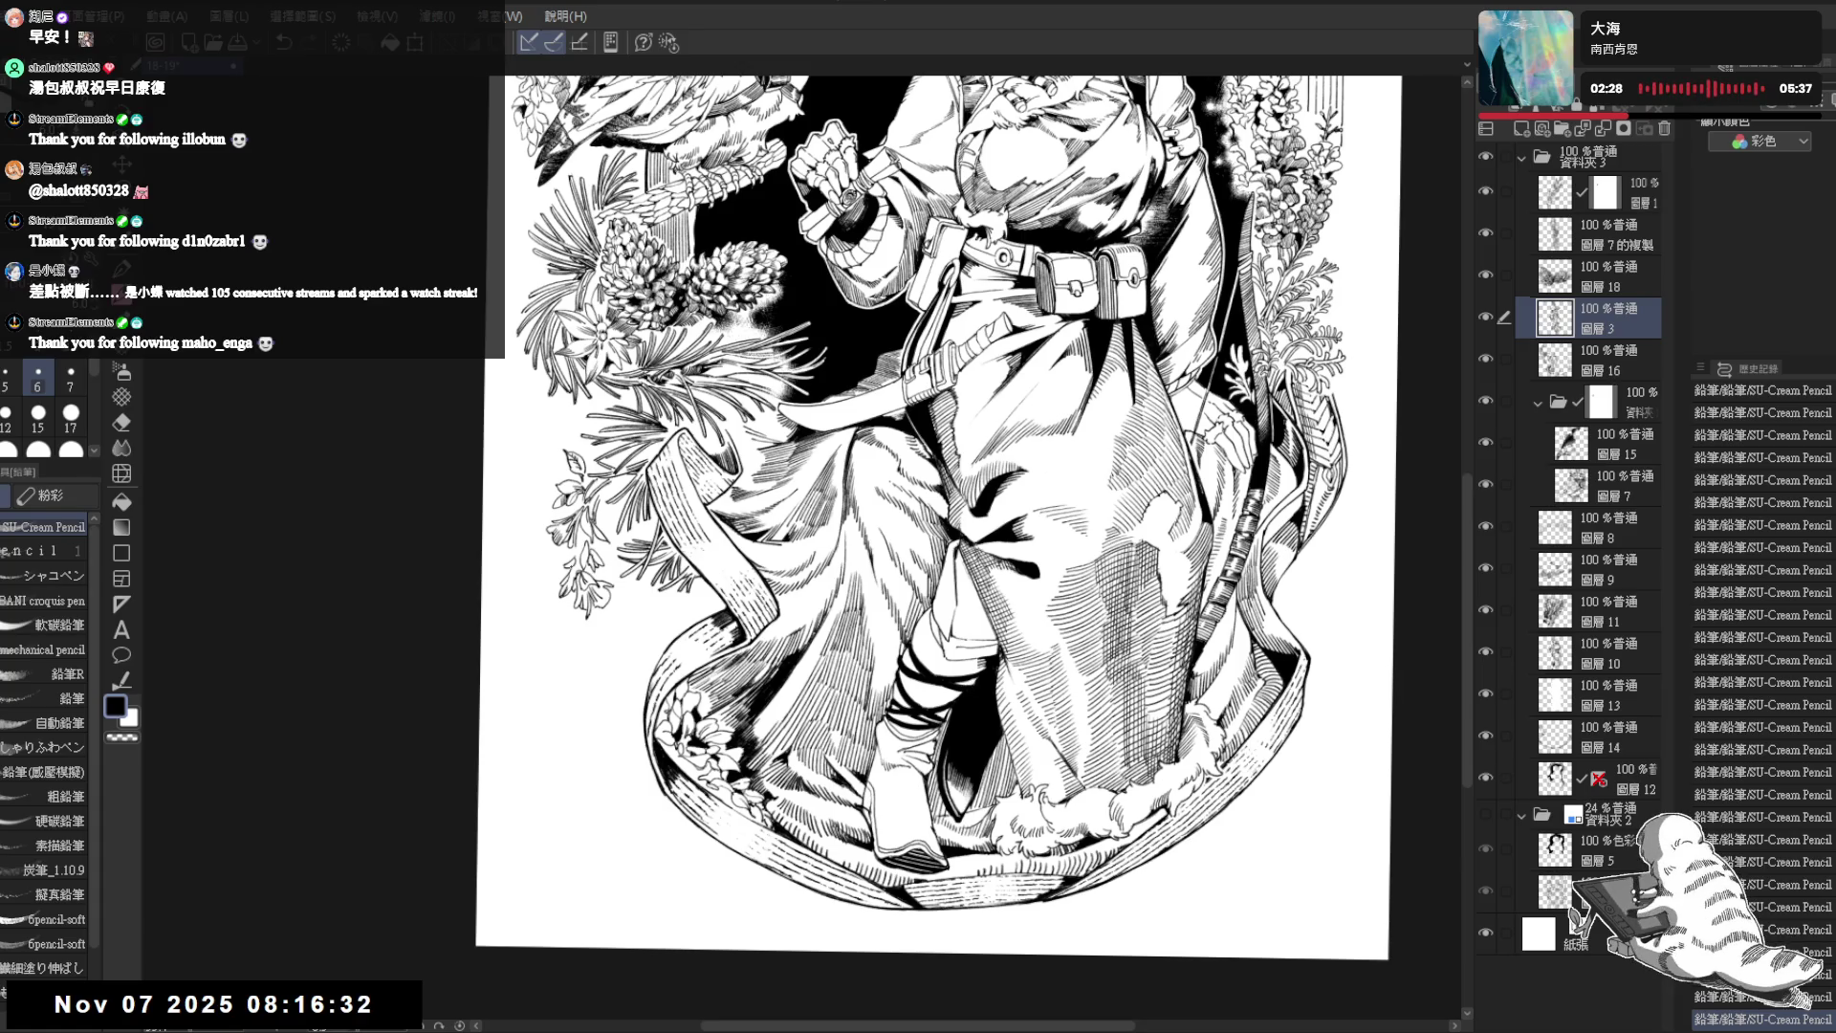
key(minus)
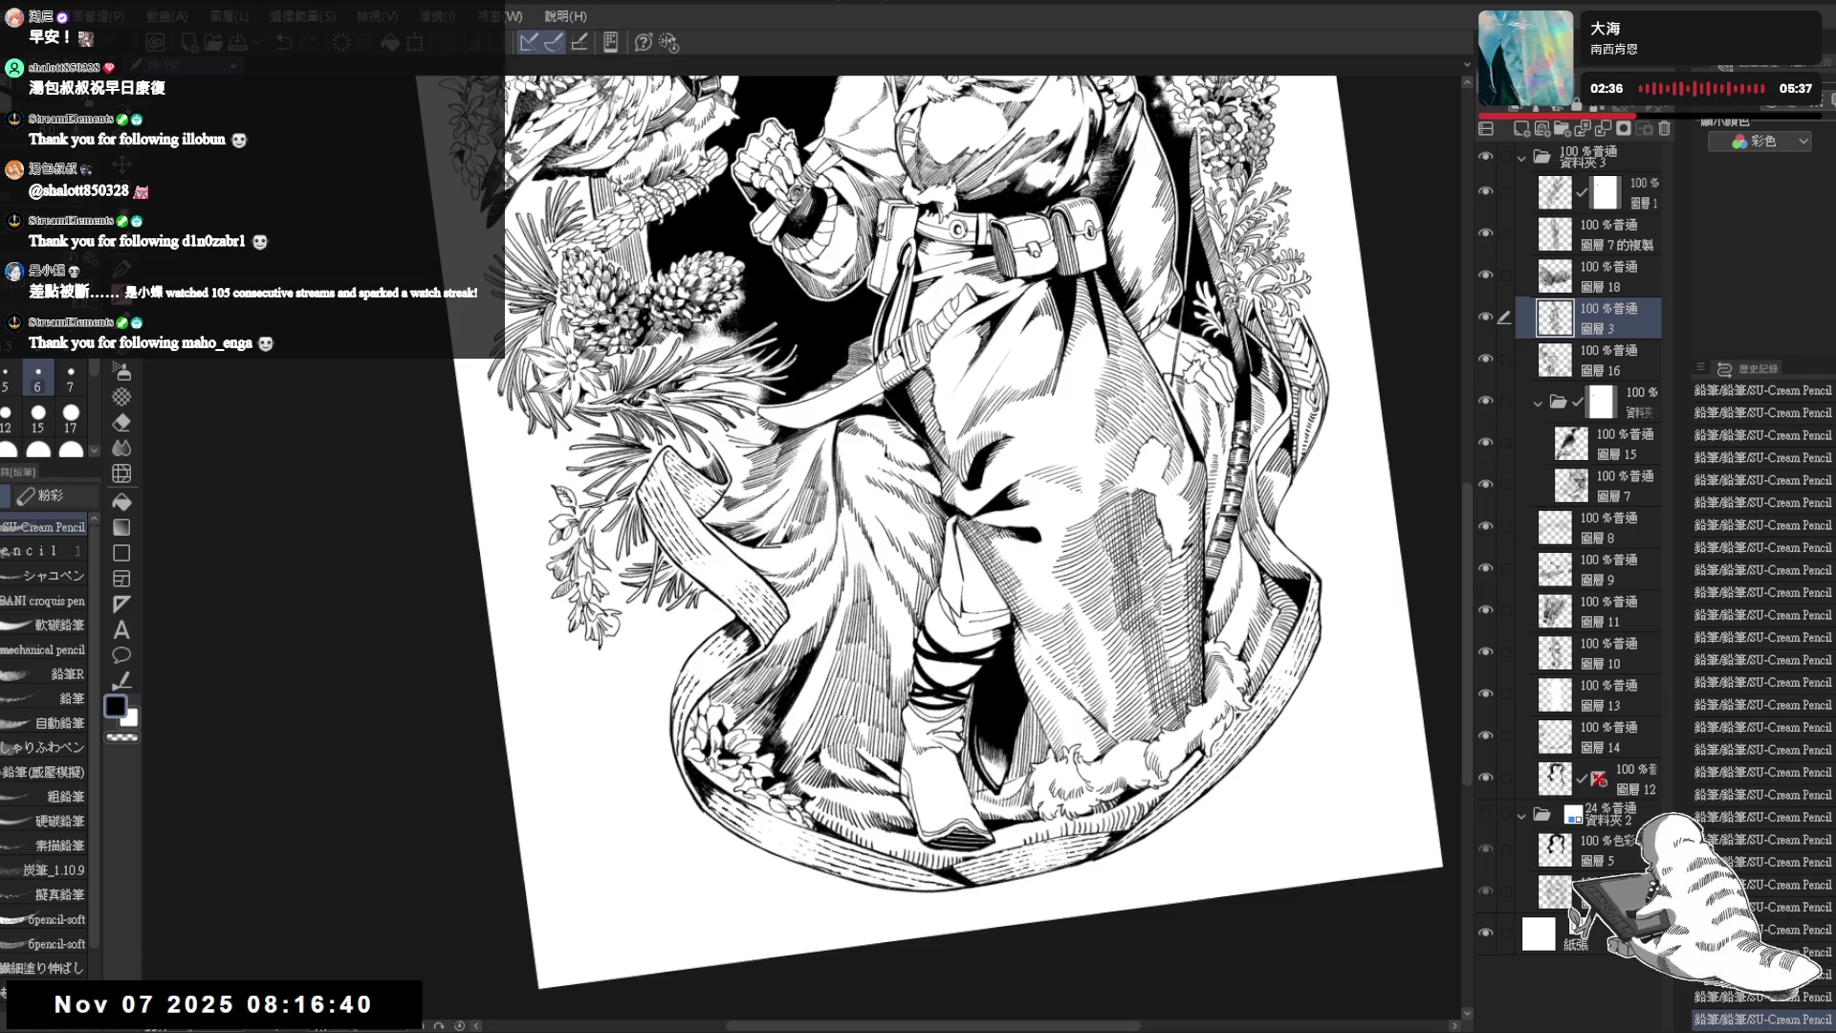
key(asciicircum)
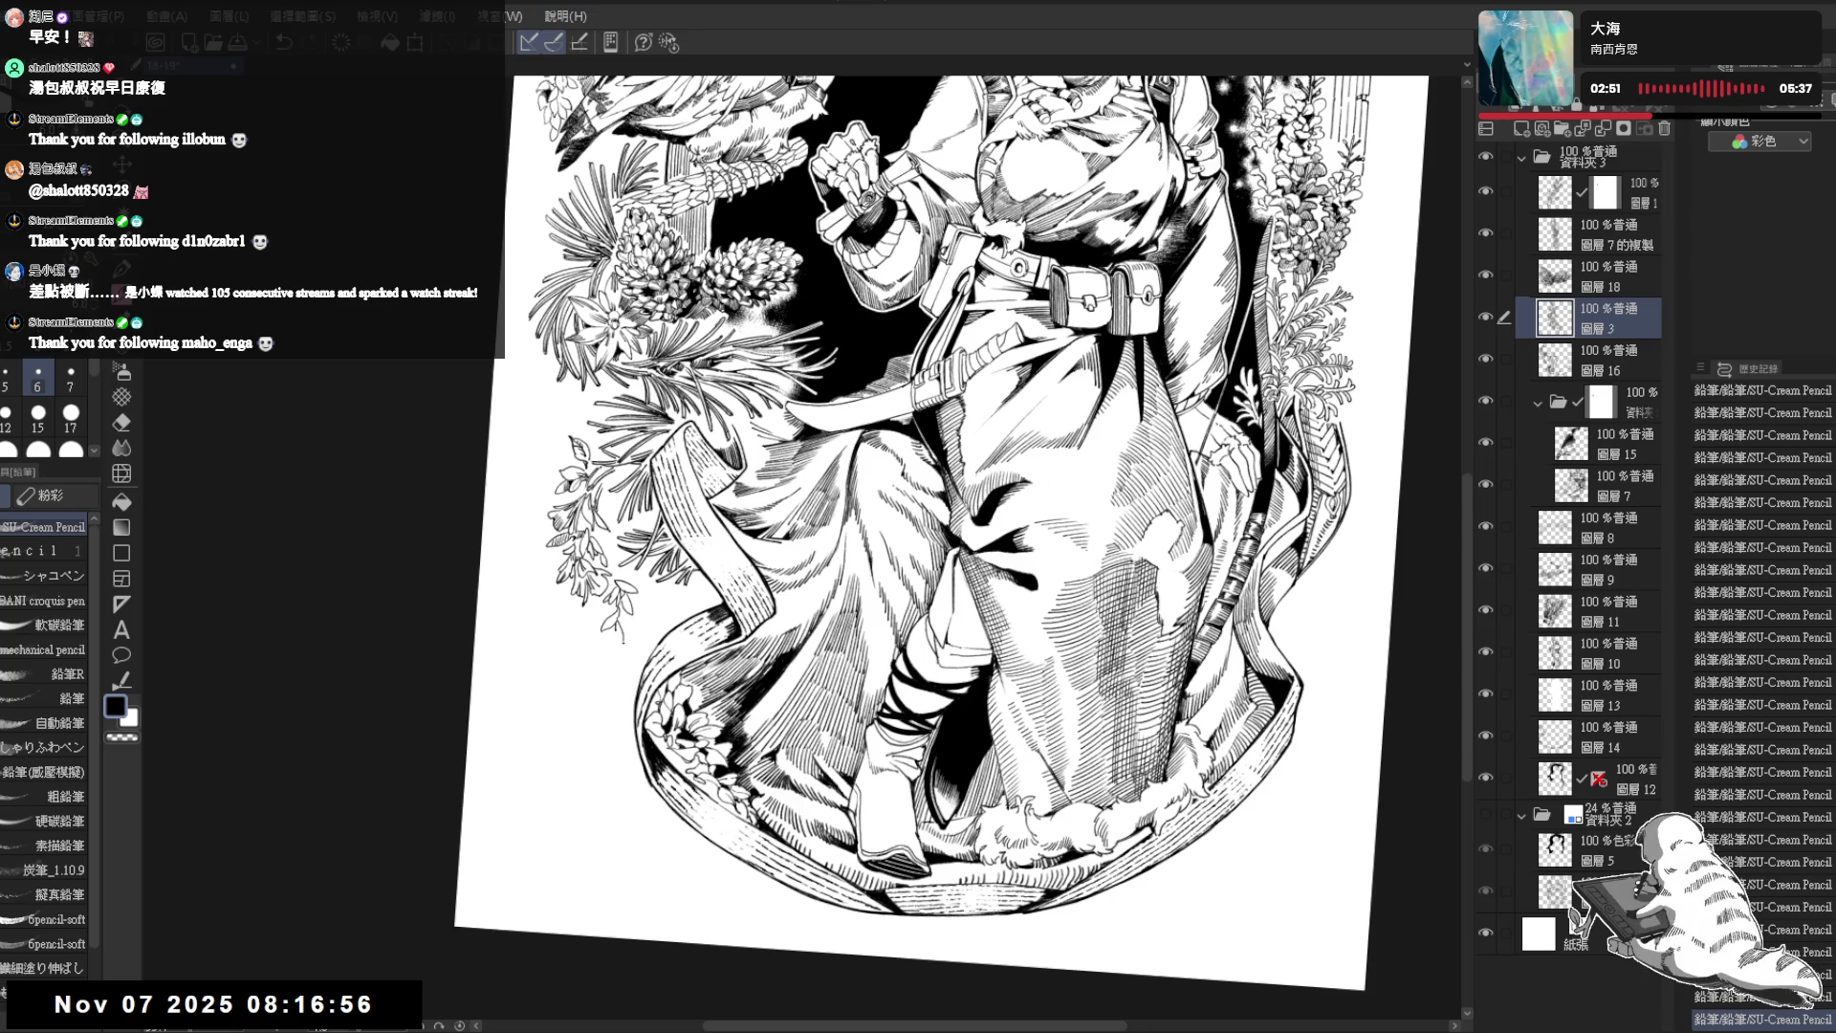
- Fill a small area near the skirt dark, briefly erase, and return to the pencil
key(g)
click(626, 606)
key(e)
key(p)
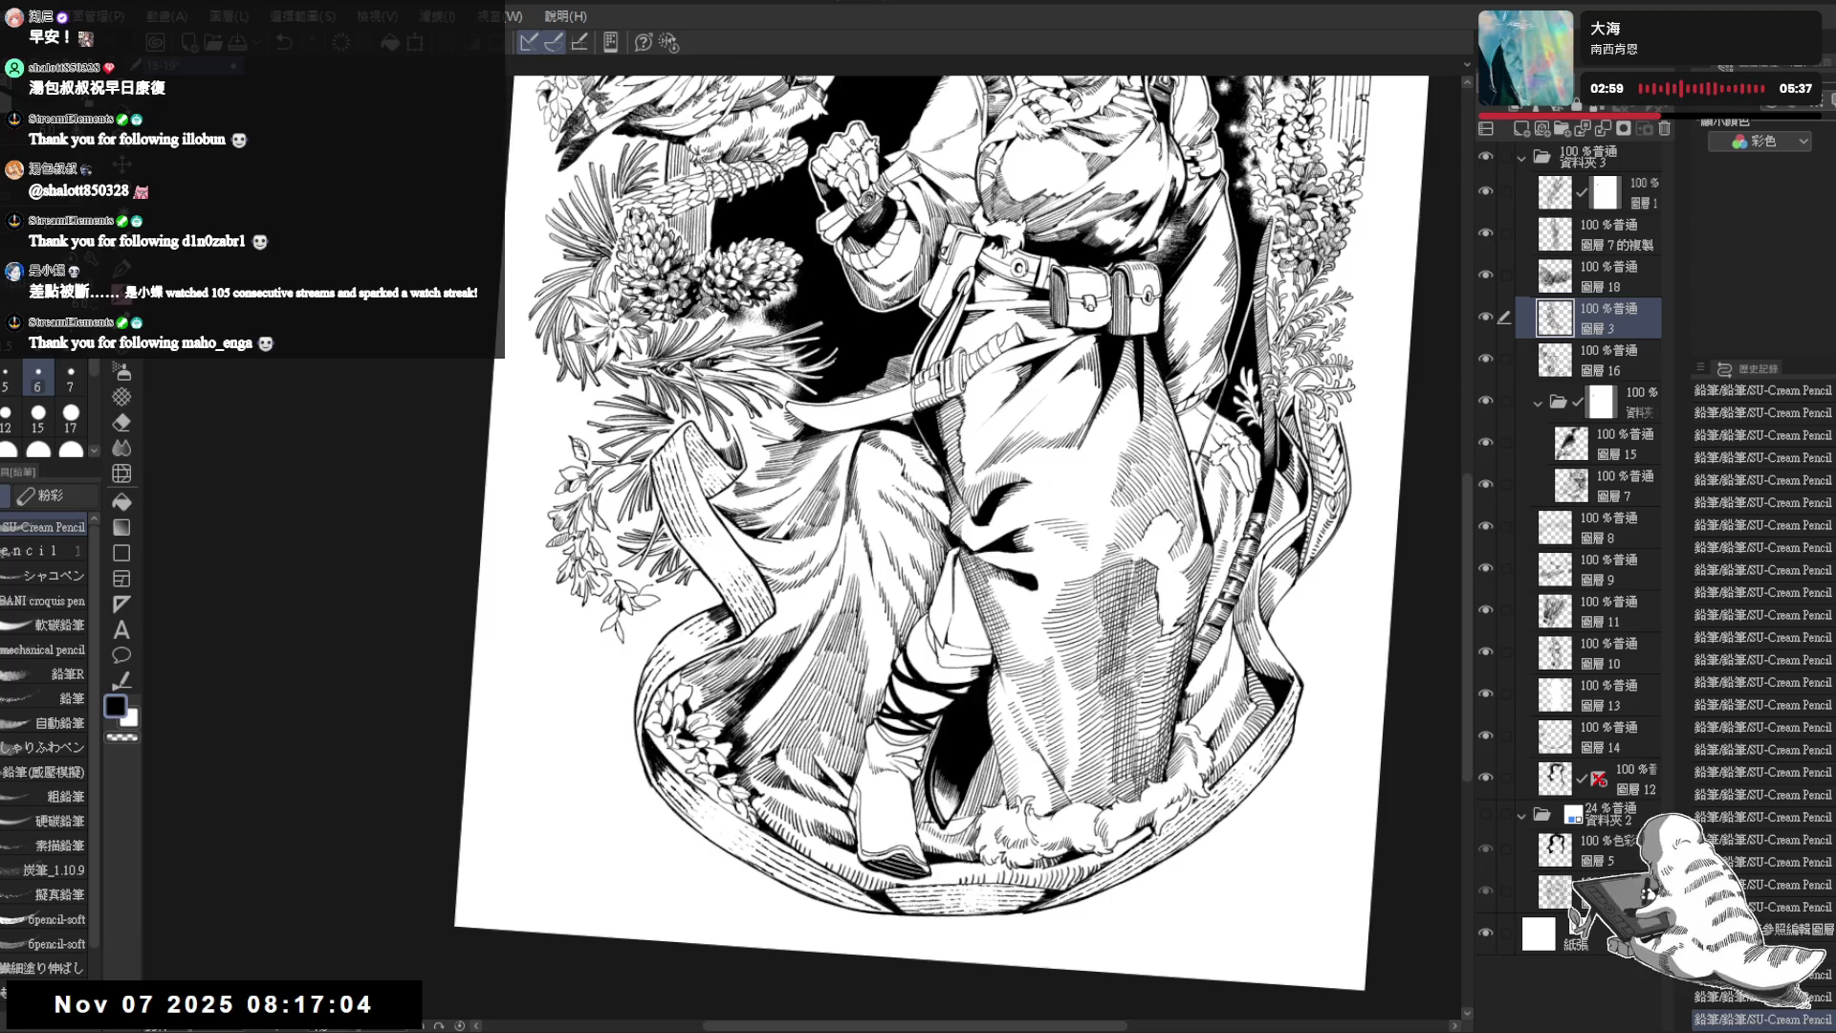
- Fill a small patch near the boots dark, add a light pencil stroke, then reset and zoom out to the whole page
key(g)
click(637, 597)
key(p)
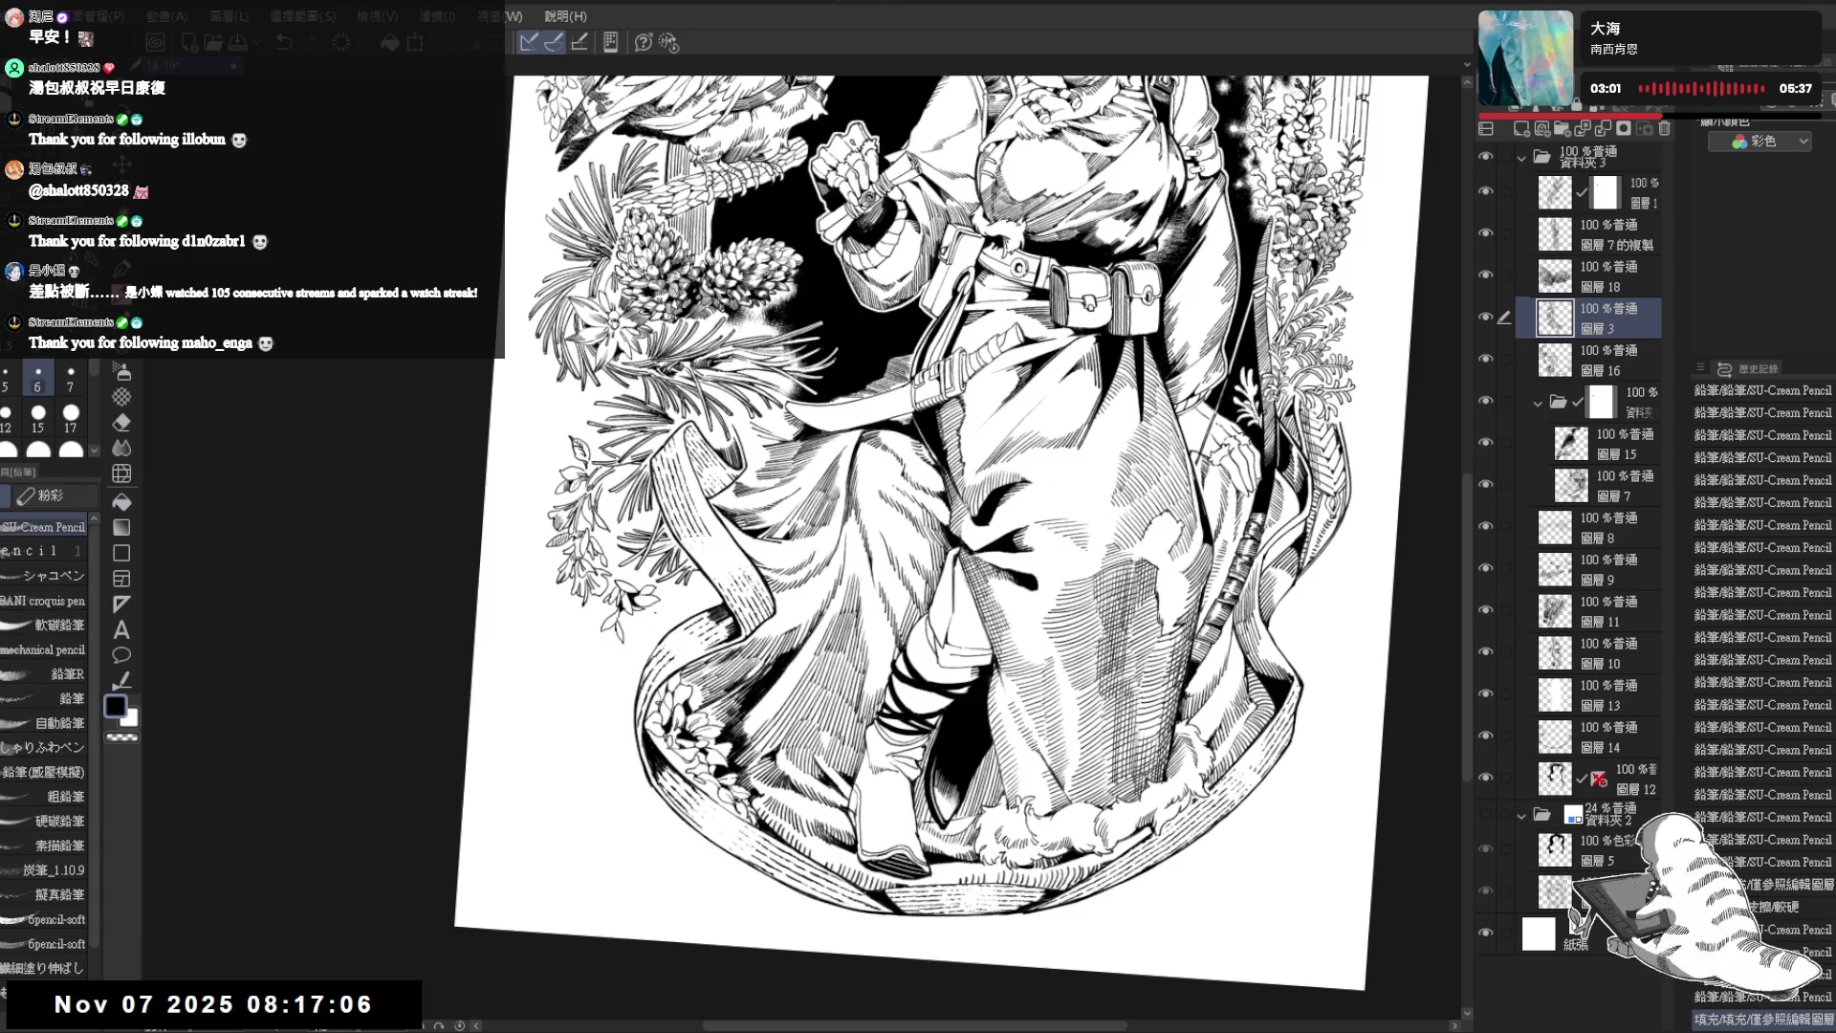
drag(637, 598, 647, 603)
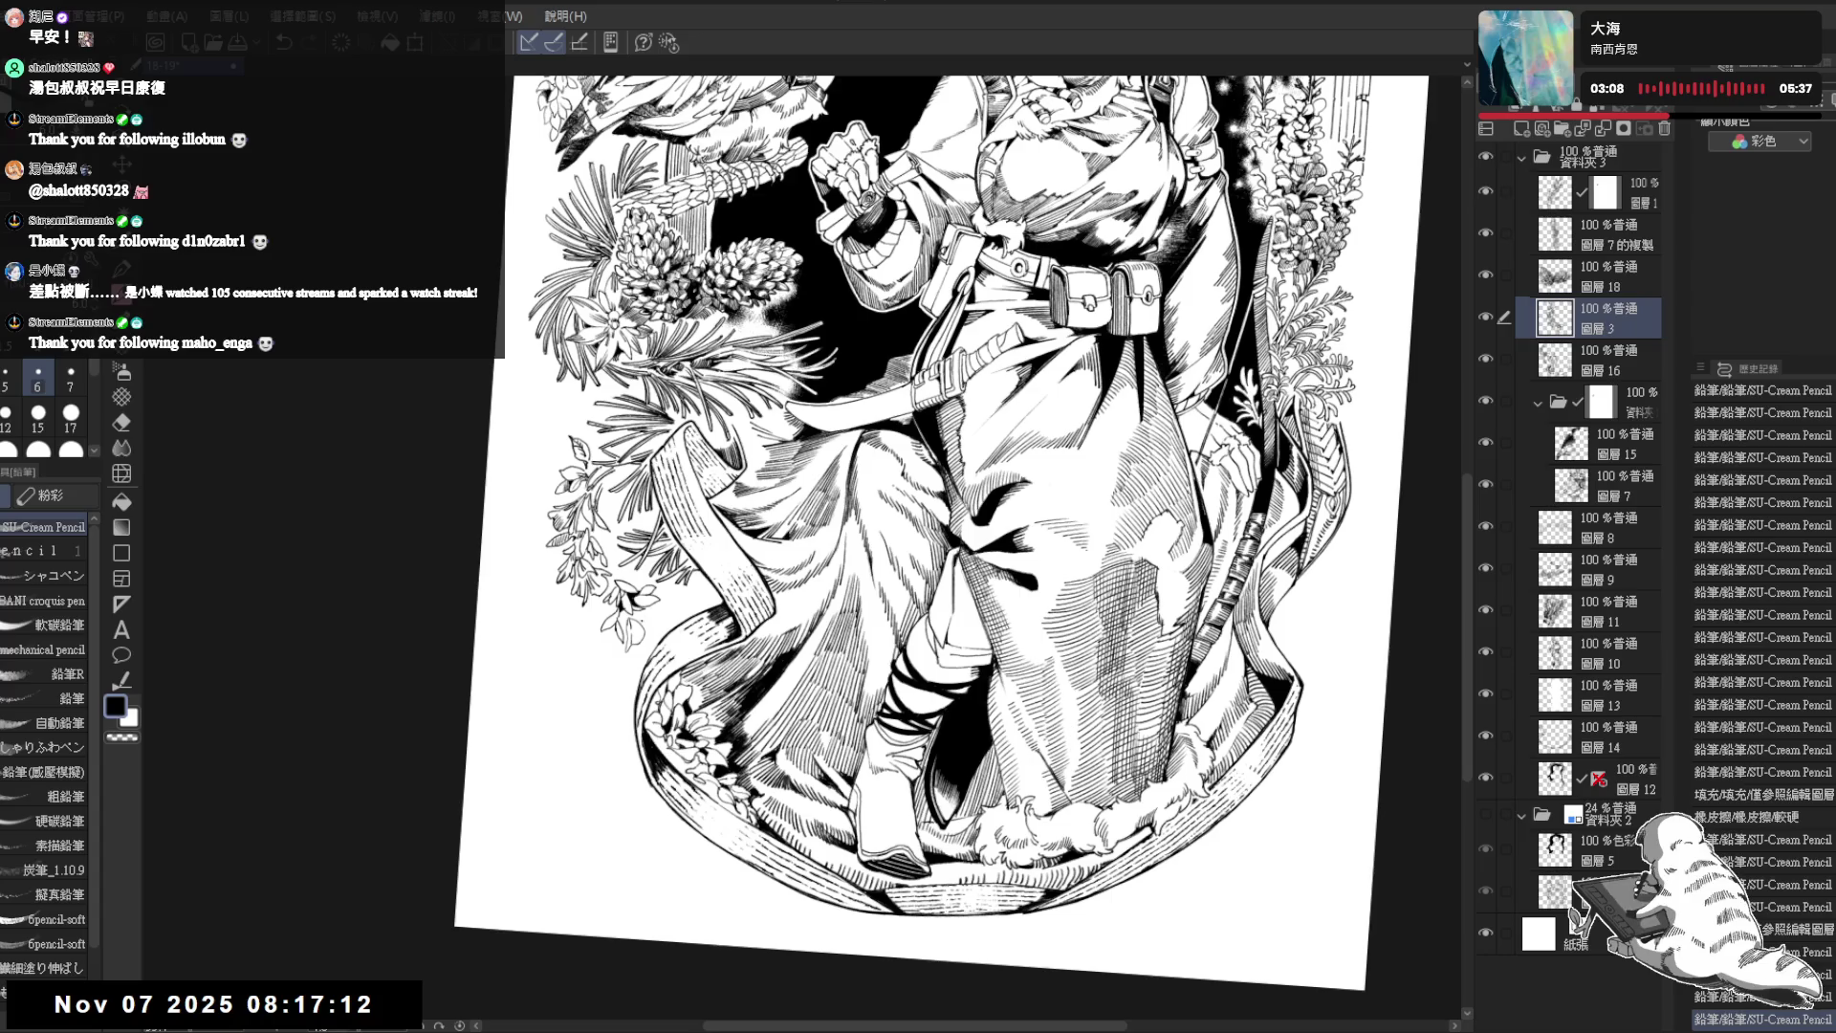
drag(649, 614, 669, 622)
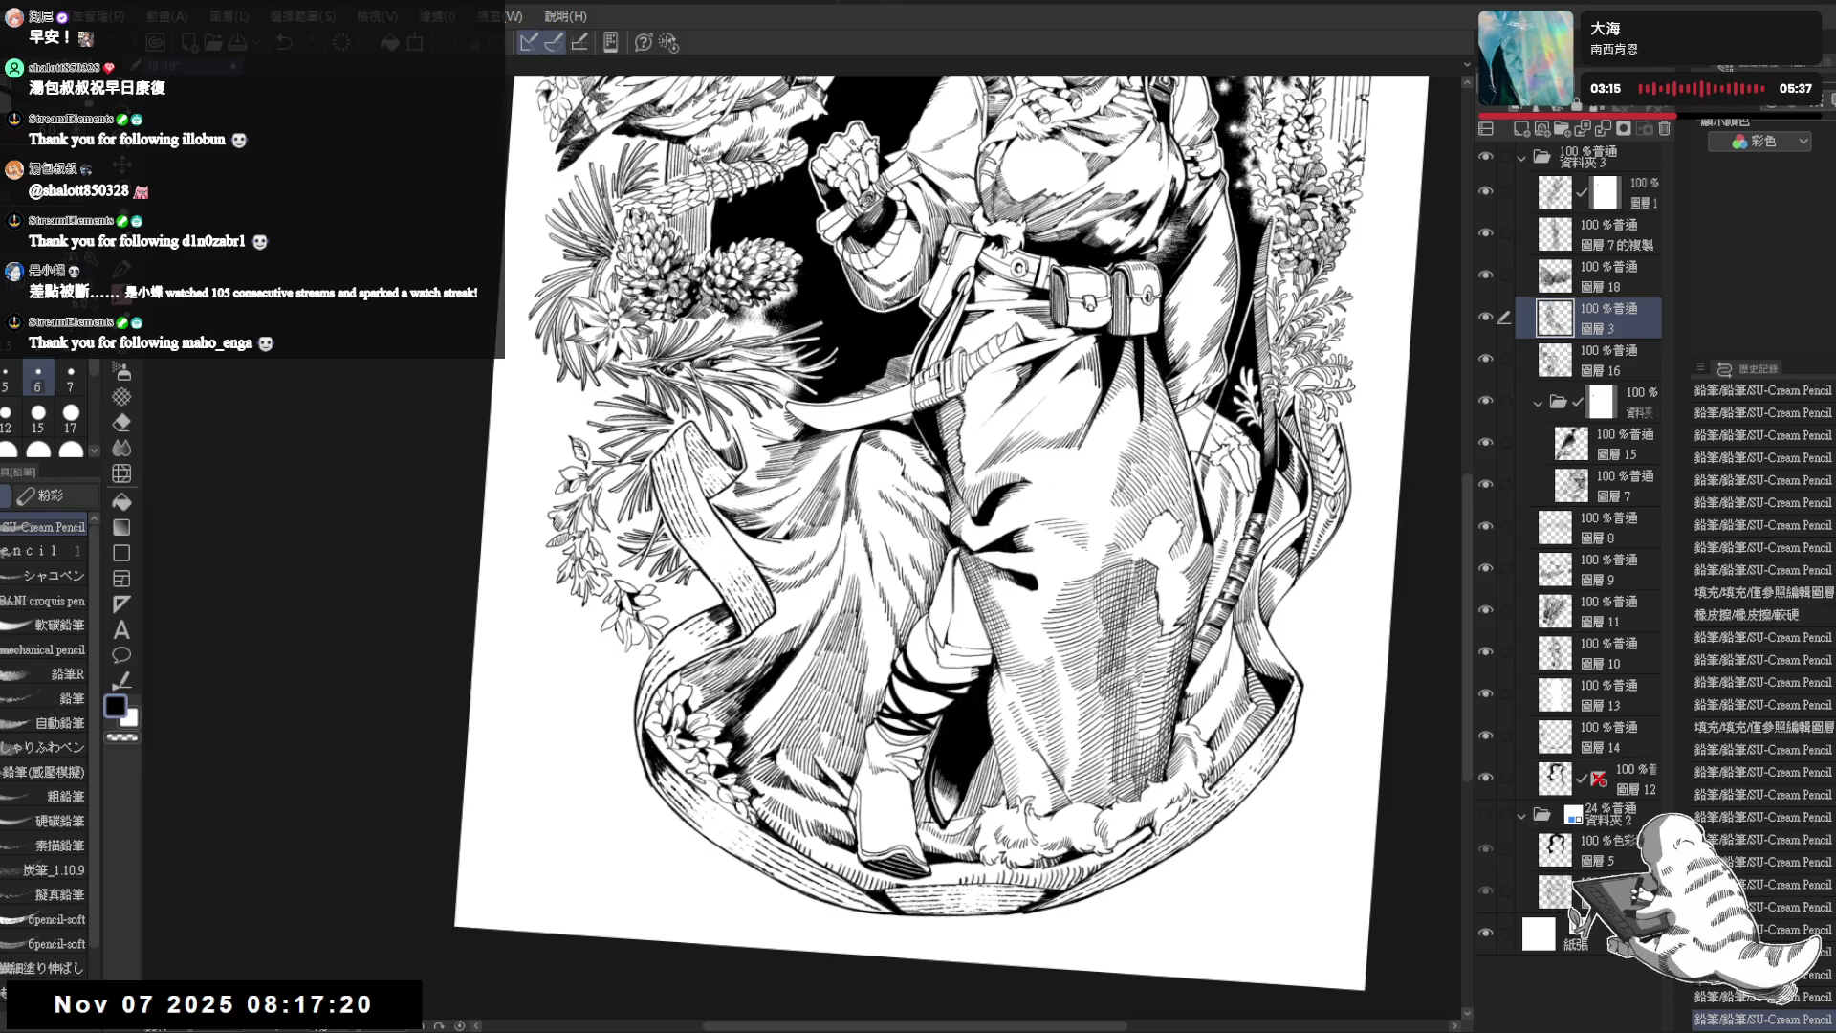
drag(1051, 473, 686, 629)
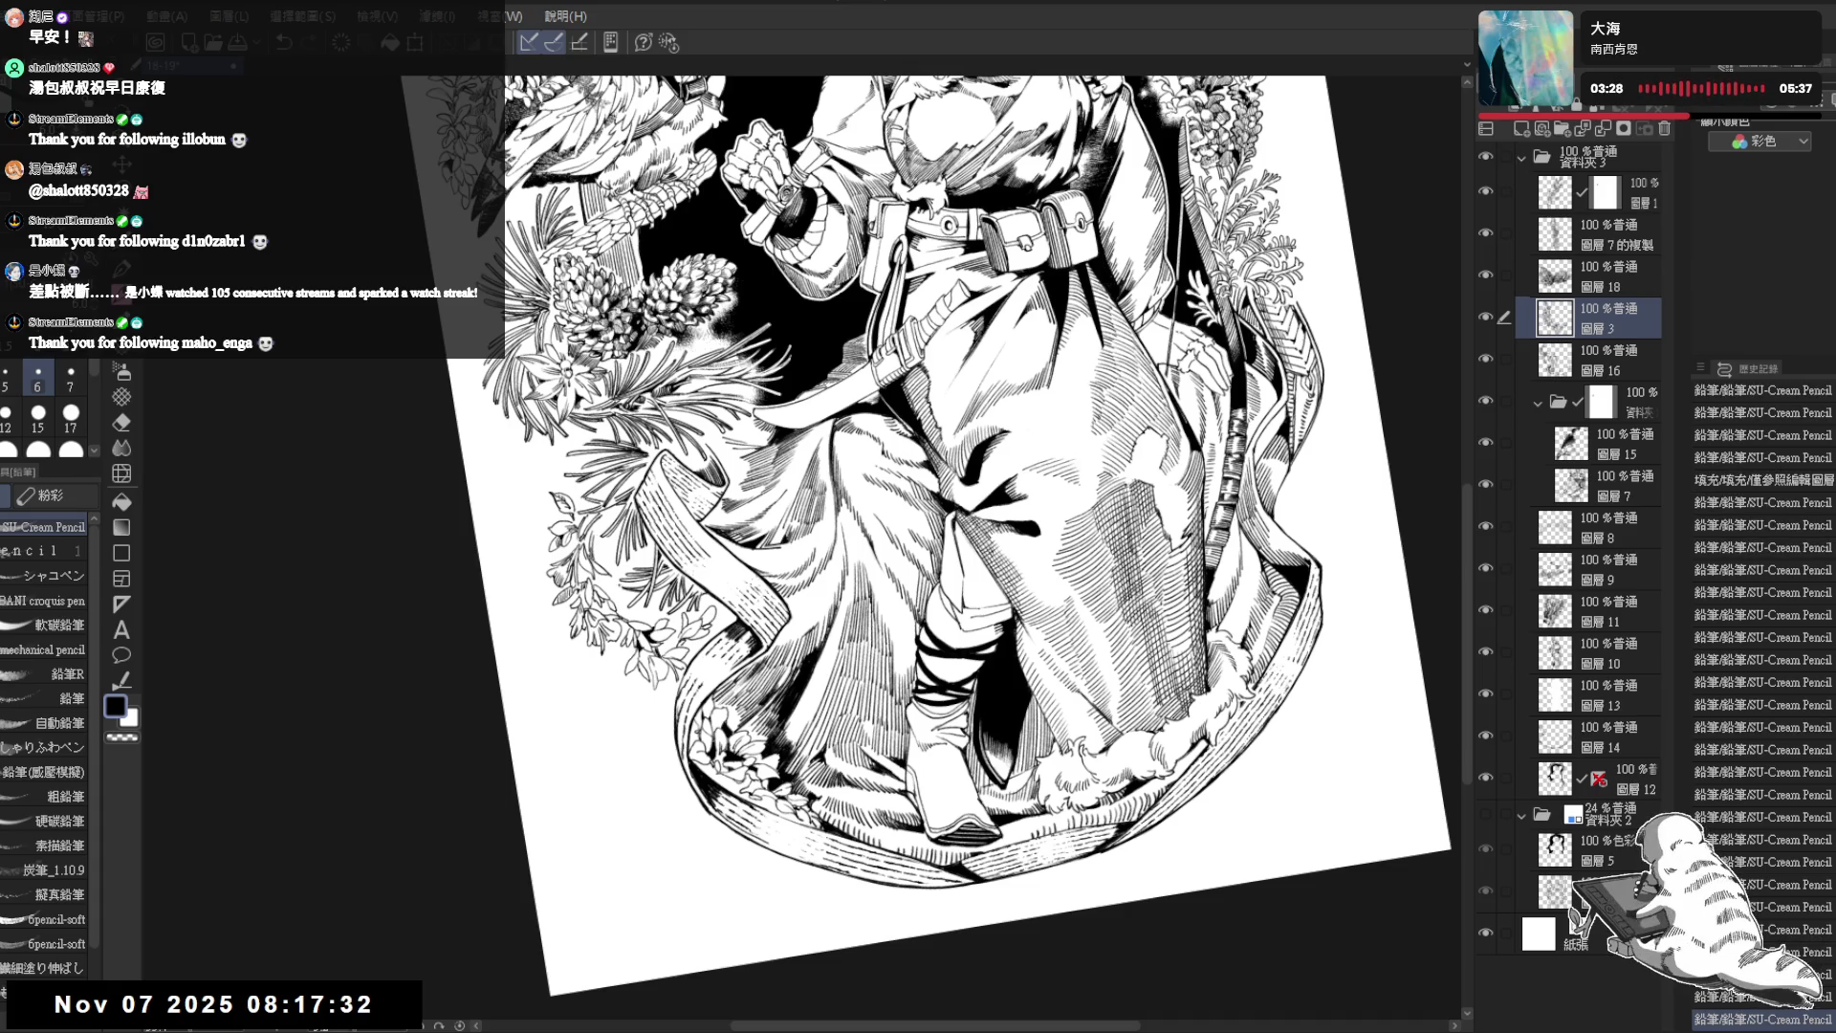
key(ctrl+0)
key(ctrl+minus)
key(ctrl+minus)
key(ctrl+minus)
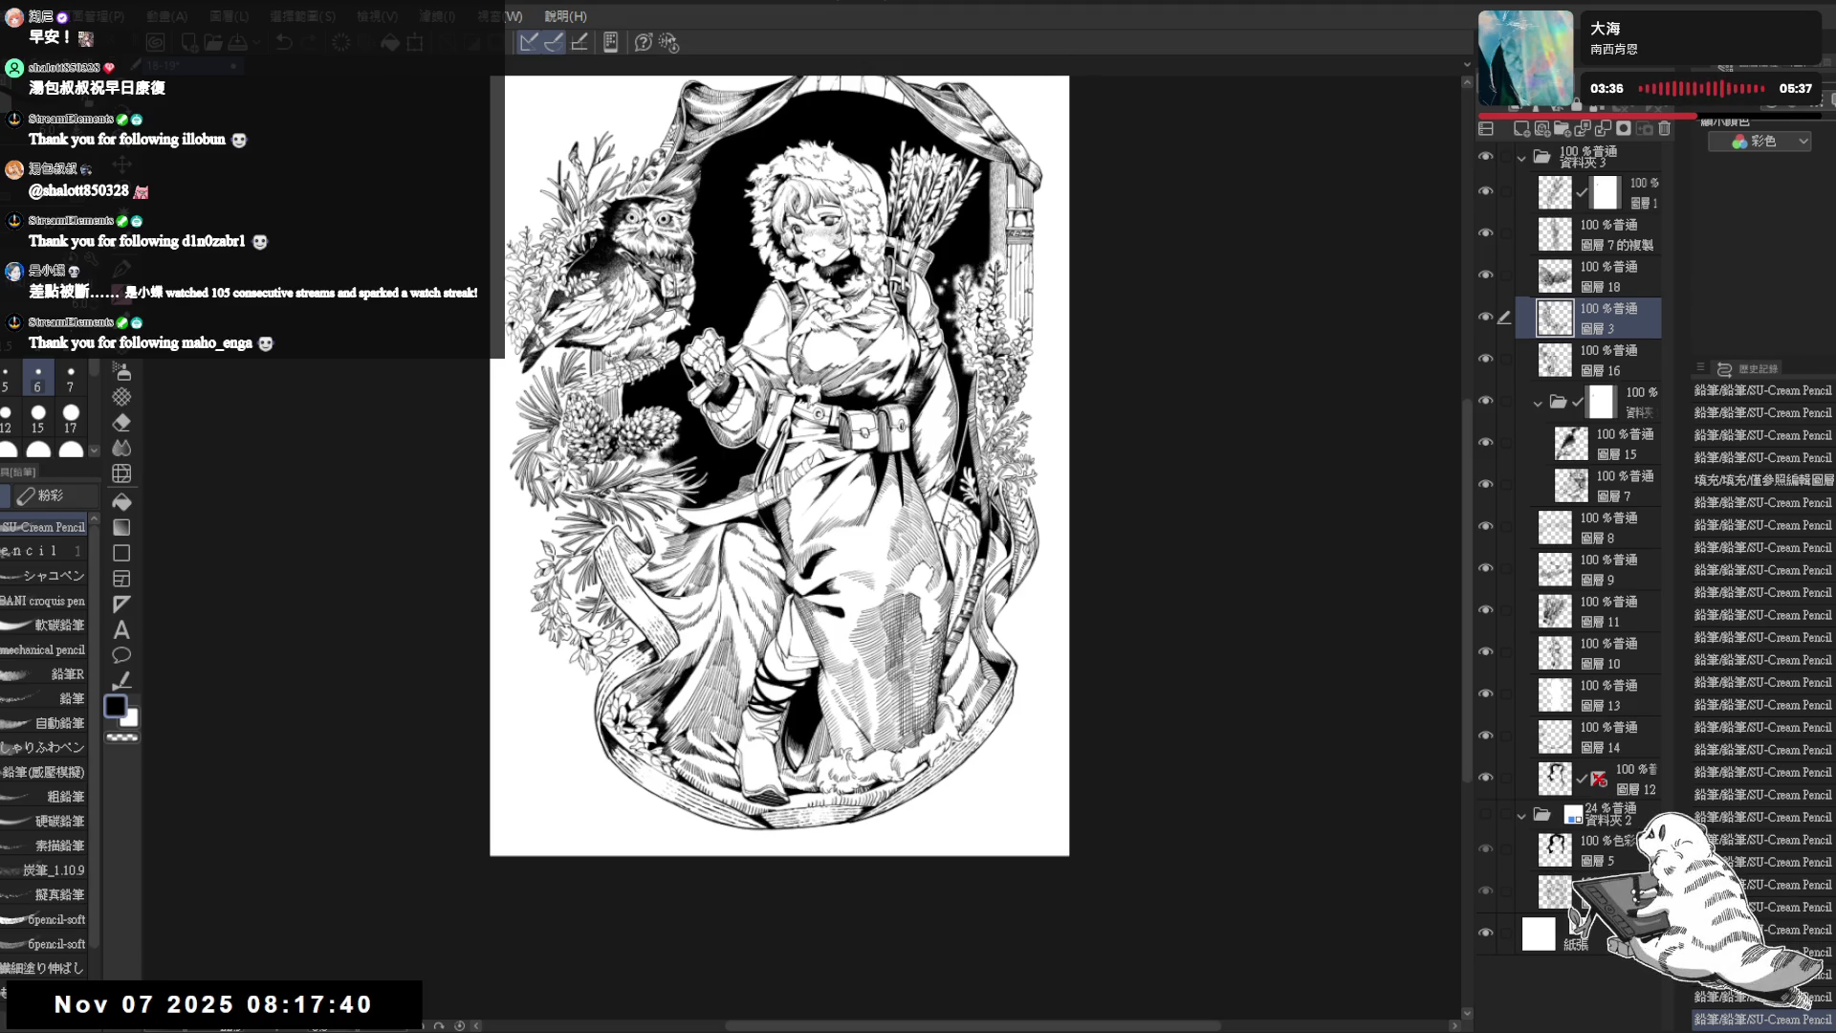
scroll(796, 545, up, 2)
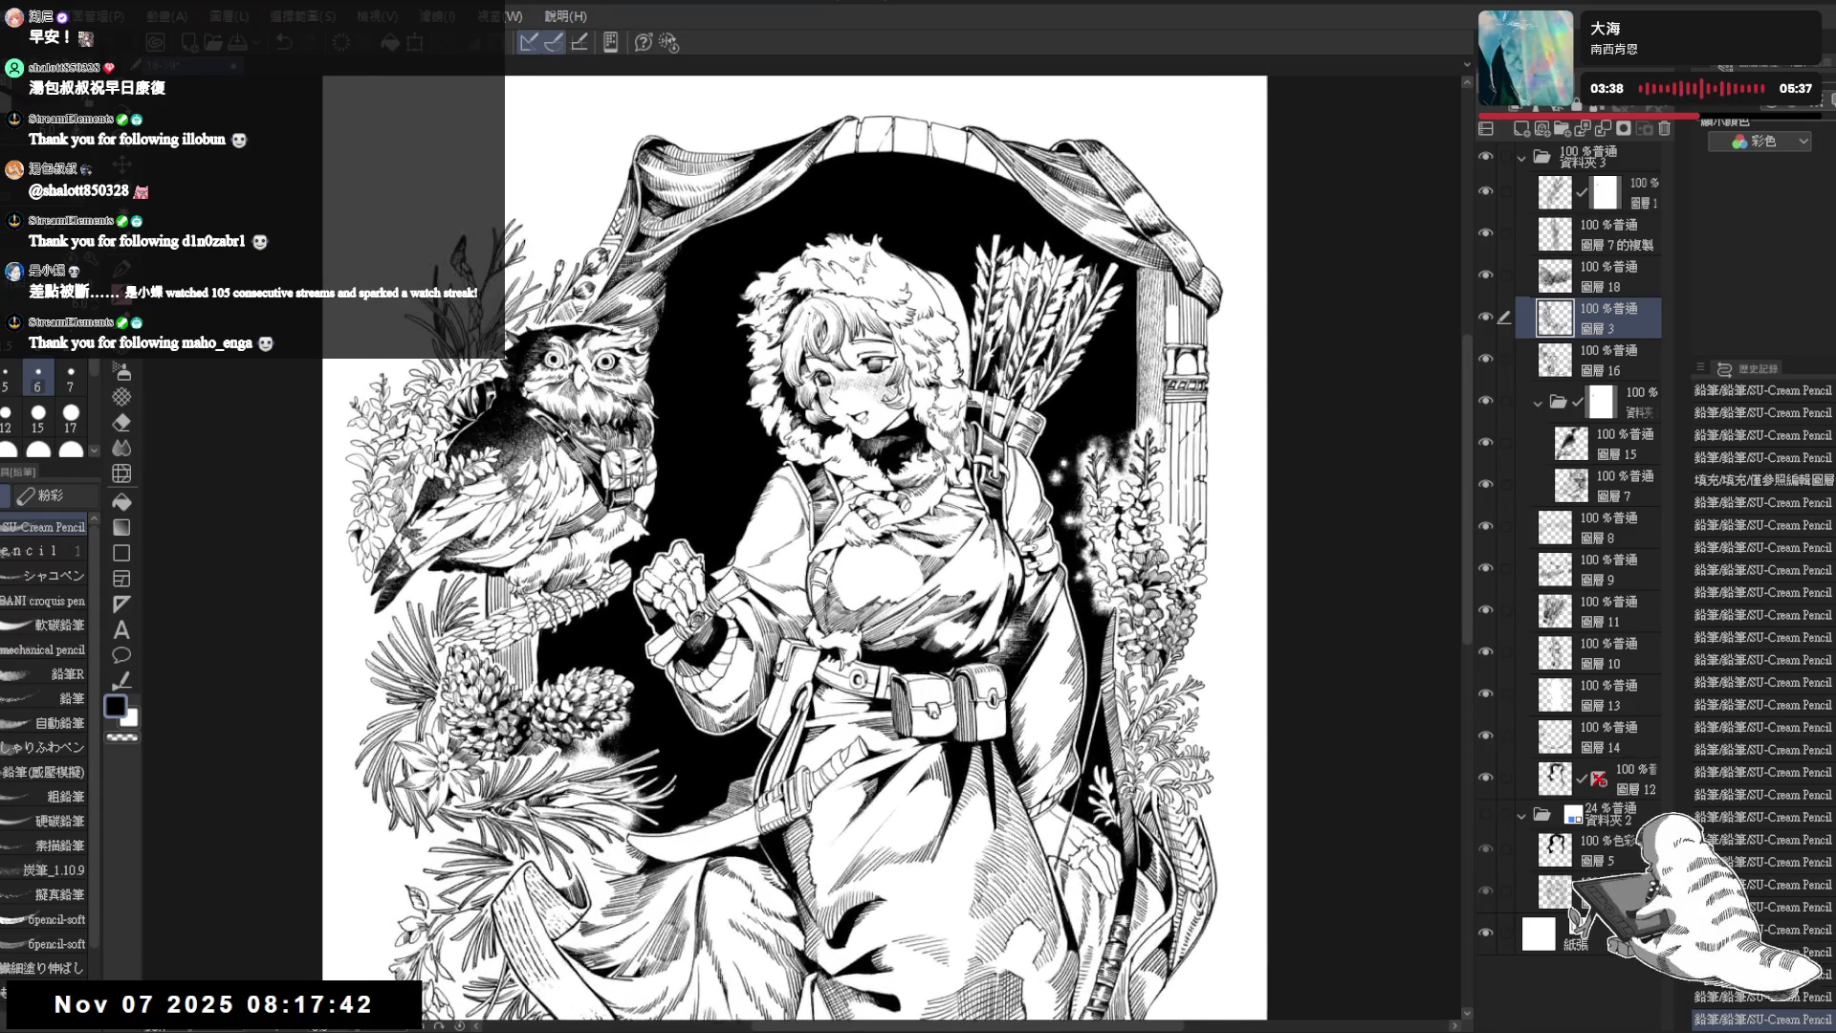
scroll(795, 546, down, 1)
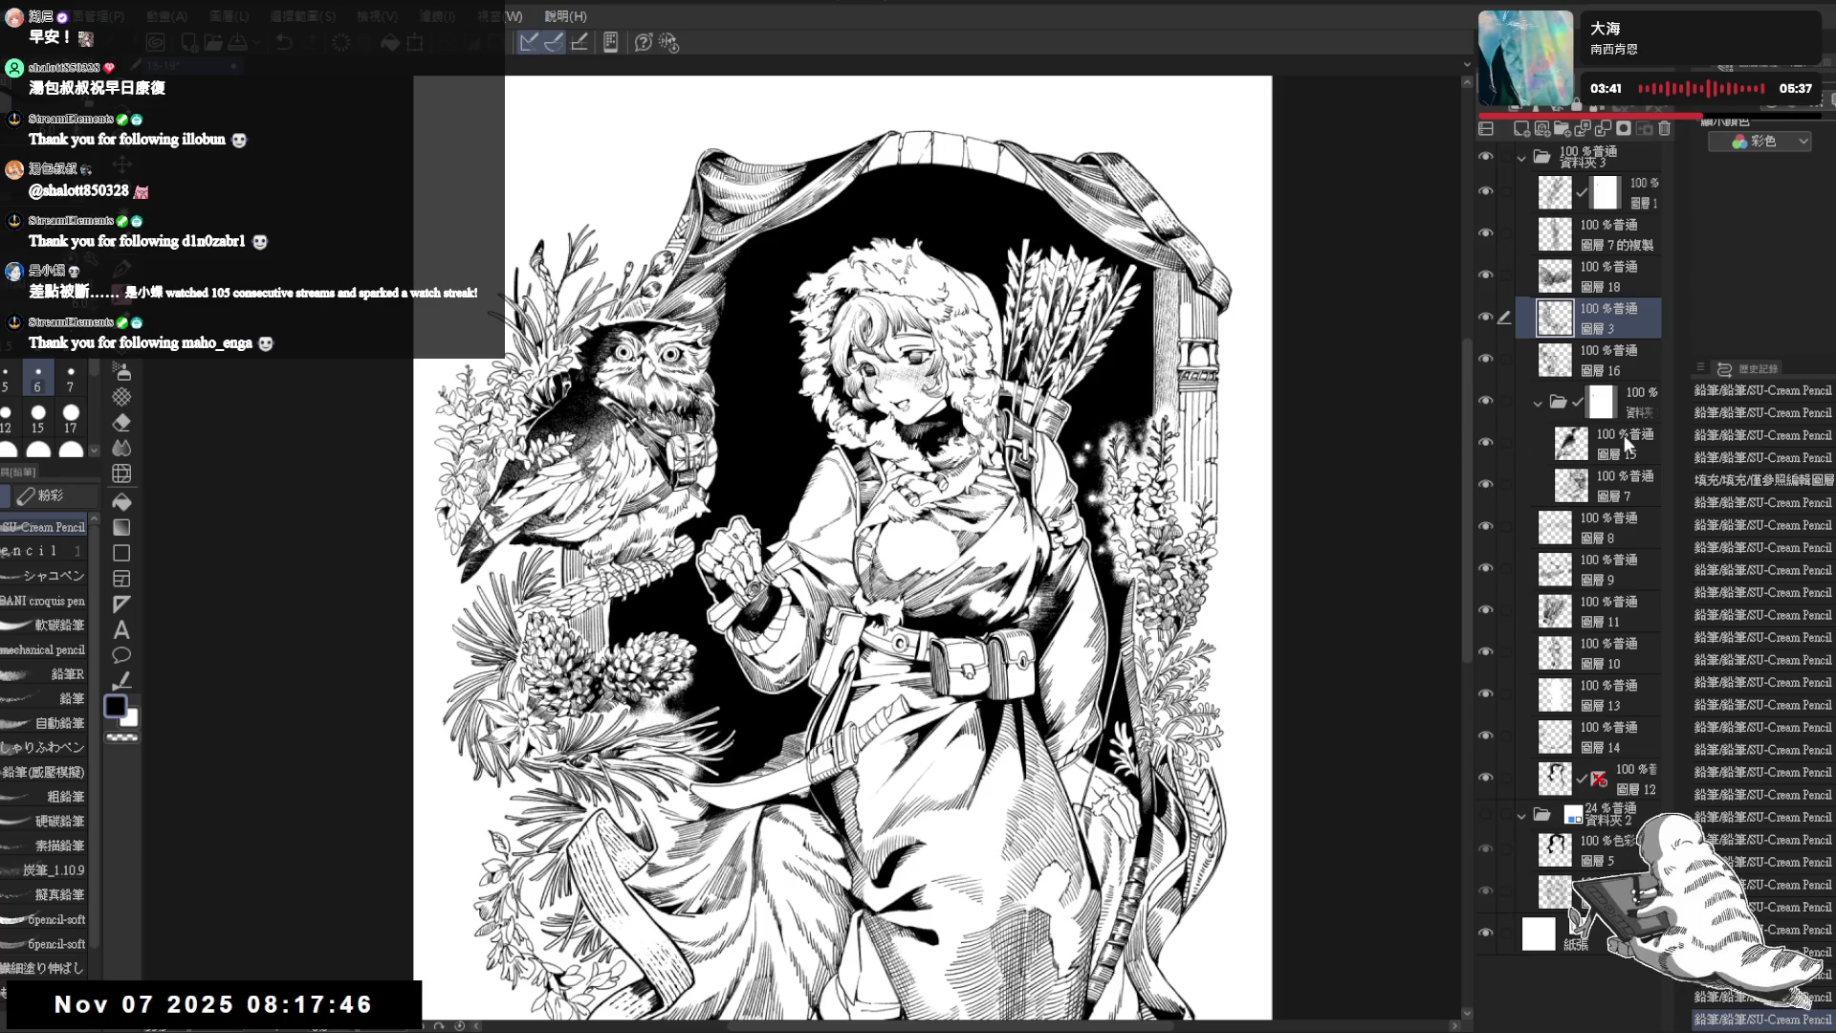
- Give 圖層15 a layer mask and stamp decorative grid-line strokes onto it
click(1535, 452)
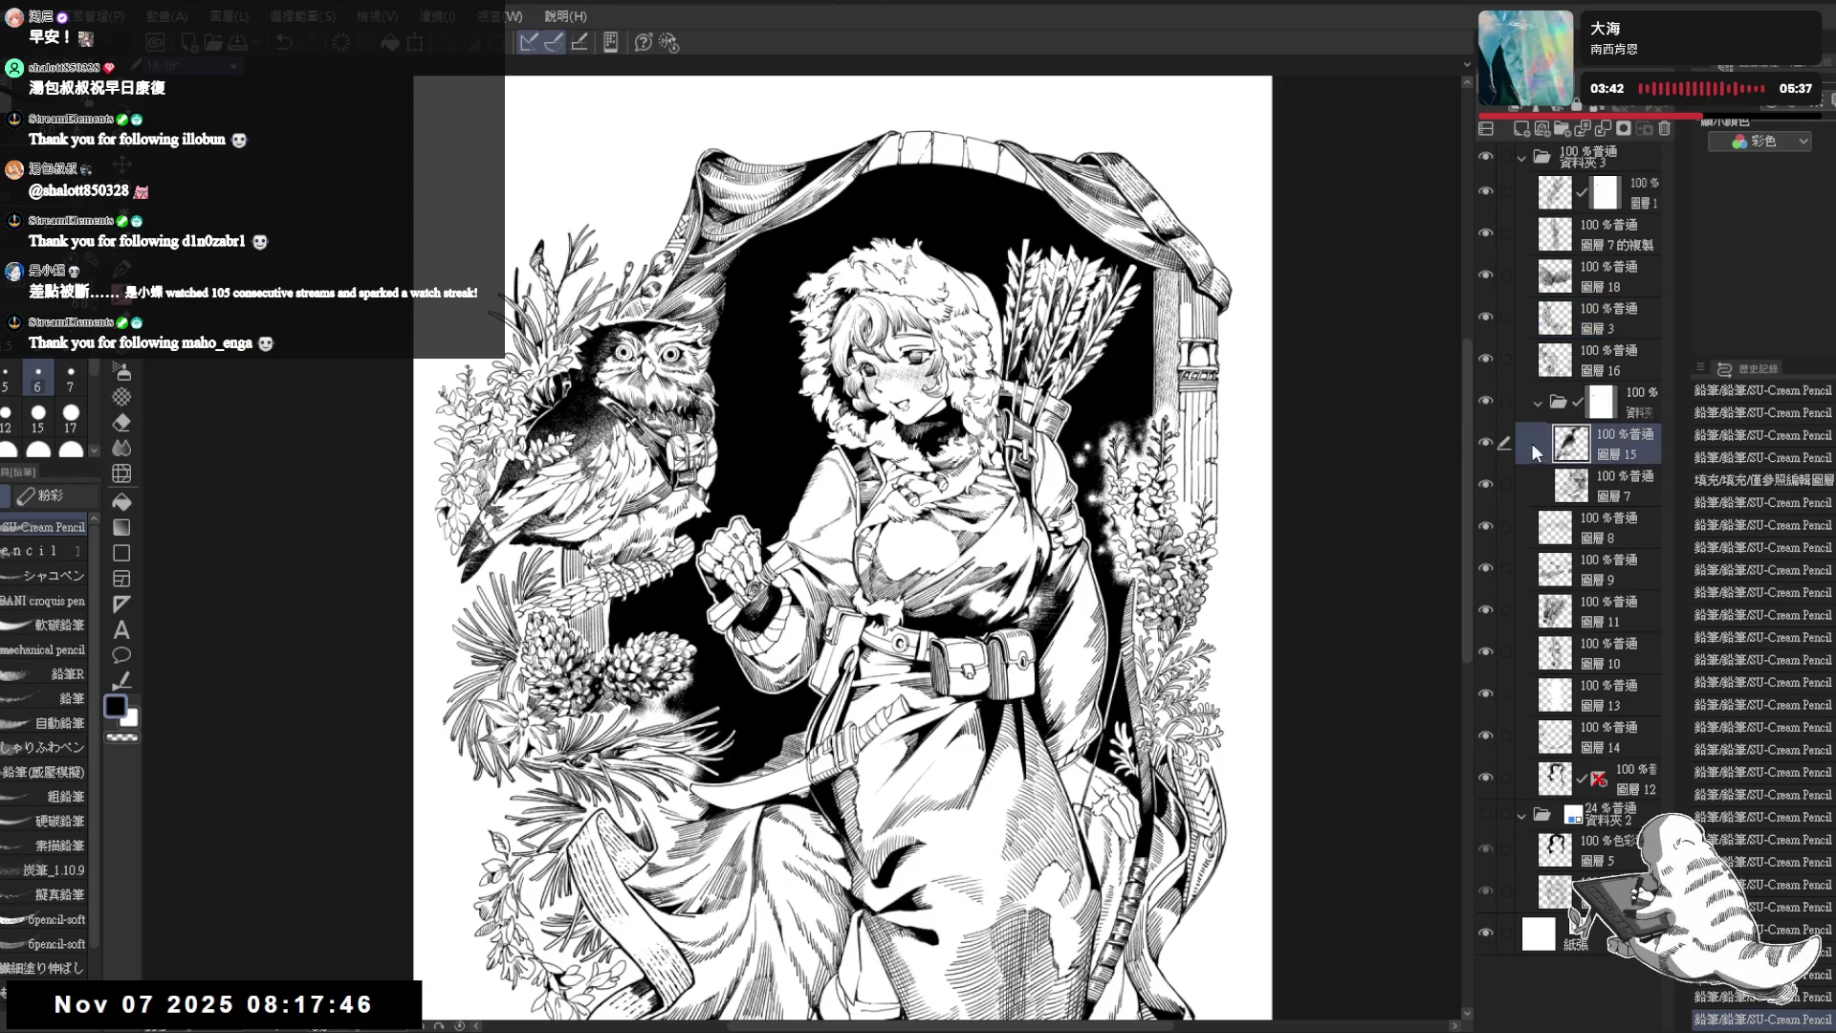
drag(1485, 447, 1549, 506)
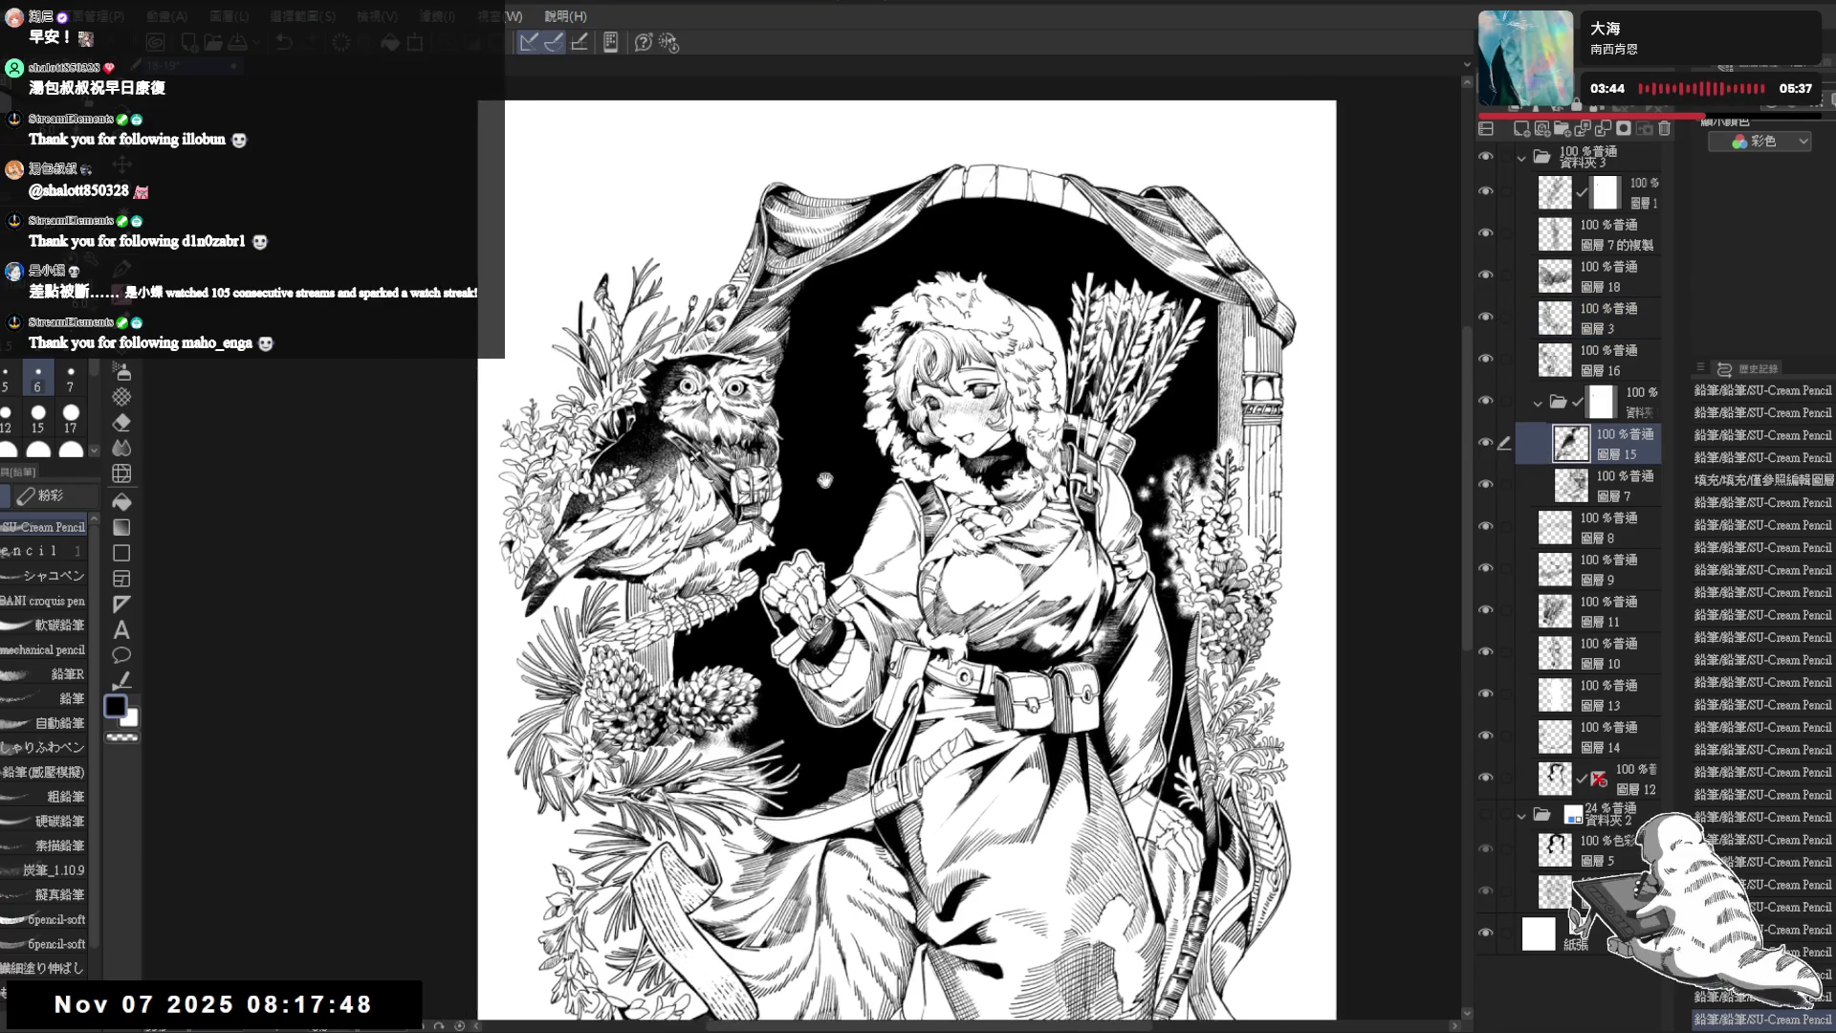
scroll(745, 420, up, 3)
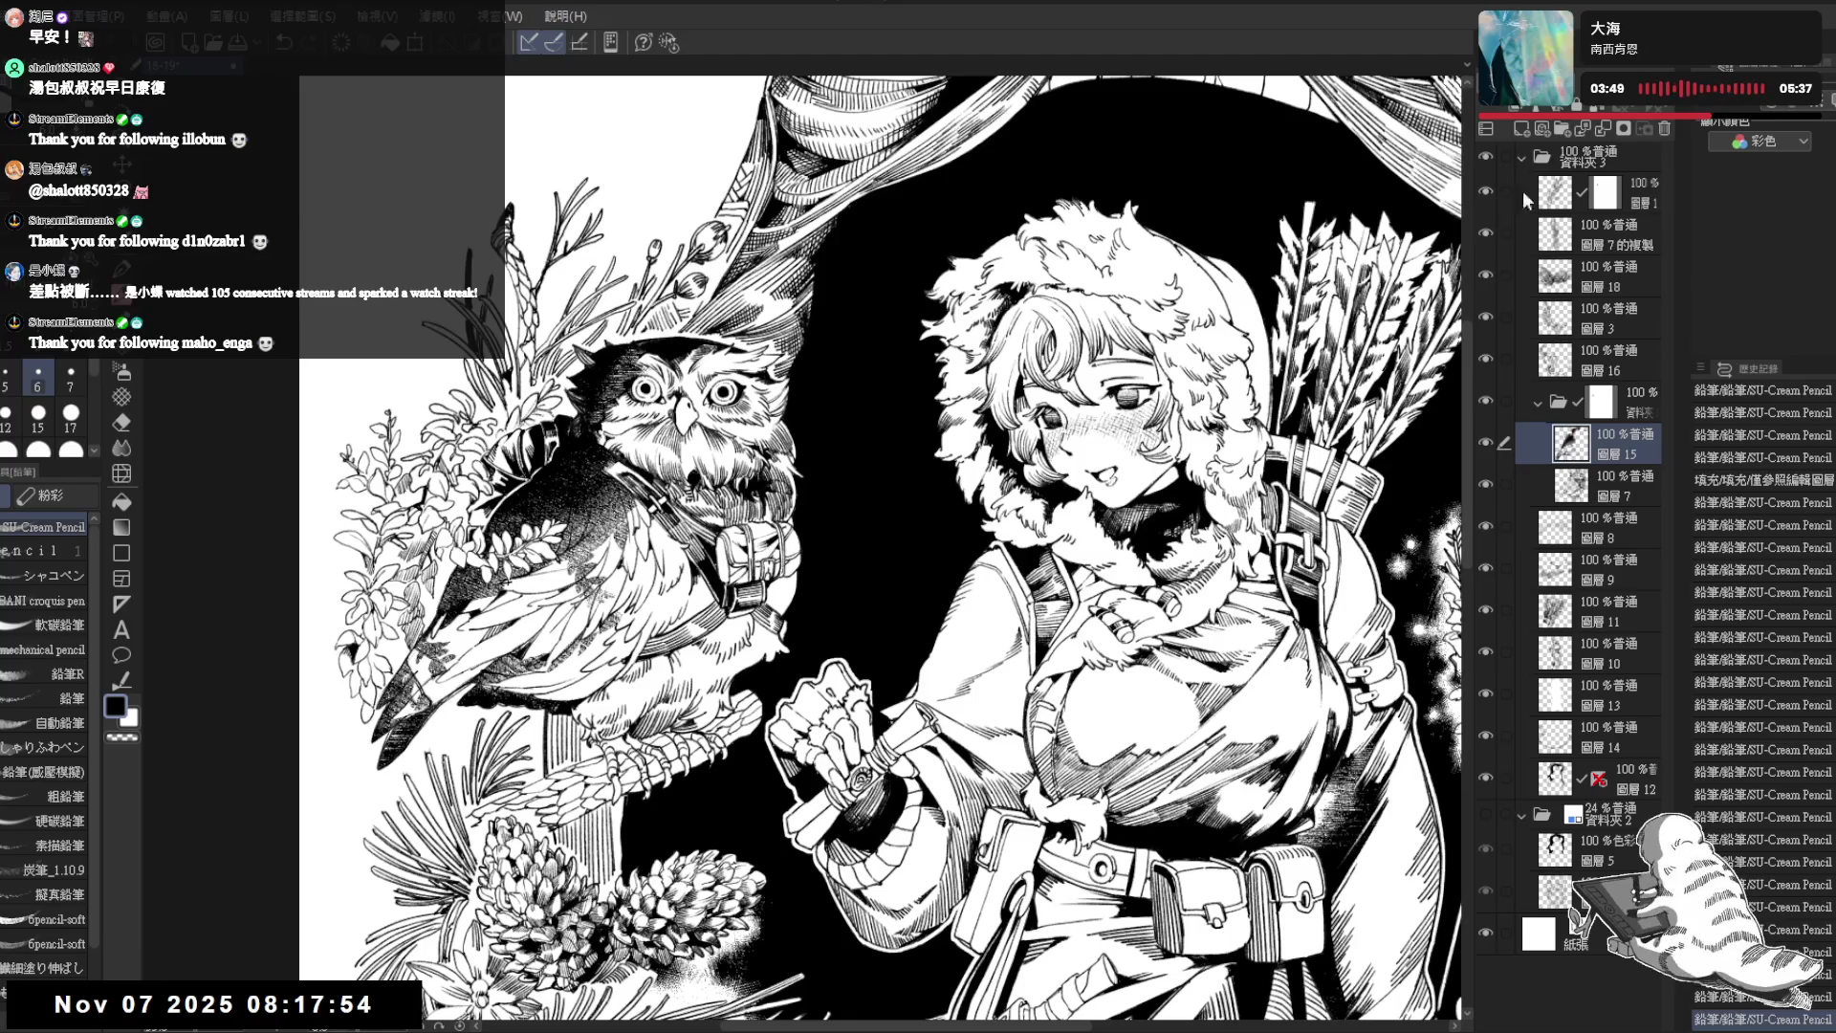
click(1626, 130)
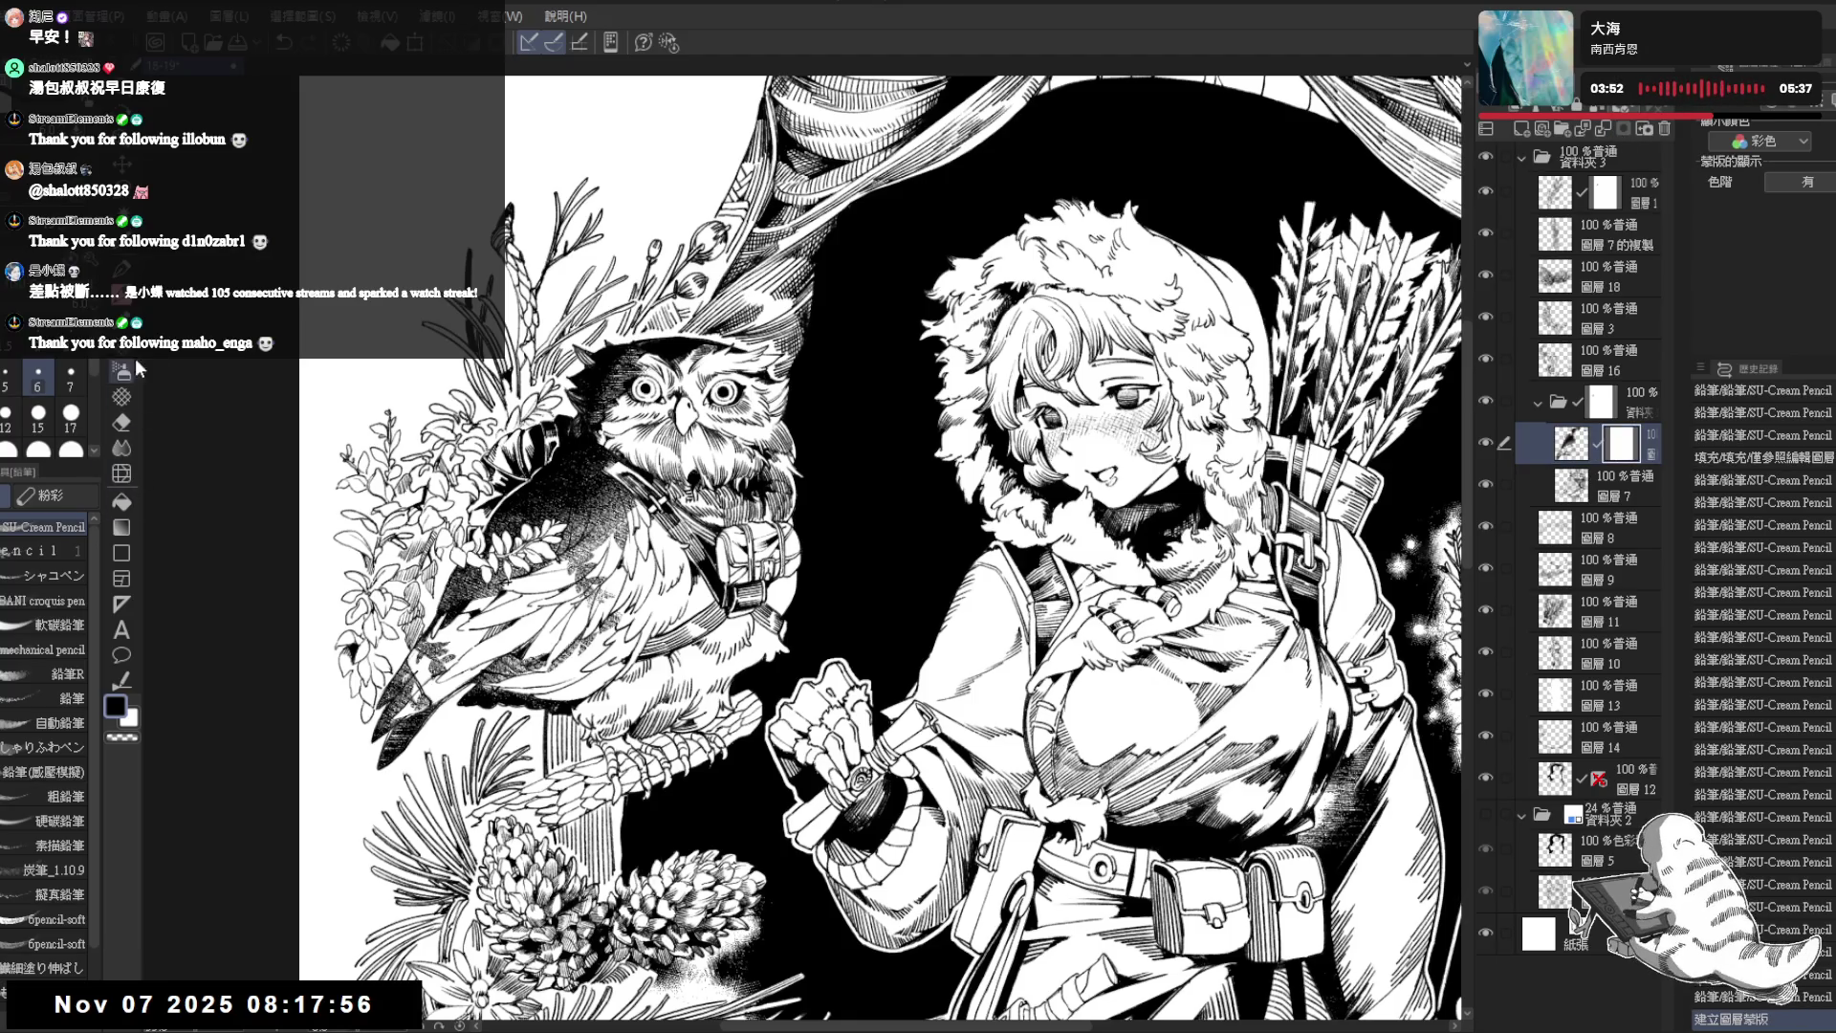
click(122, 396)
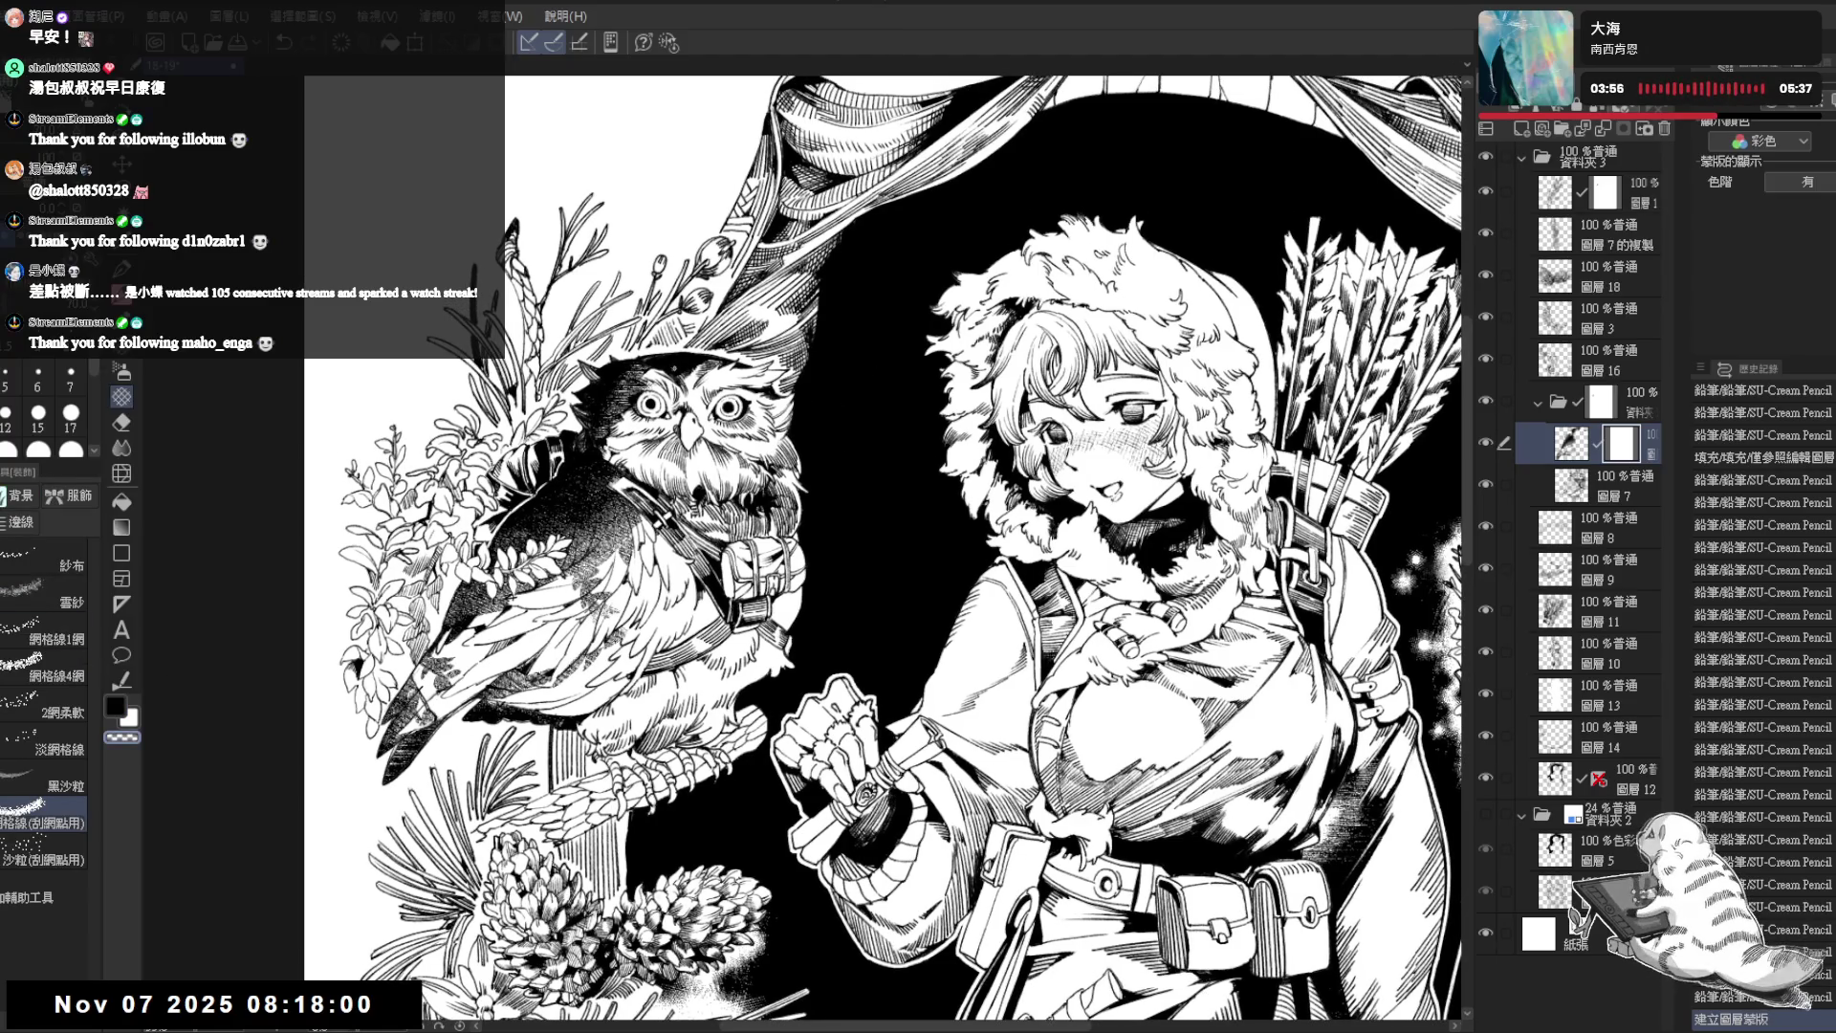
click(680, 372)
click(680, 371)
click(660, 370)
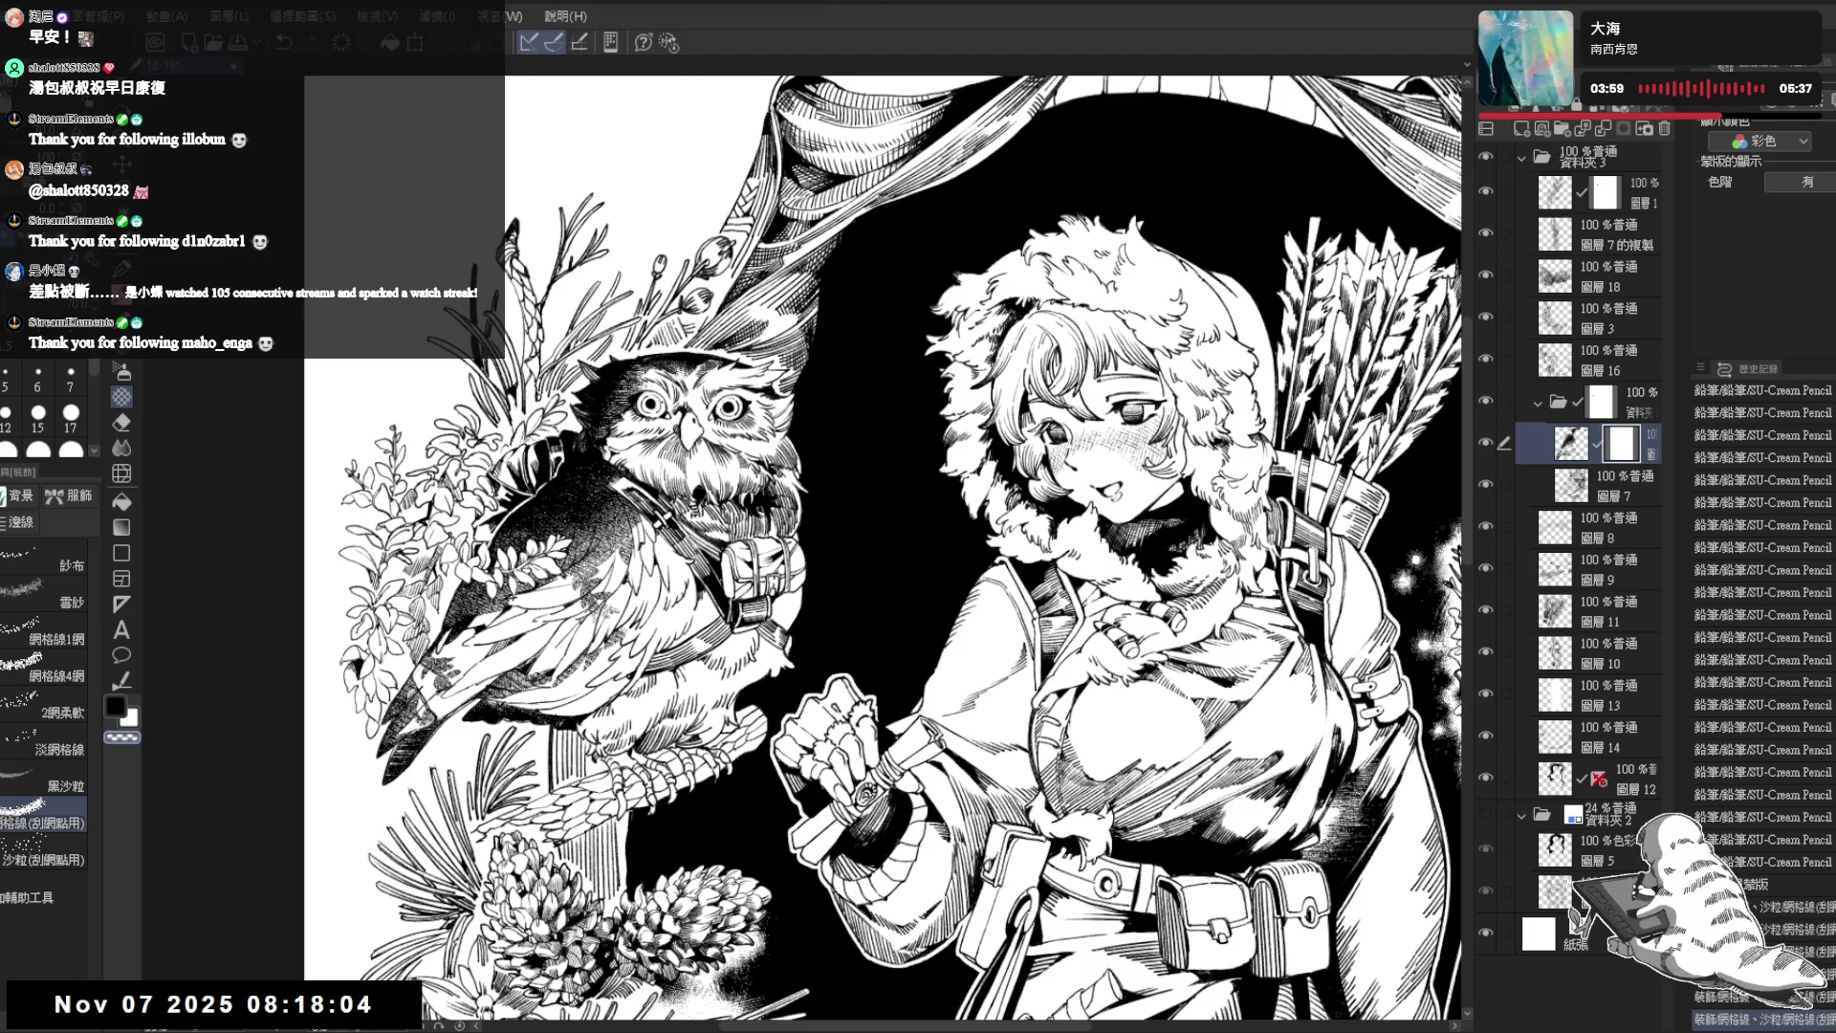
- Paint grid-line strokes in transparent colour on the mask, then return to the layer's pixels and main colour
key(c)
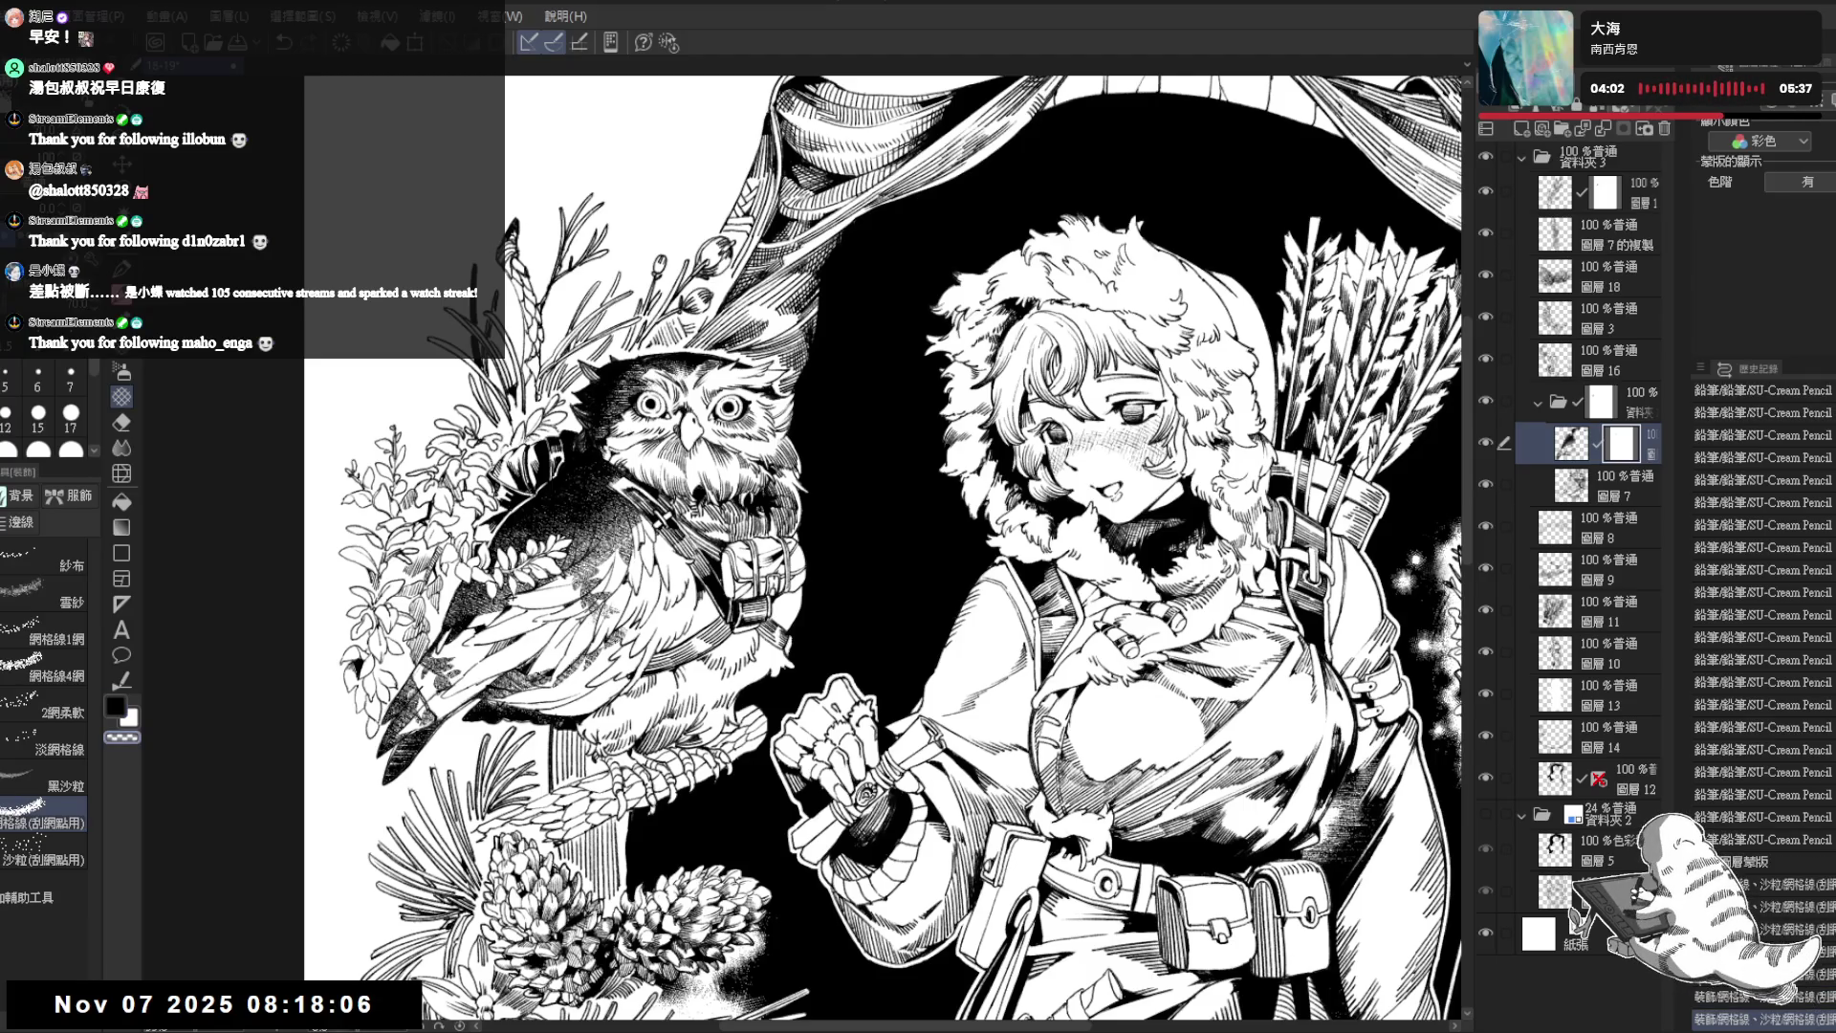
key(c)
drag(618, 473, 575, 603)
scroll(431, 597, up, 1)
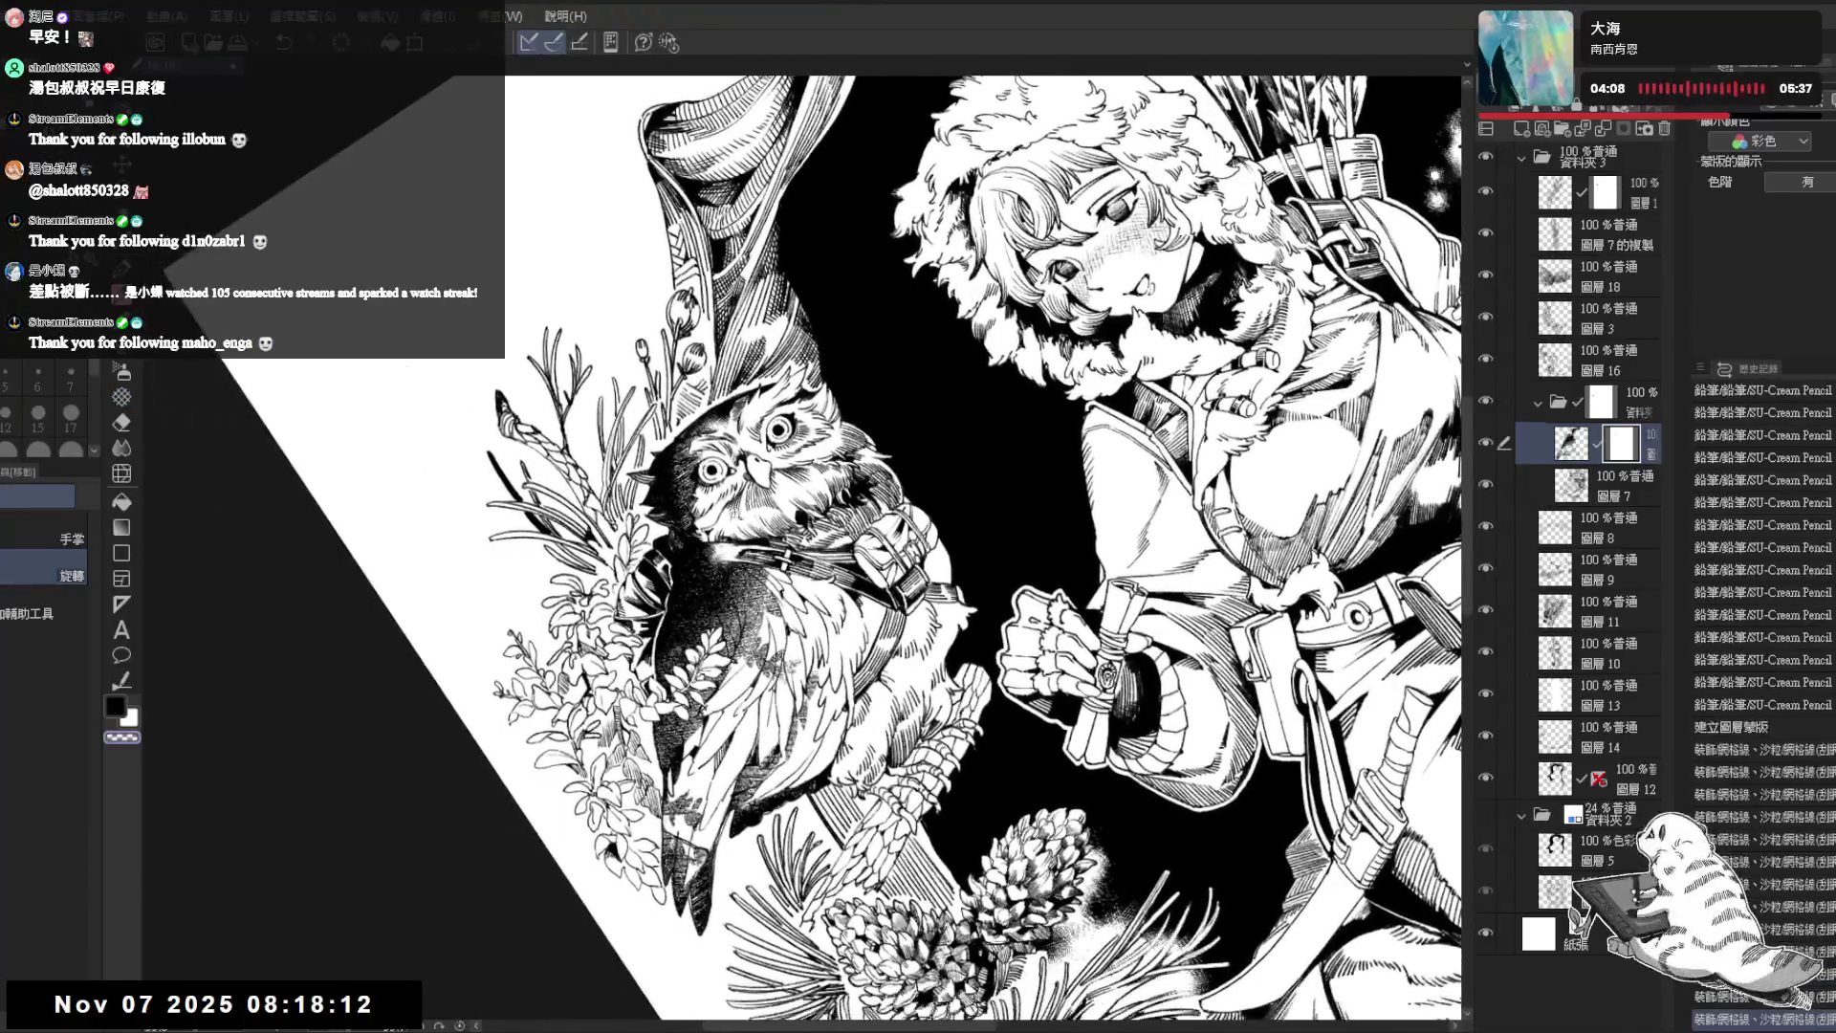
scroll(430, 596, up, 2)
click(1571, 443)
click(116, 705)
click(121, 395)
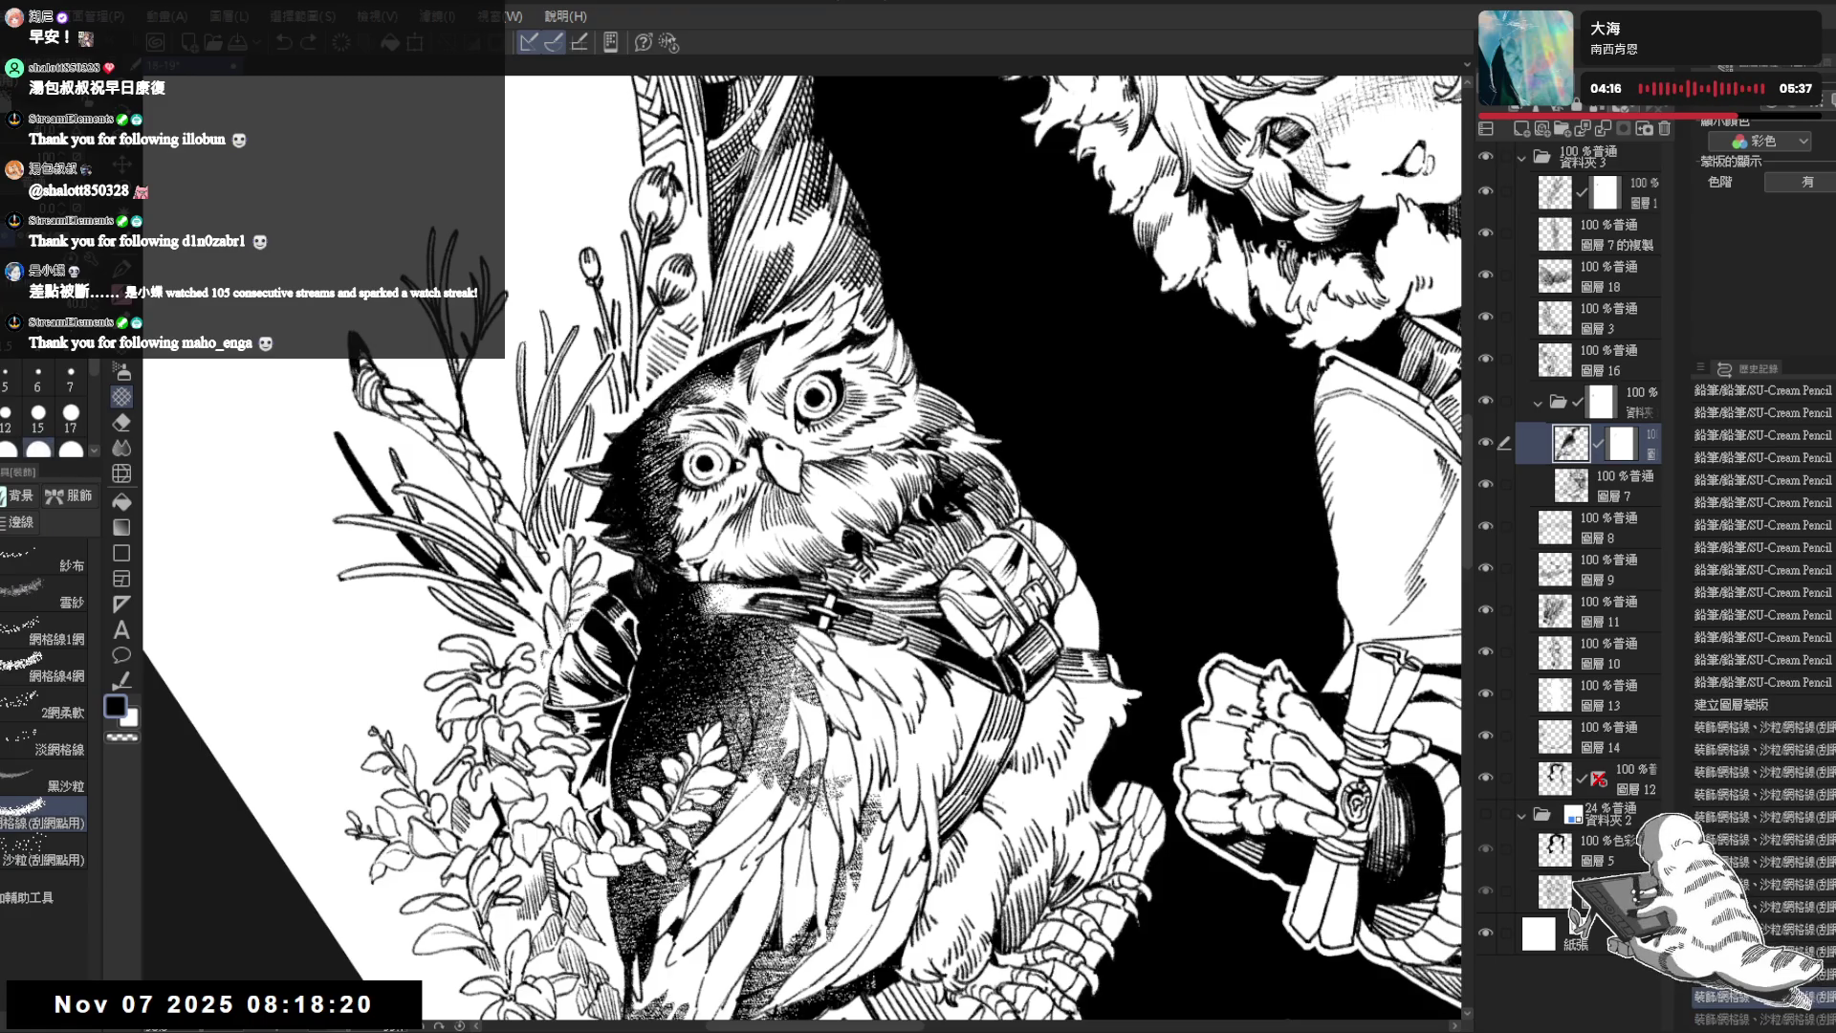
- Erase bits around the owl's eye and refine the pencil linework on the owl's head
key(e)
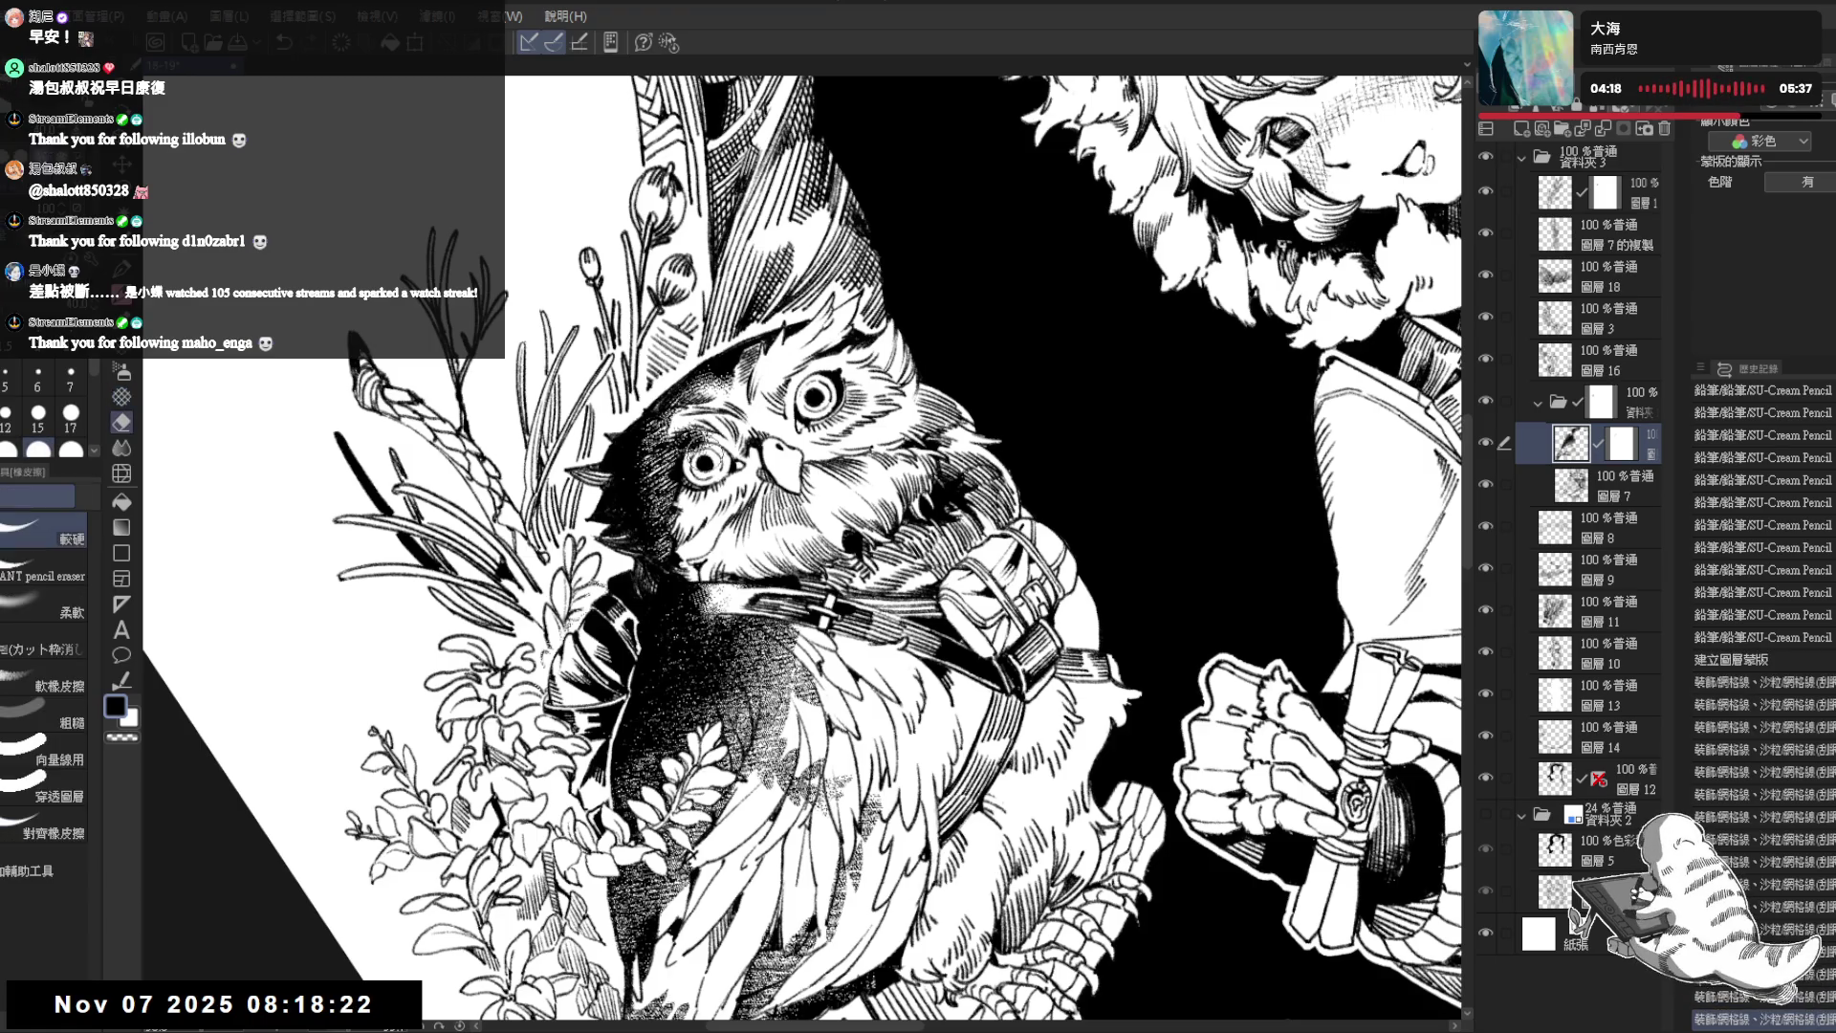
mouse_move(704, 459)
mouse_down()
mouse_move(724, 466)
mouse_move(710, 438)
mouse_up()
key(p)
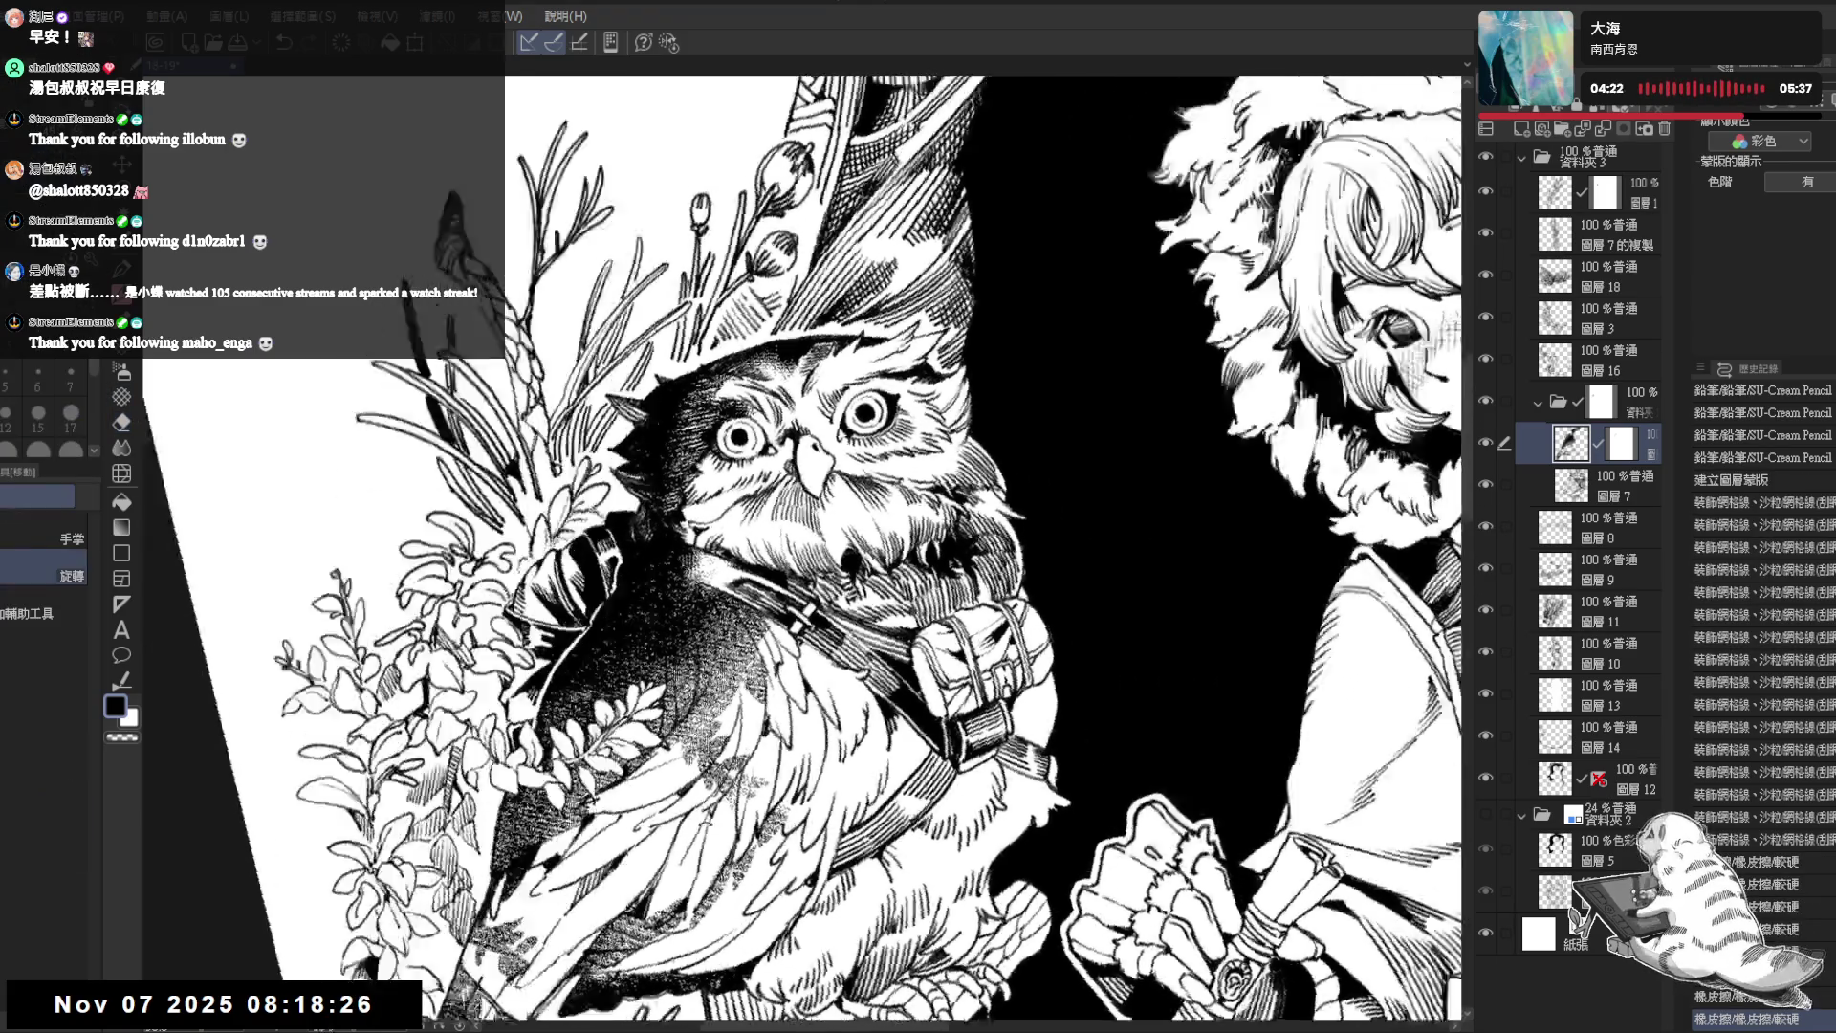
drag(836, 384, 846, 426)
mouse_move(839, 409)
mouse_down()
mouse_move(847, 429)
mouse_move(843, 400)
mouse_up()
drag(834, 385, 843, 400)
mouse_move(832, 379)
mouse_down()
mouse_move(842, 398)
mouse_move(839, 381)
mouse_up()
drag(829, 369, 837, 381)
drag(831, 369, 839, 383)
scroll(833, 373, down, 1)
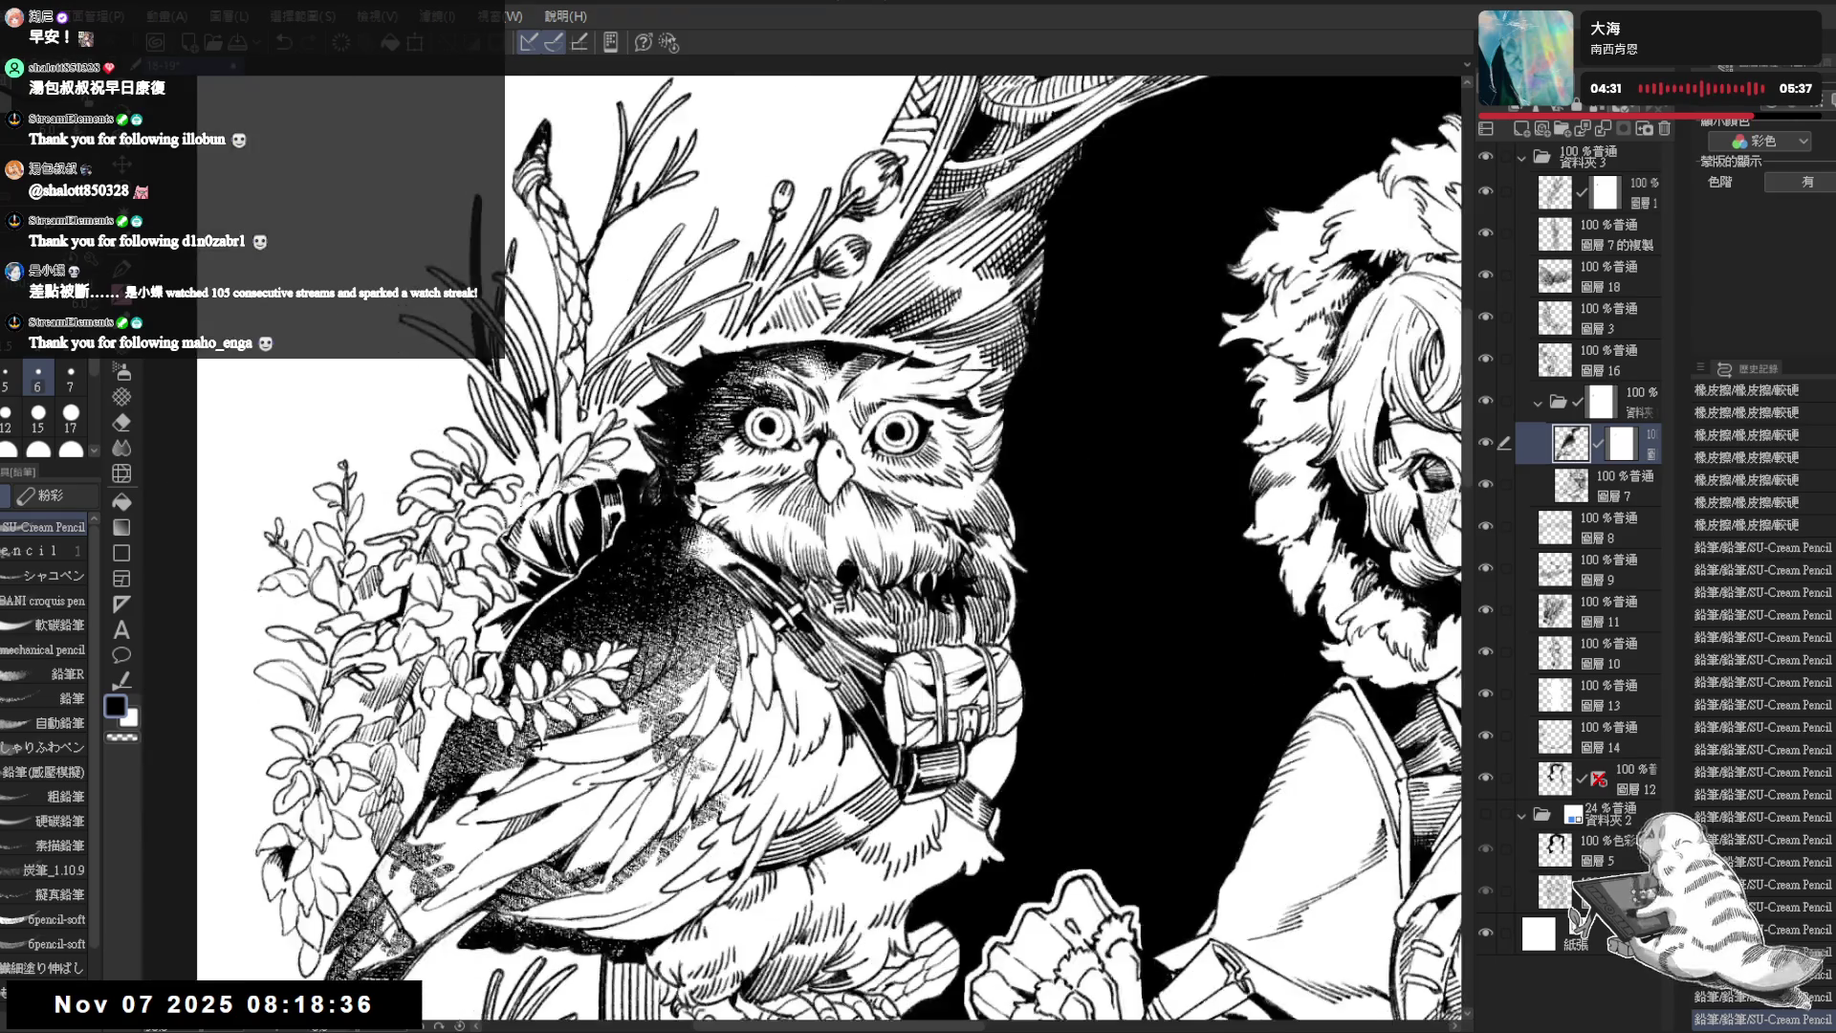
scroll(832, 374, down, 1)
scroll(833, 374, down, 1)
scroll(876, 342, down, 1)
scroll(868, 342, down, 1)
scroll(849, 345, down, 1)
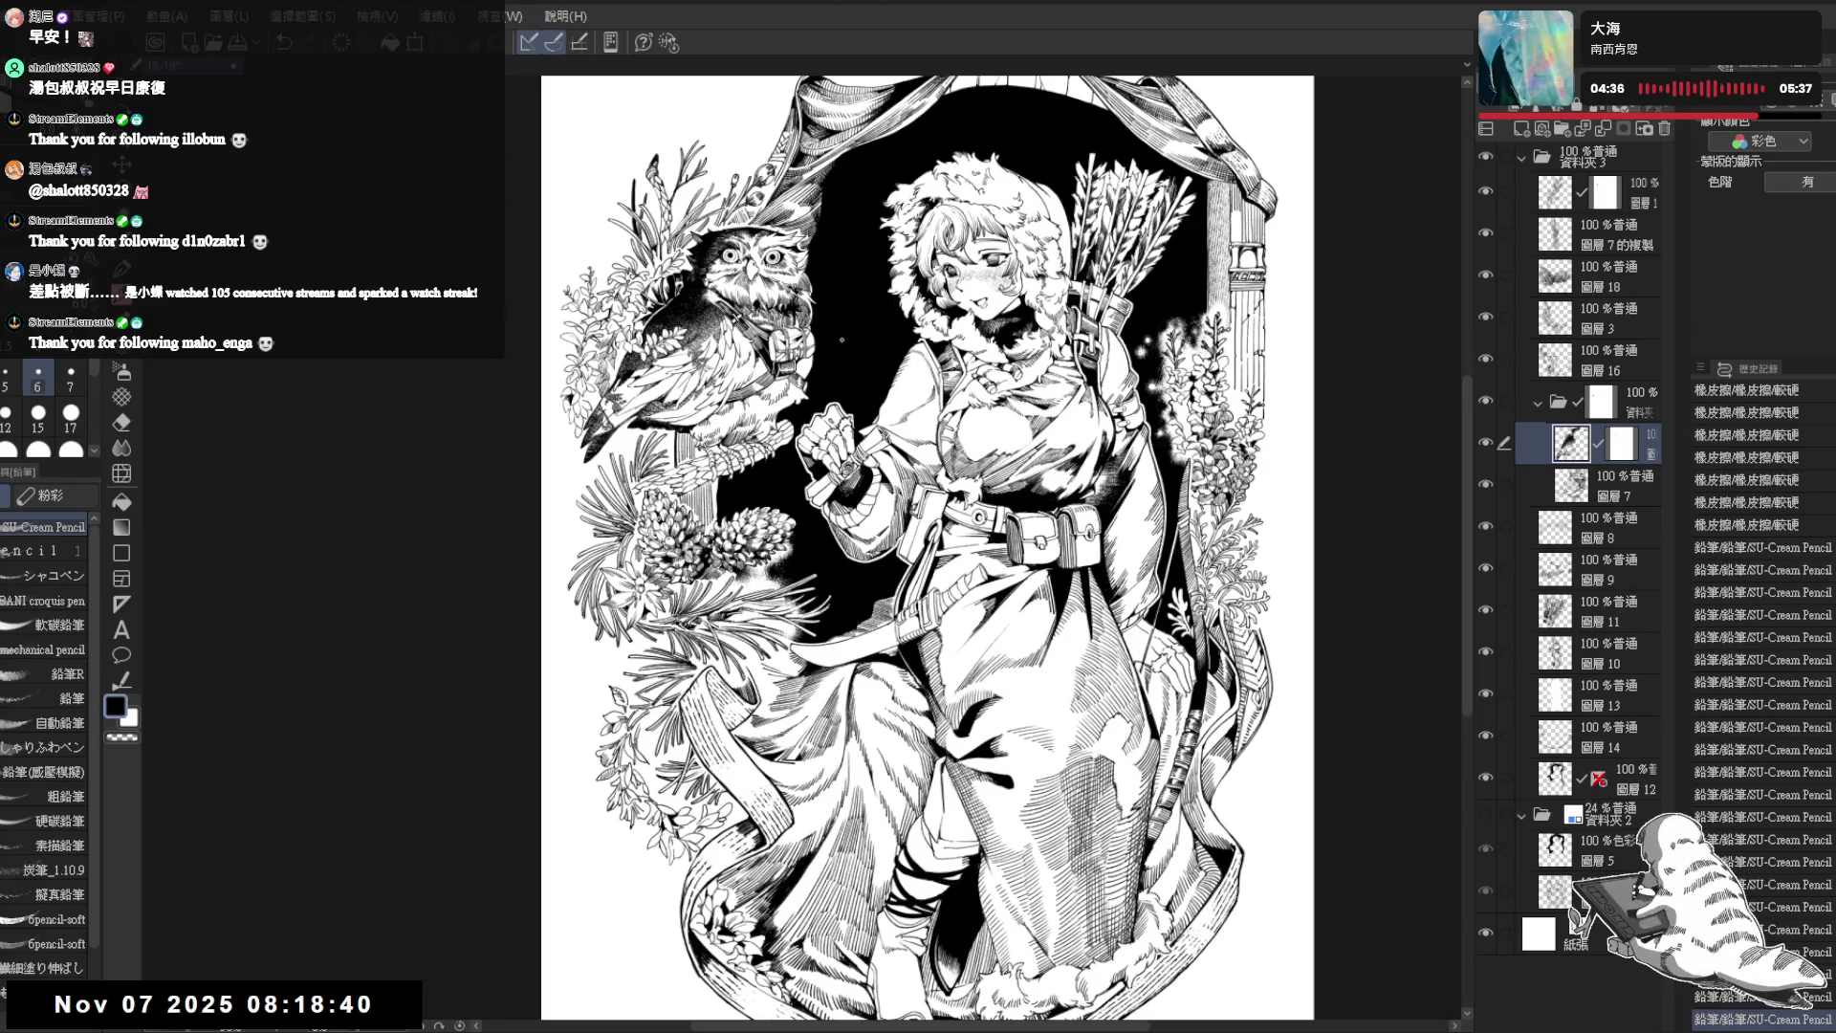
scroll(861, 345, down, 1)
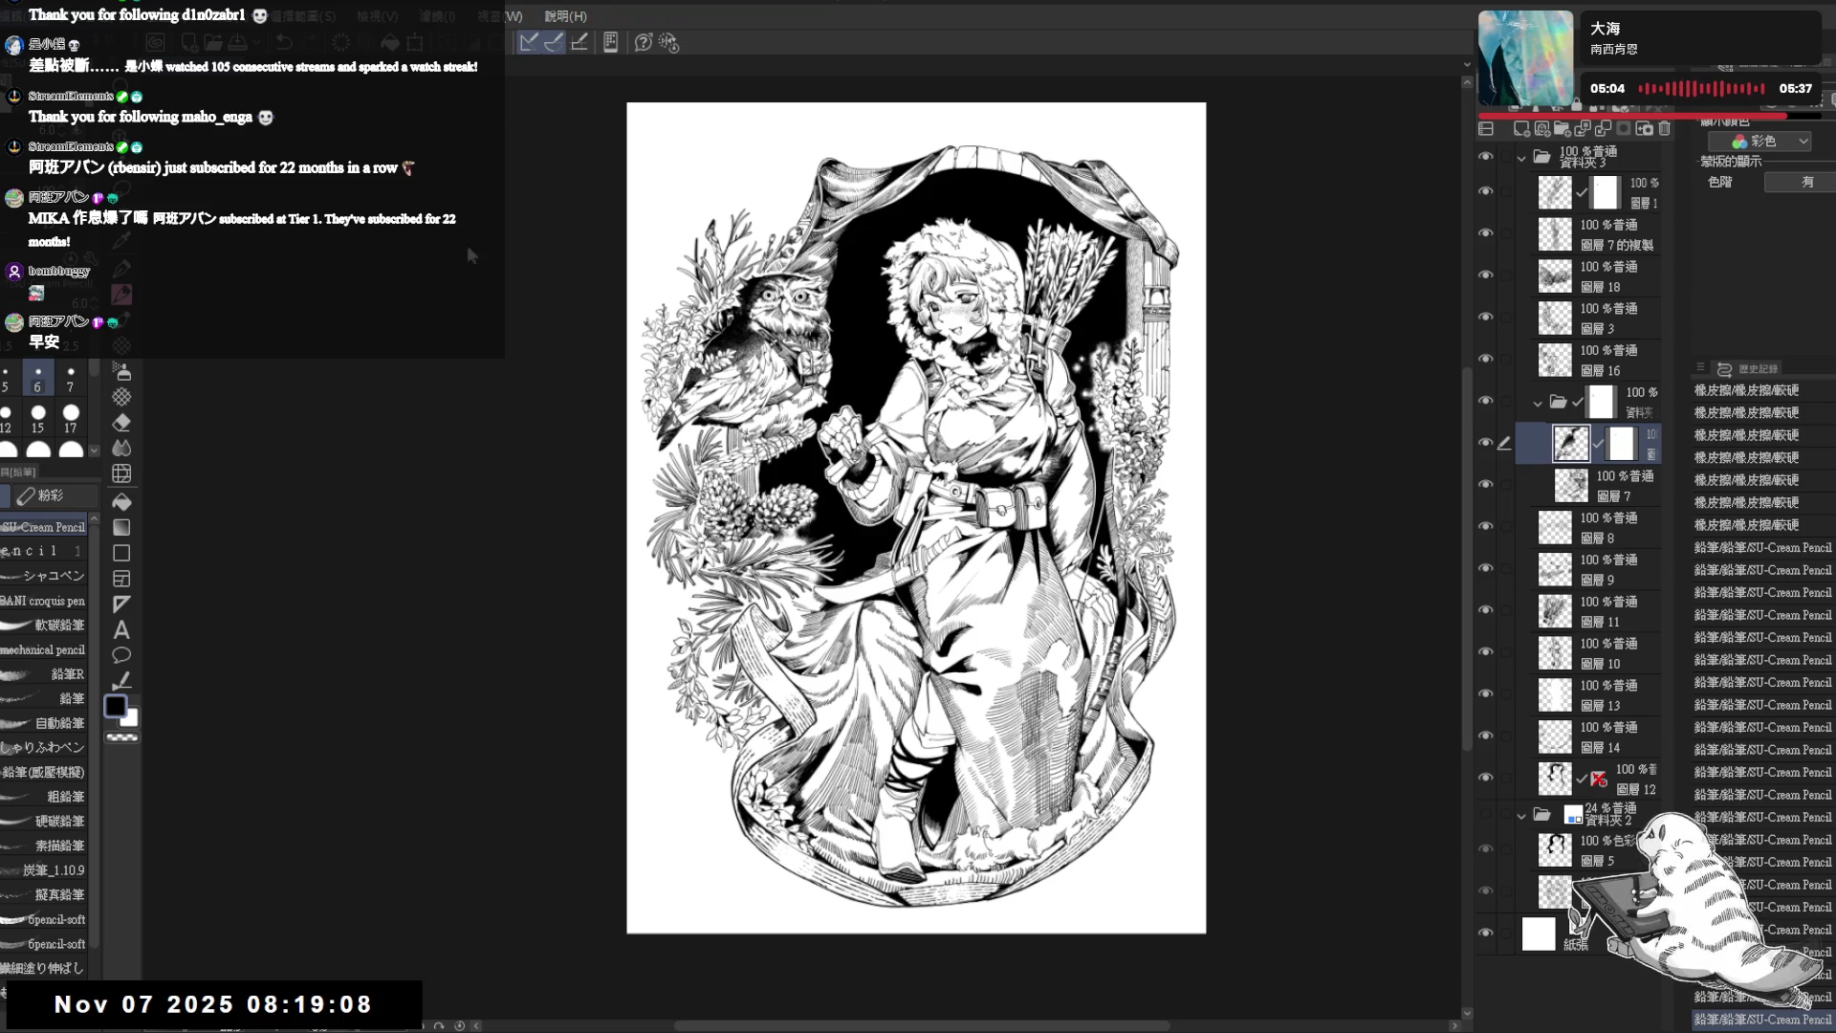
- Nudge the view and make layer 12 the working layer
drag(866, 311, 781, 314)
scroll(781, 314, up, 1)
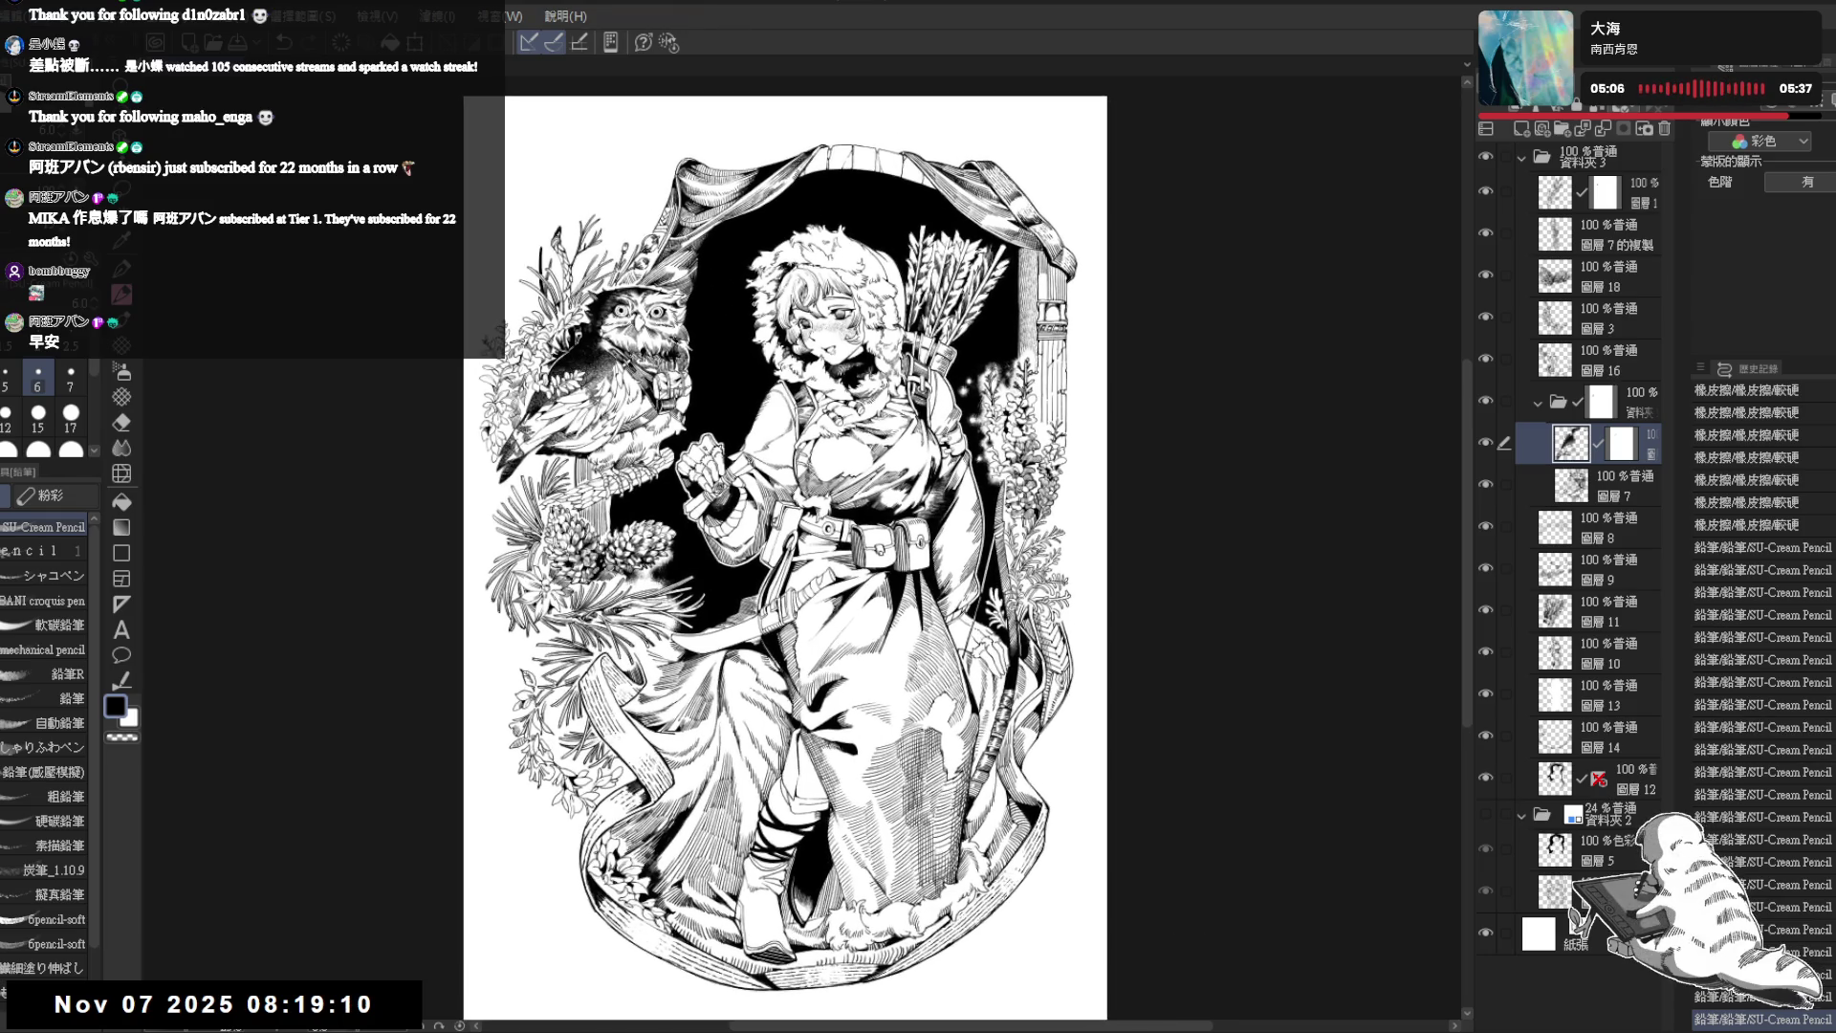
scroll(732, 315, up, 1)
scroll(695, 316, up, 1)
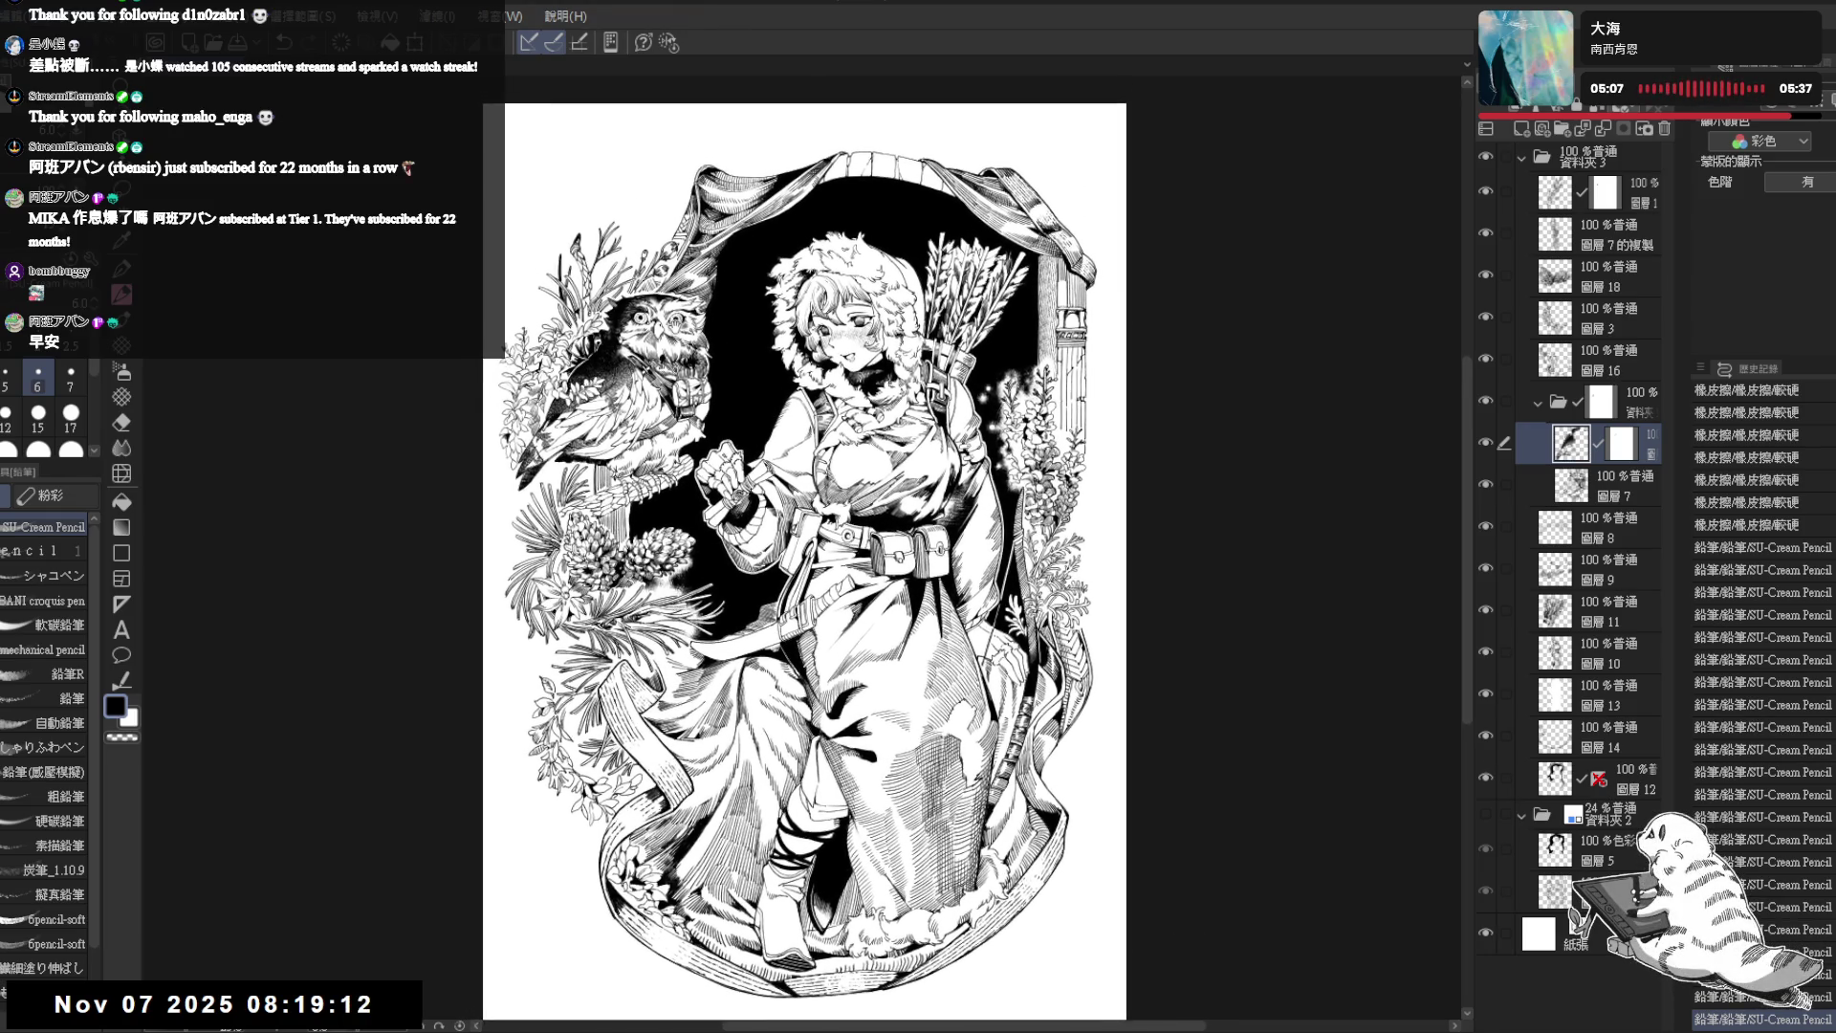
scroll(674, 287, up, 1)
scroll(674, 288, up, 1)
scroll(720, 305, up, 1)
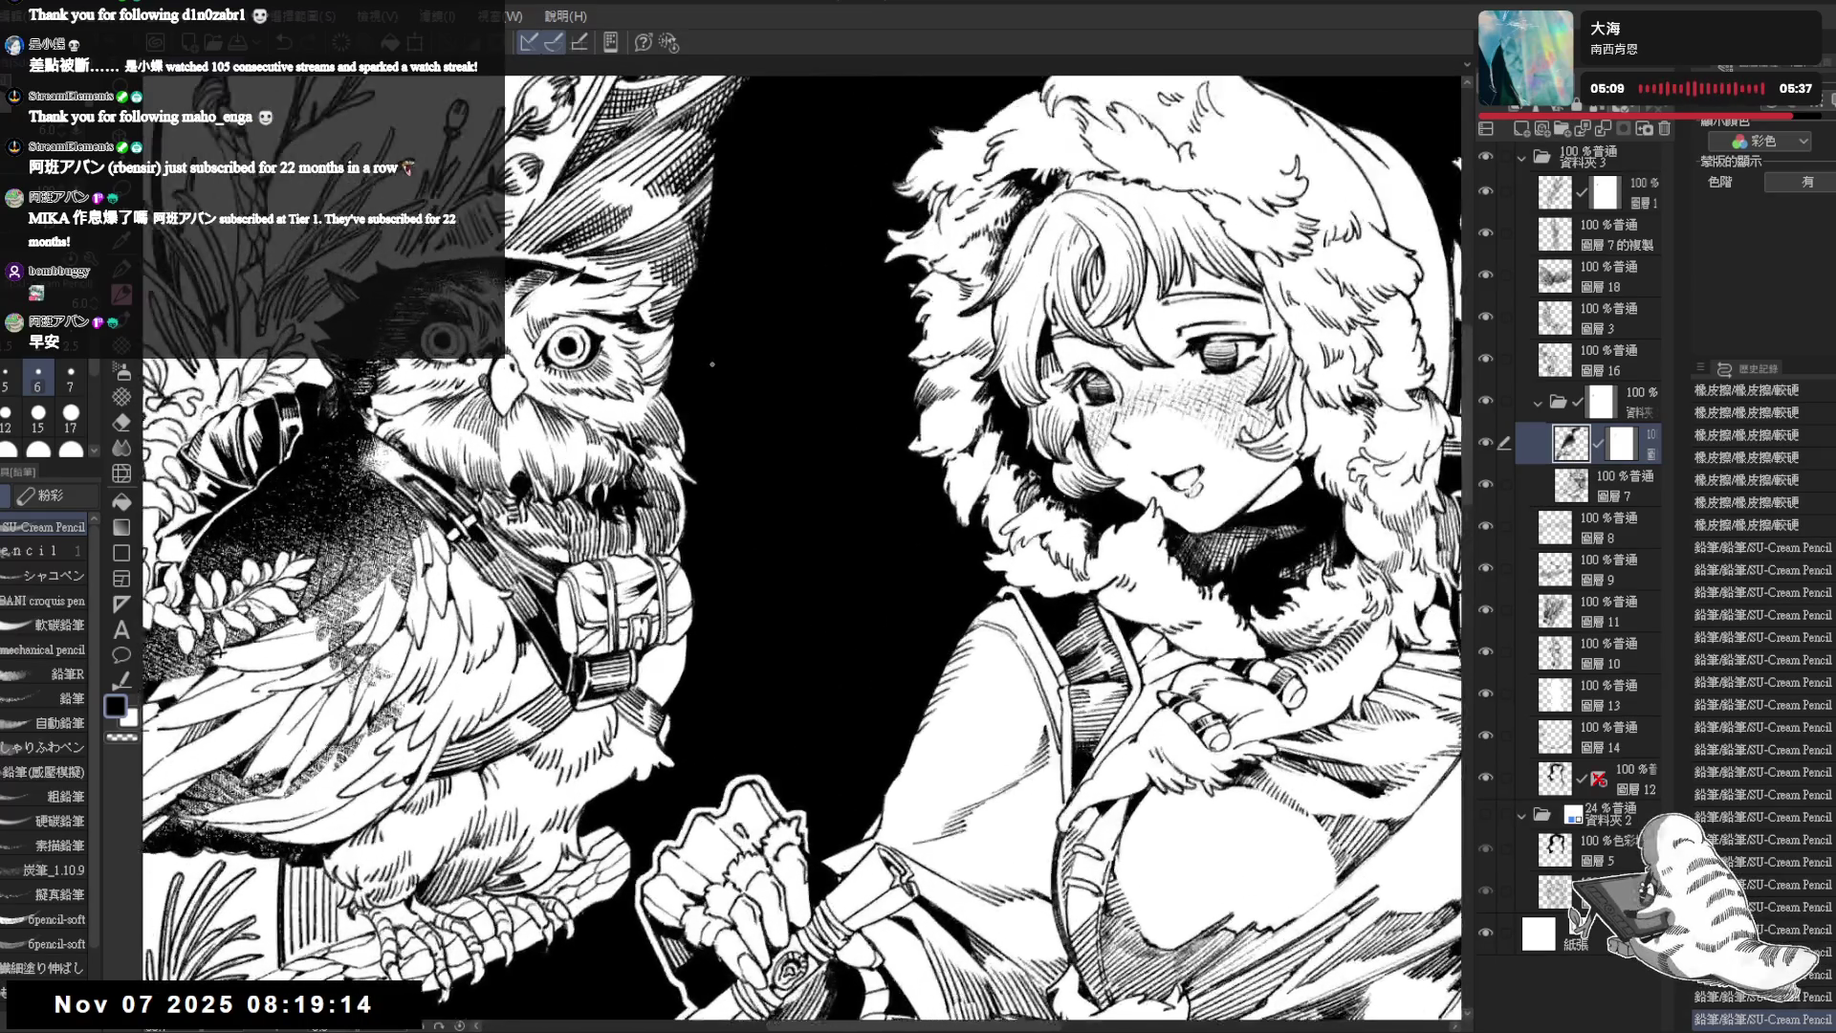
scroll(711, 362, up, 1)
drag(747, 426, 776, 453)
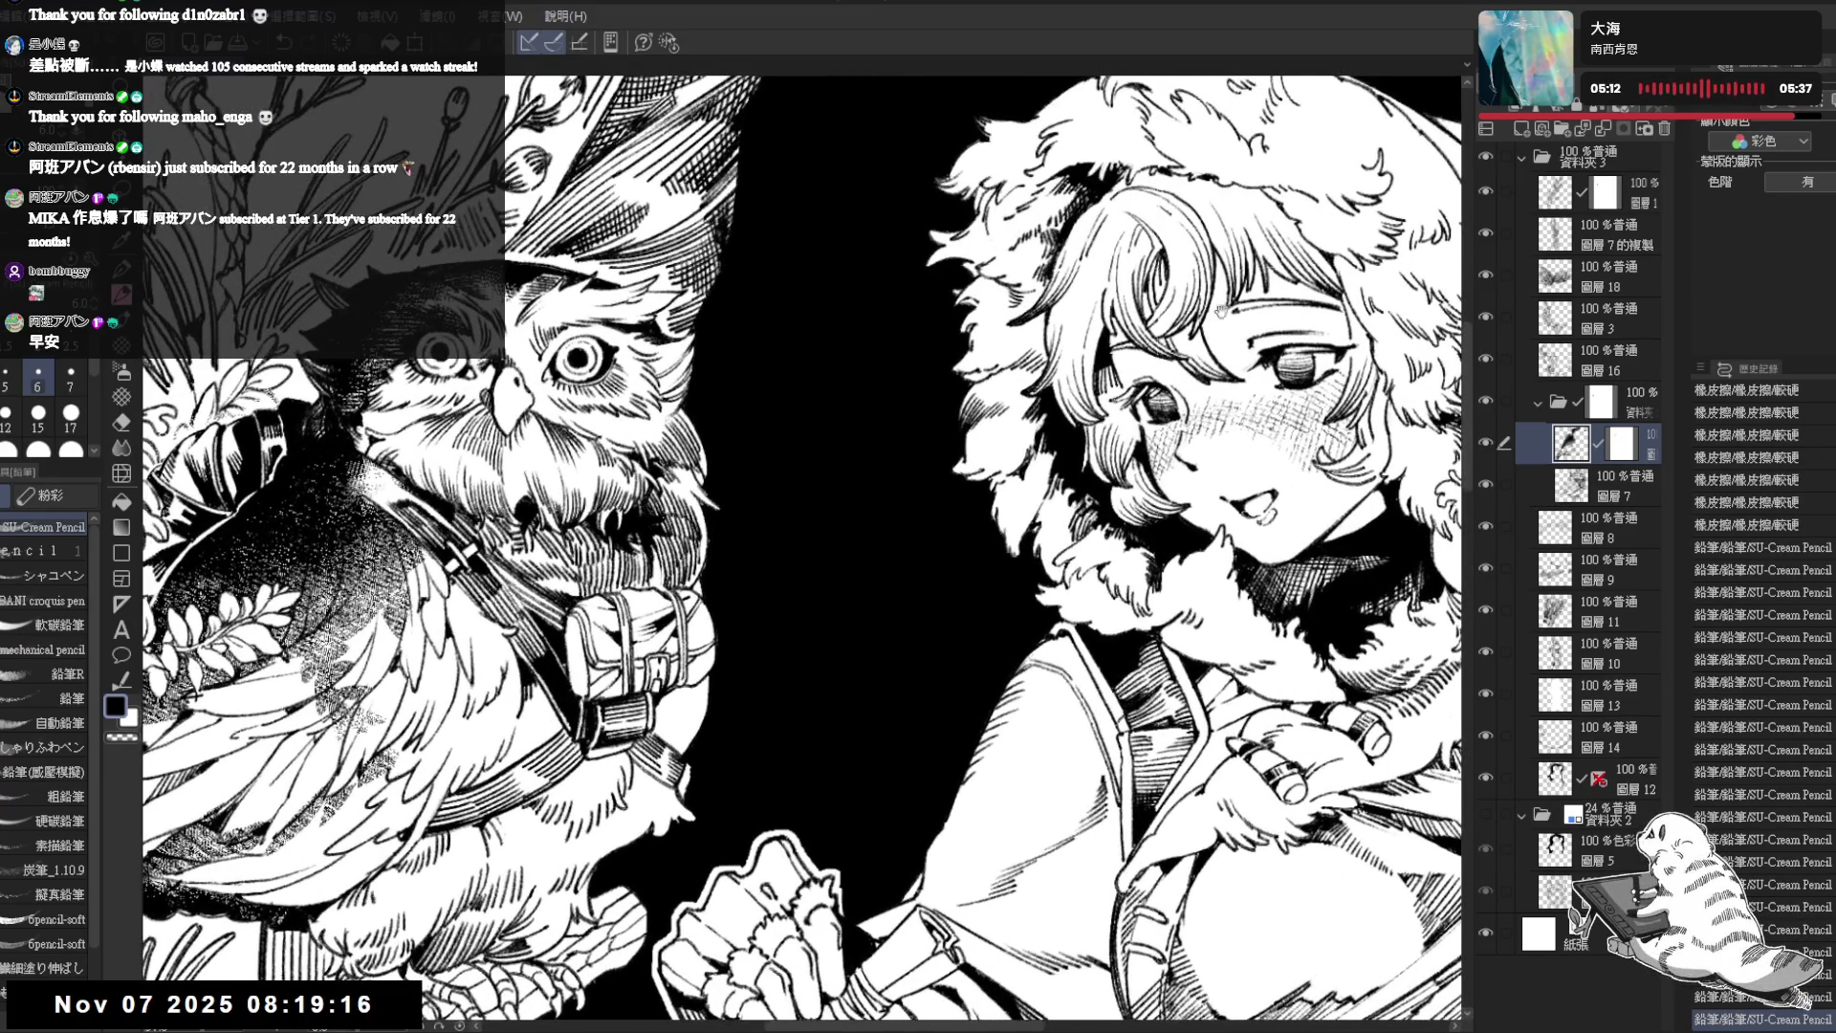
click(1578, 487)
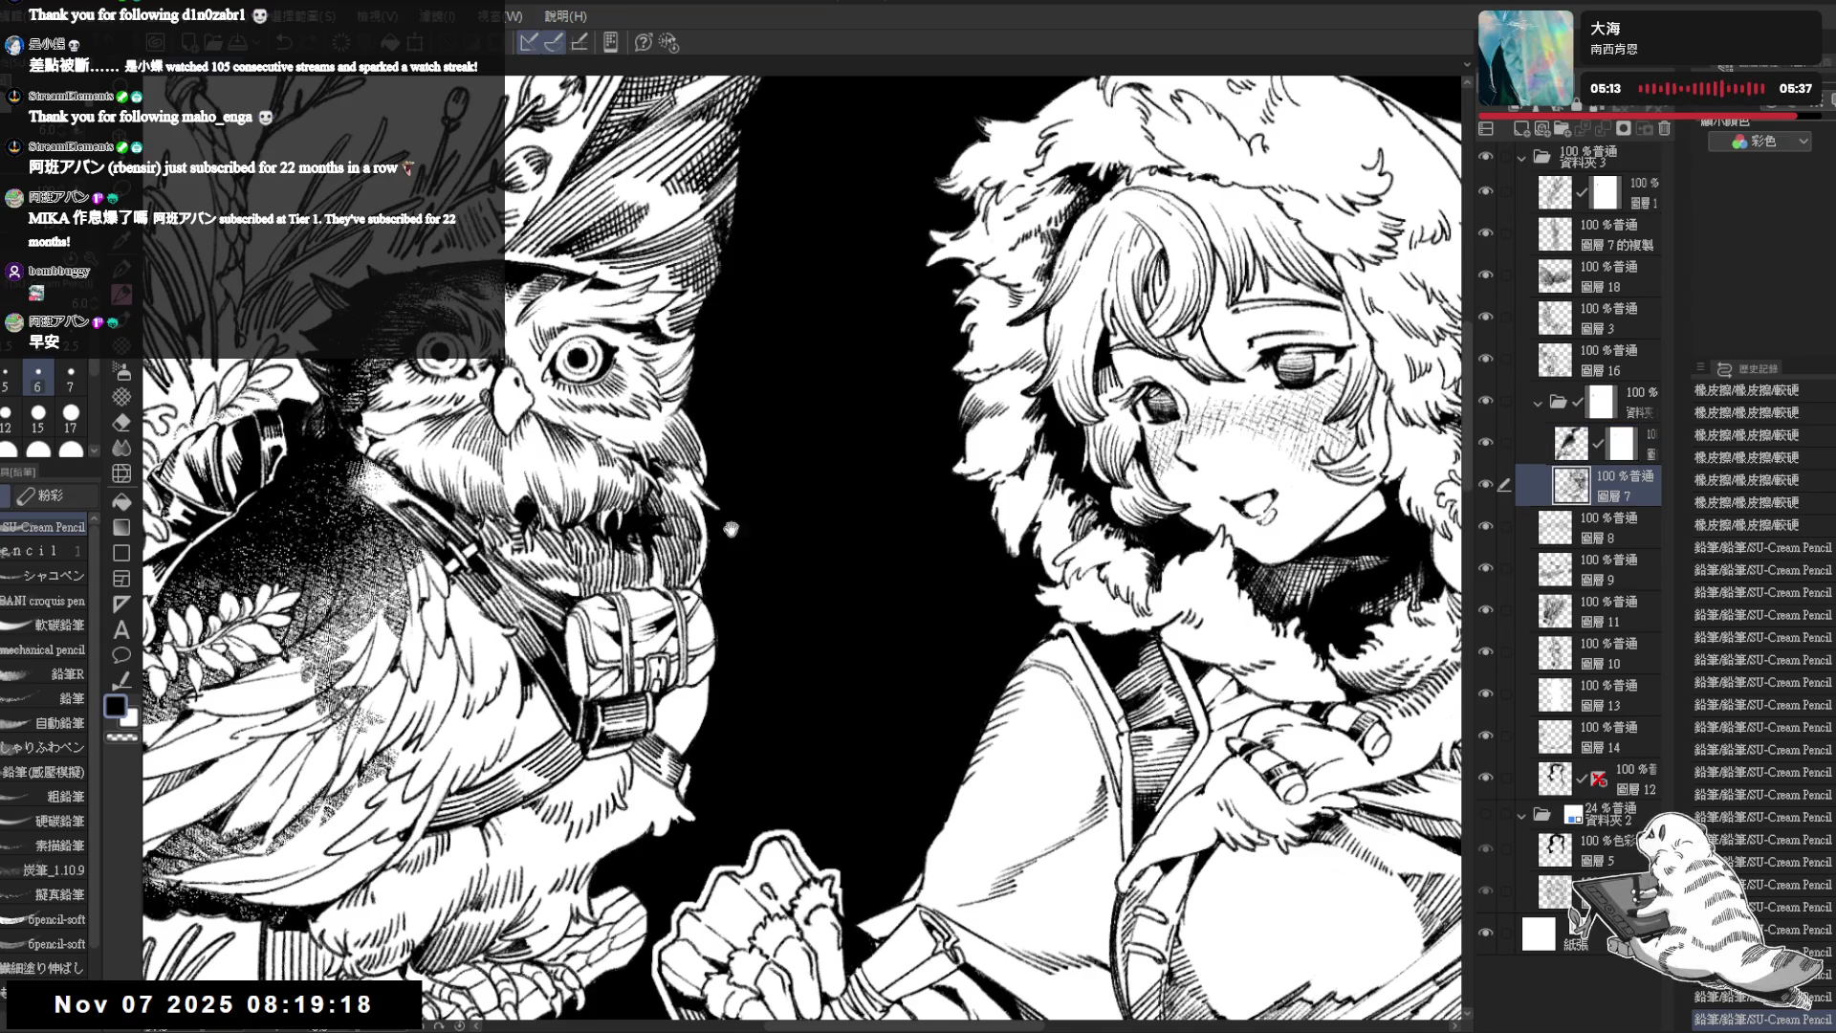
drag(862, 515, 888, 497)
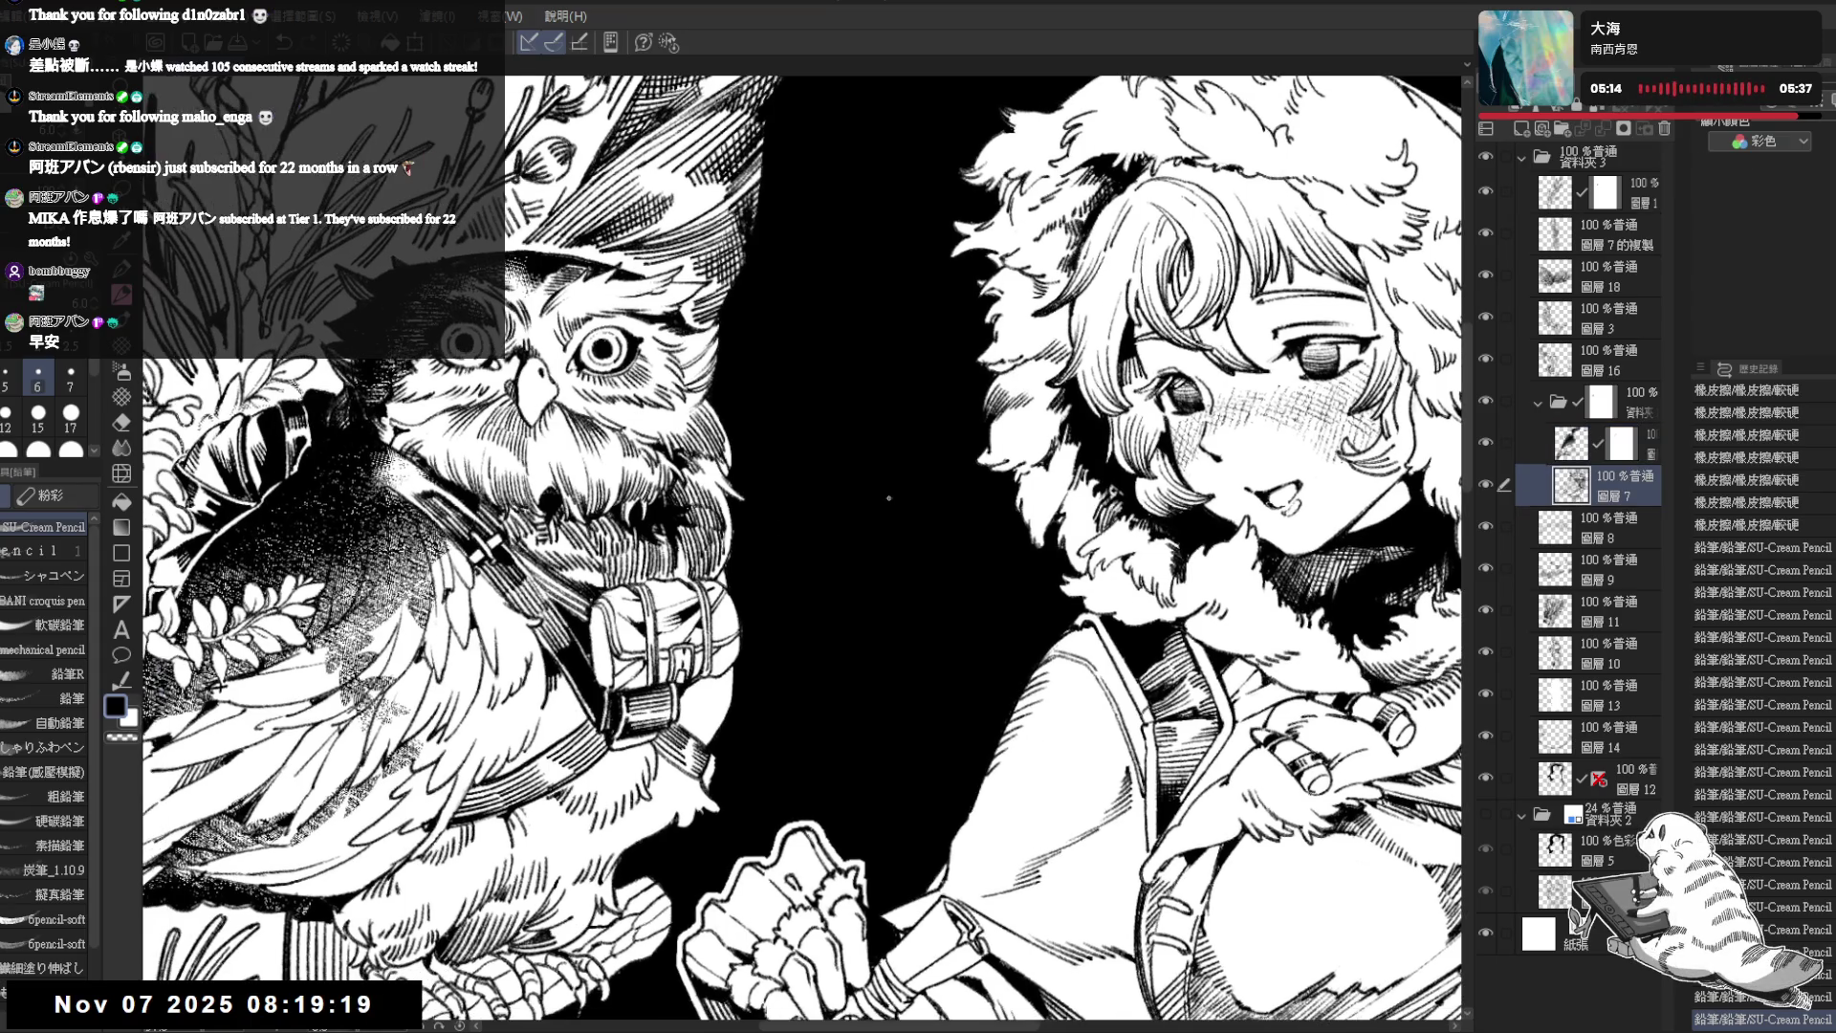
ctrl+shift+click(826, 473)
scroll(817, 464, down, 2)
scroll(1147, 602, up, 1)
scroll(868, 514, up, 1)
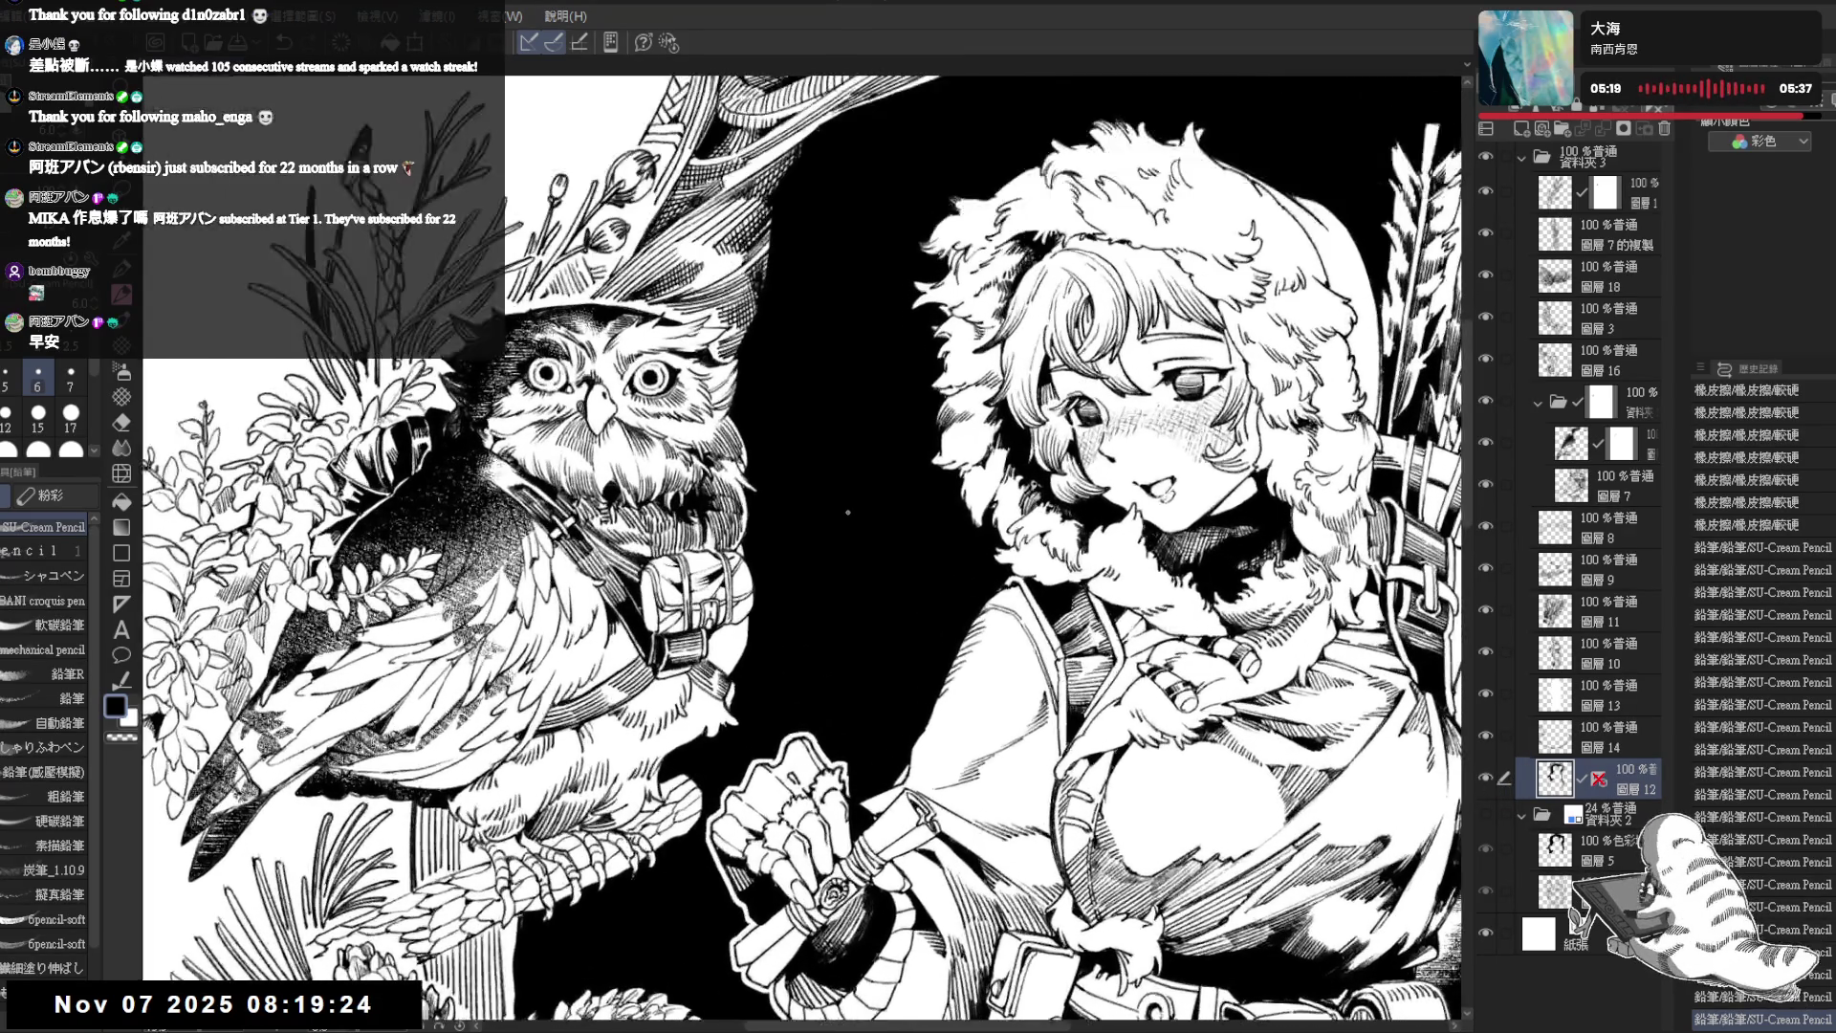
- Add small SU-Cream Pencil marks beside the girl's face, with a brief eraser pass
key(p)
scroll(759, 416, up, 1)
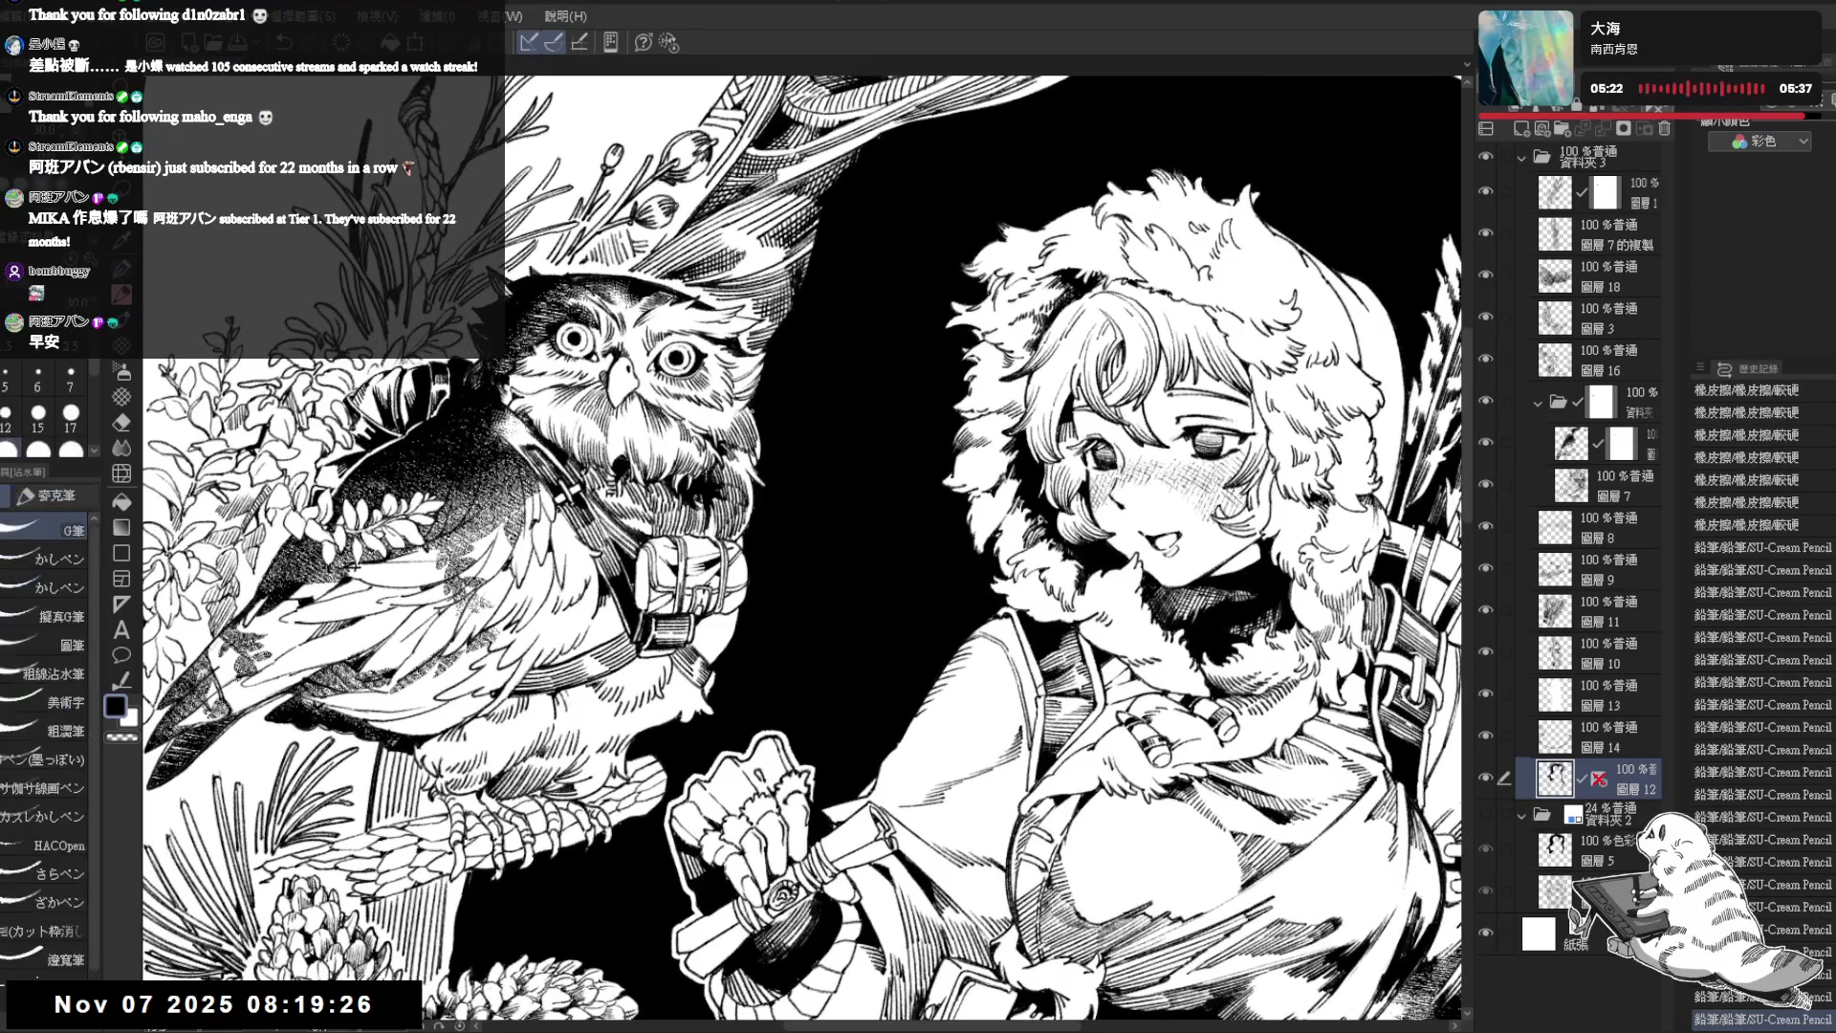
key(p)
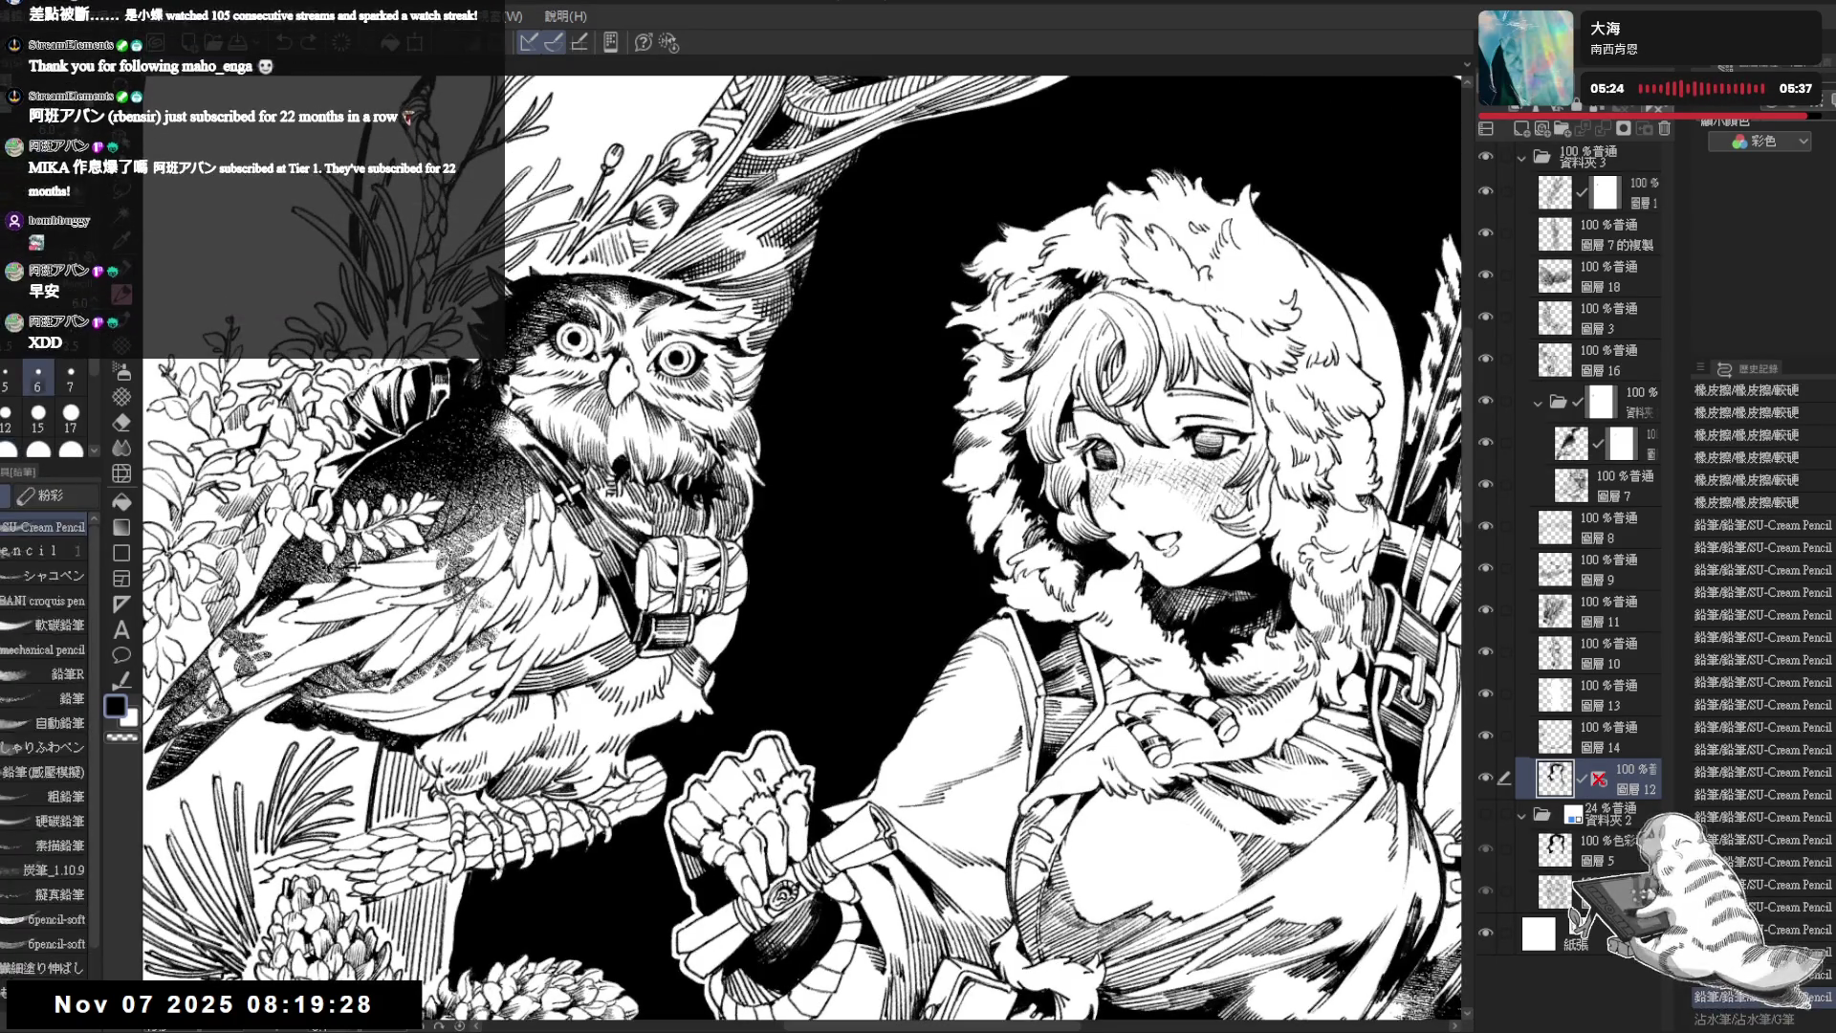
drag(758, 428, 759, 494)
key(e)
key(p)
scroll(804, 546, down, 3)
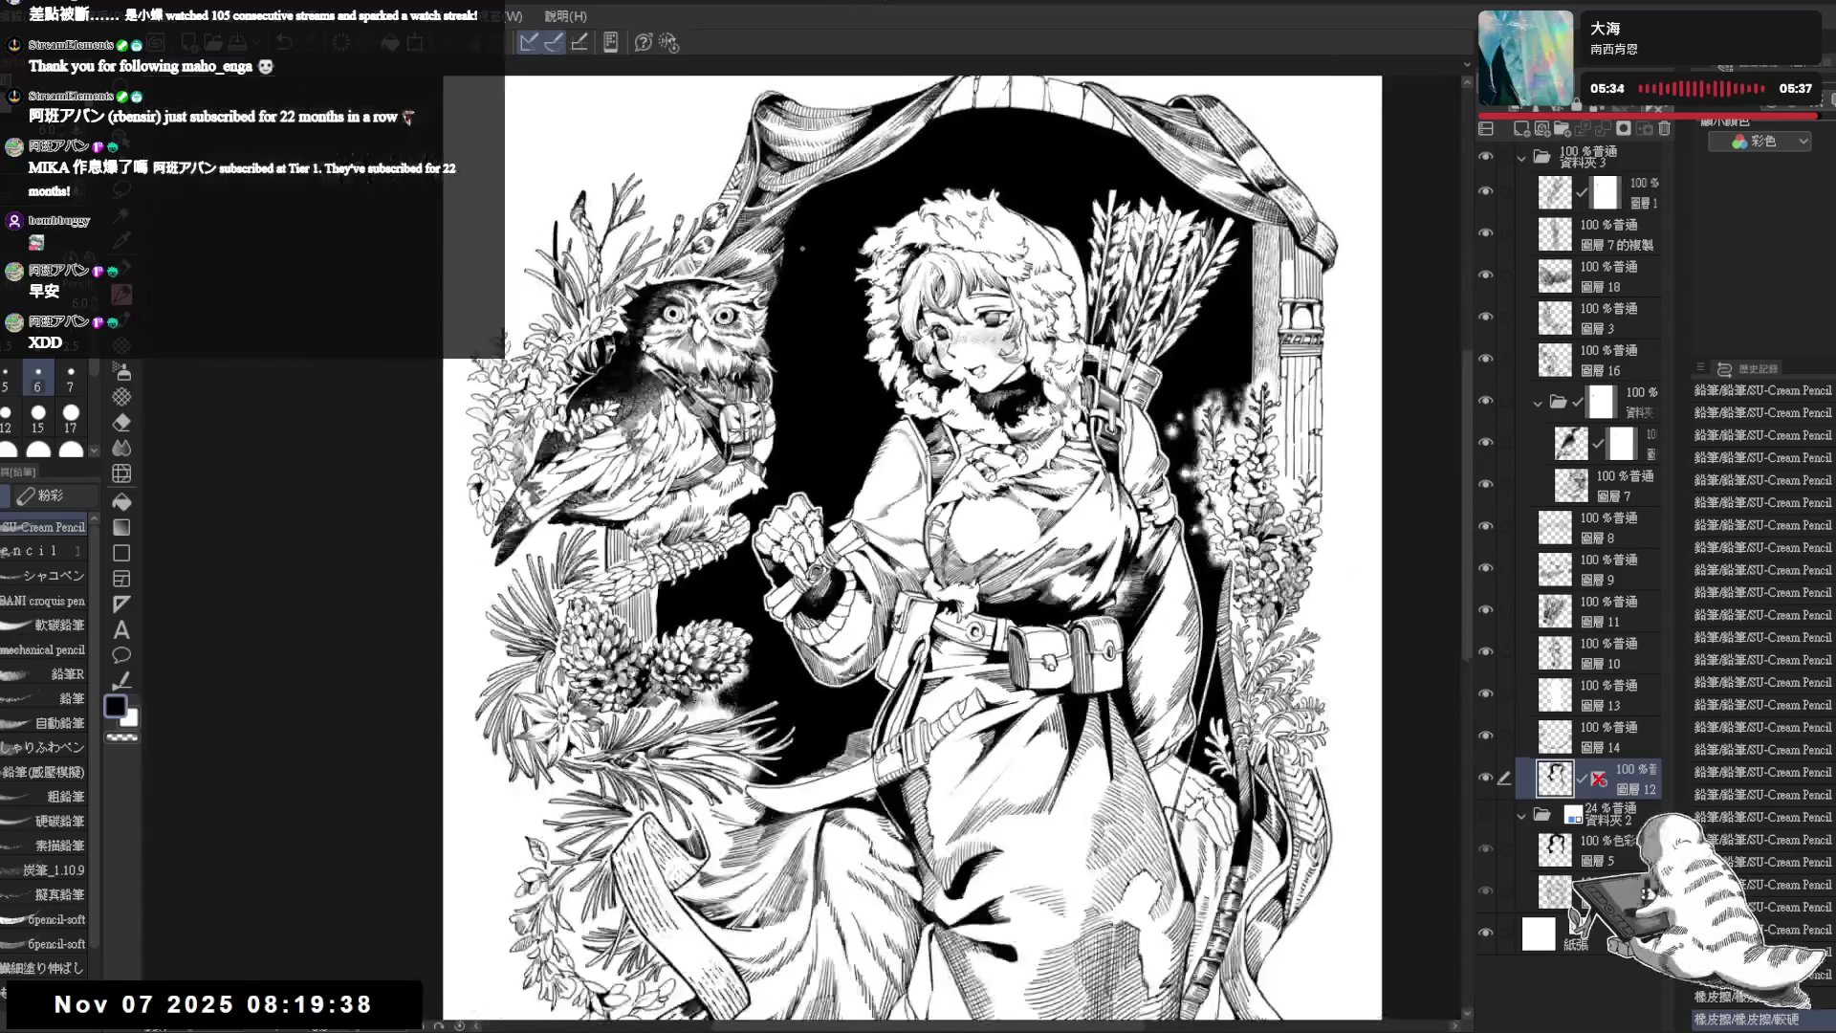
scroll(860, 610, down, 1)
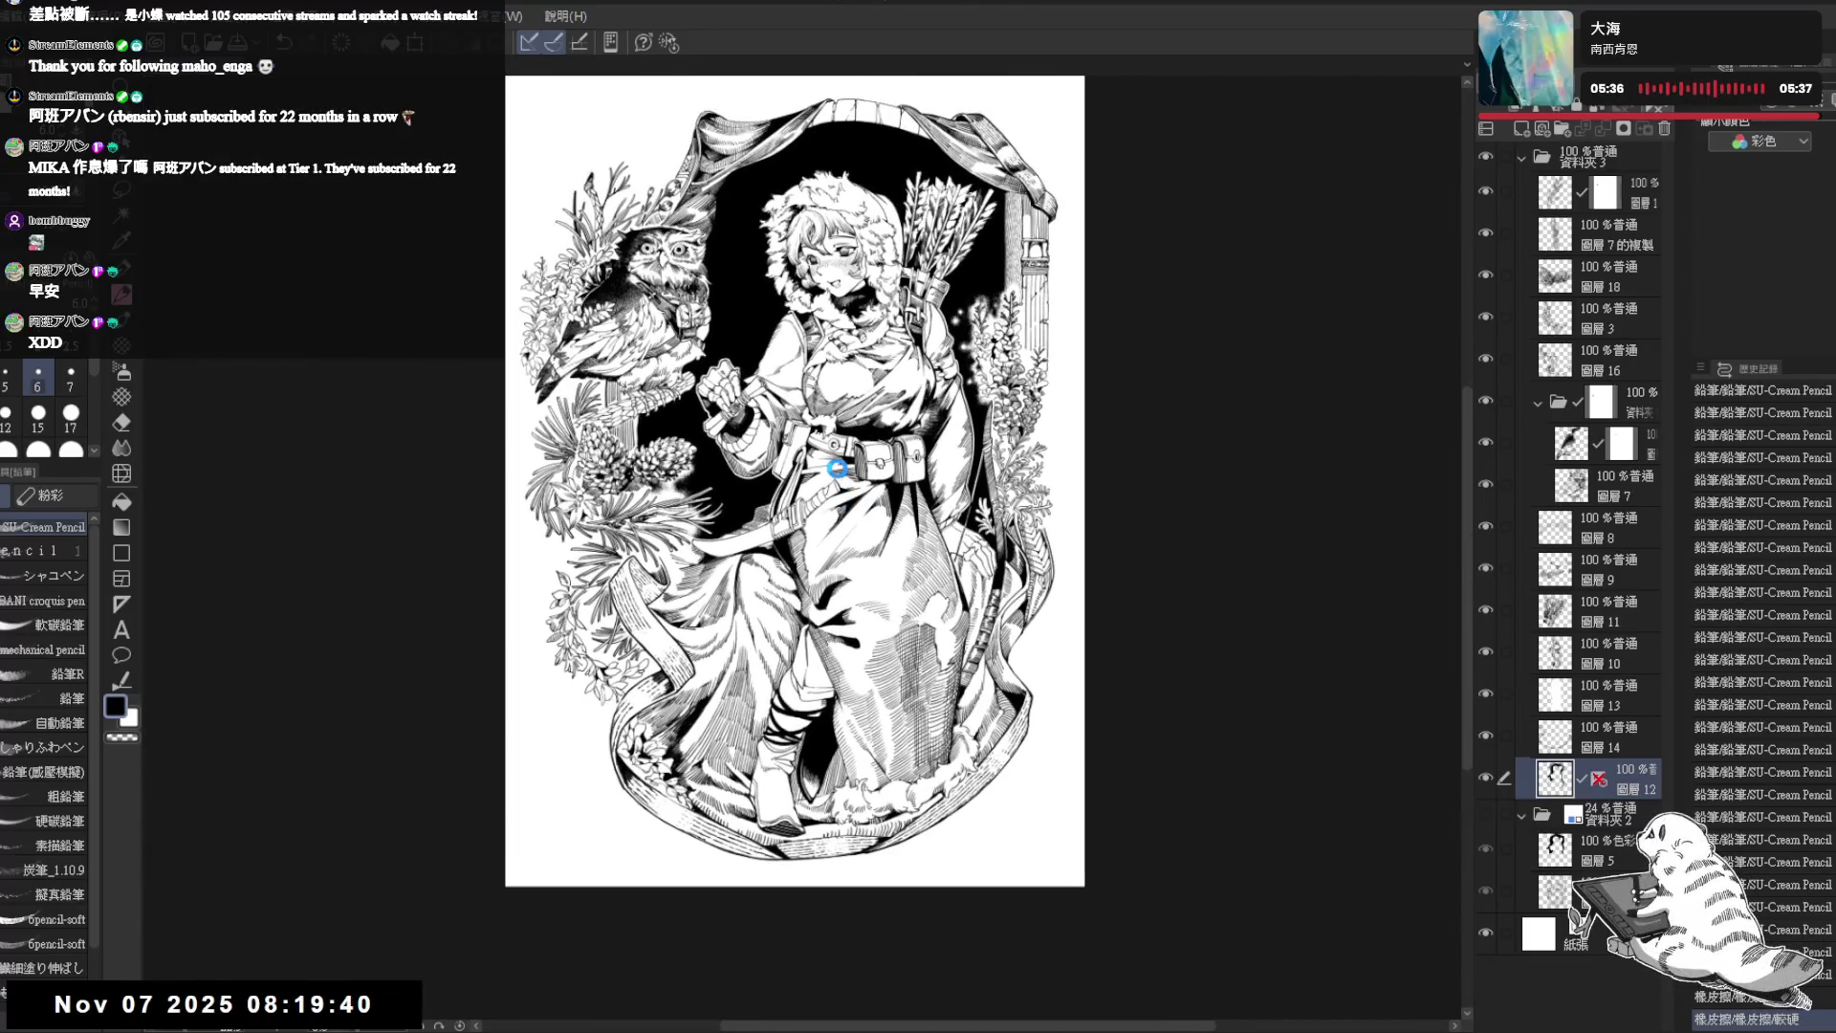
scroll(775, 415, down, 1)
- Change the canvas size, extending it at the top and bottom of the artwork
drag(787, 125, 778, 128)
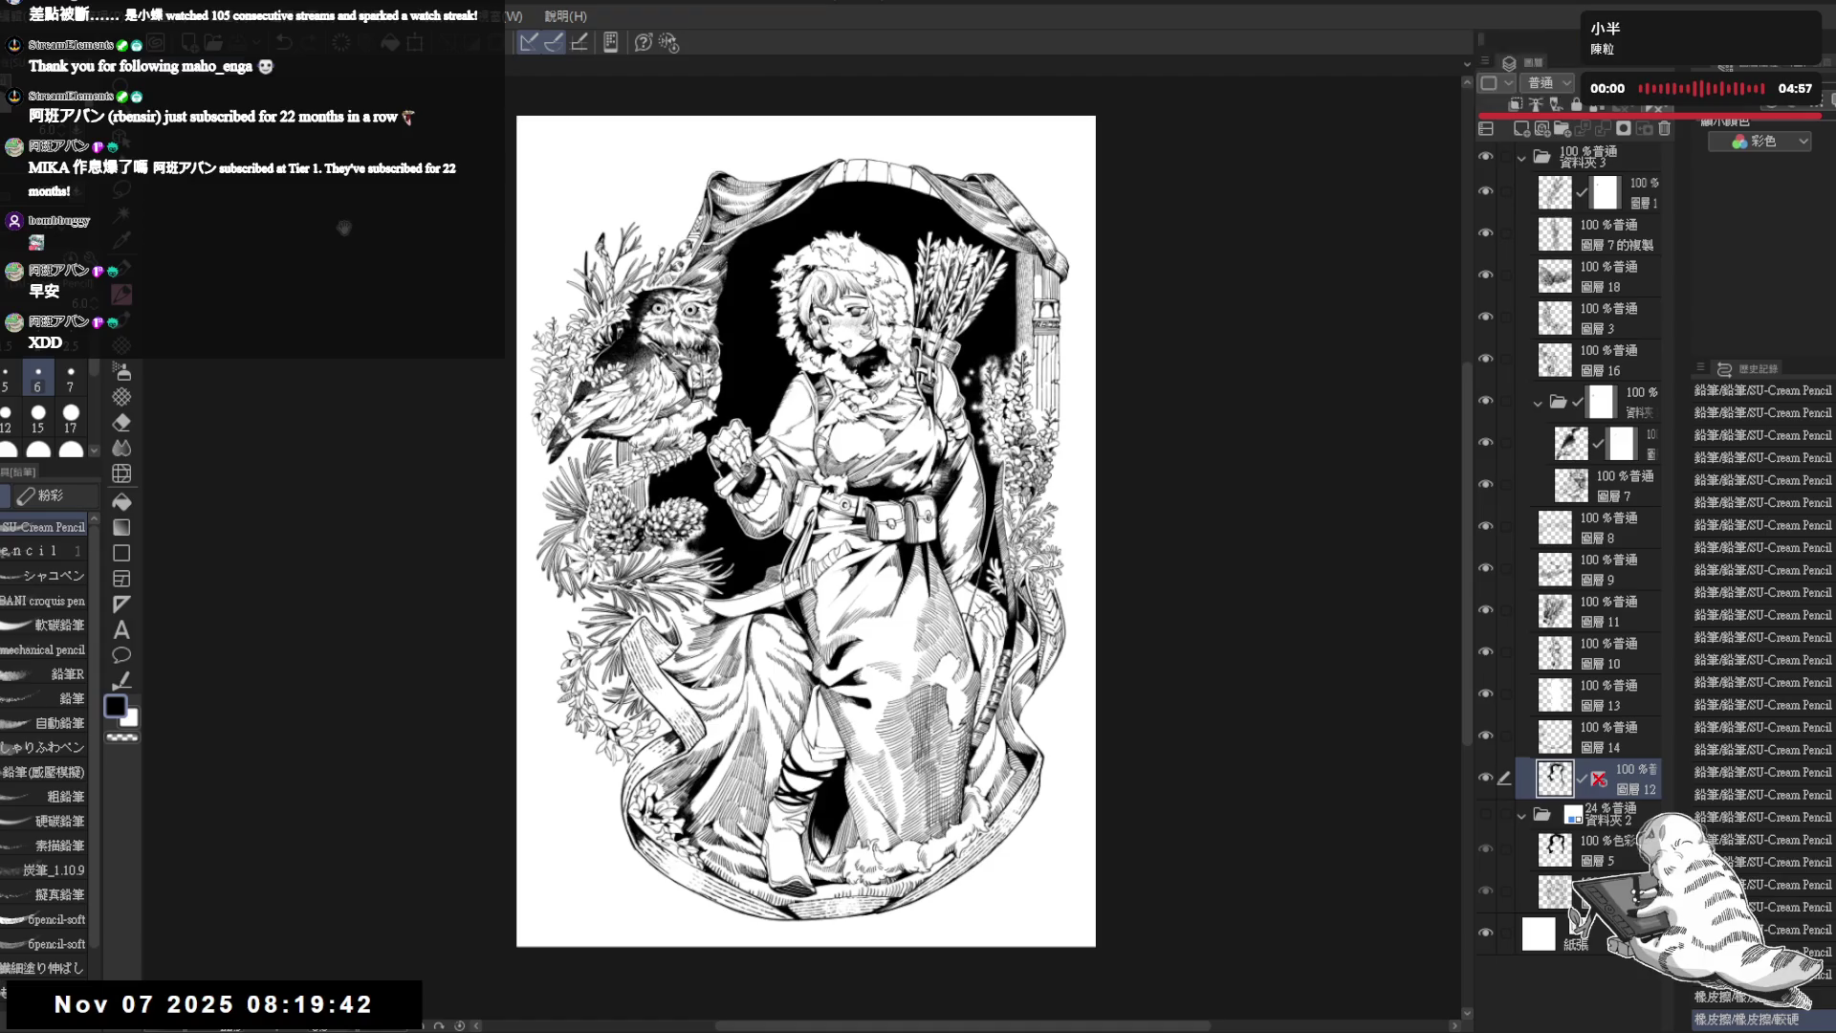
drag(851, 154, 857, 176)
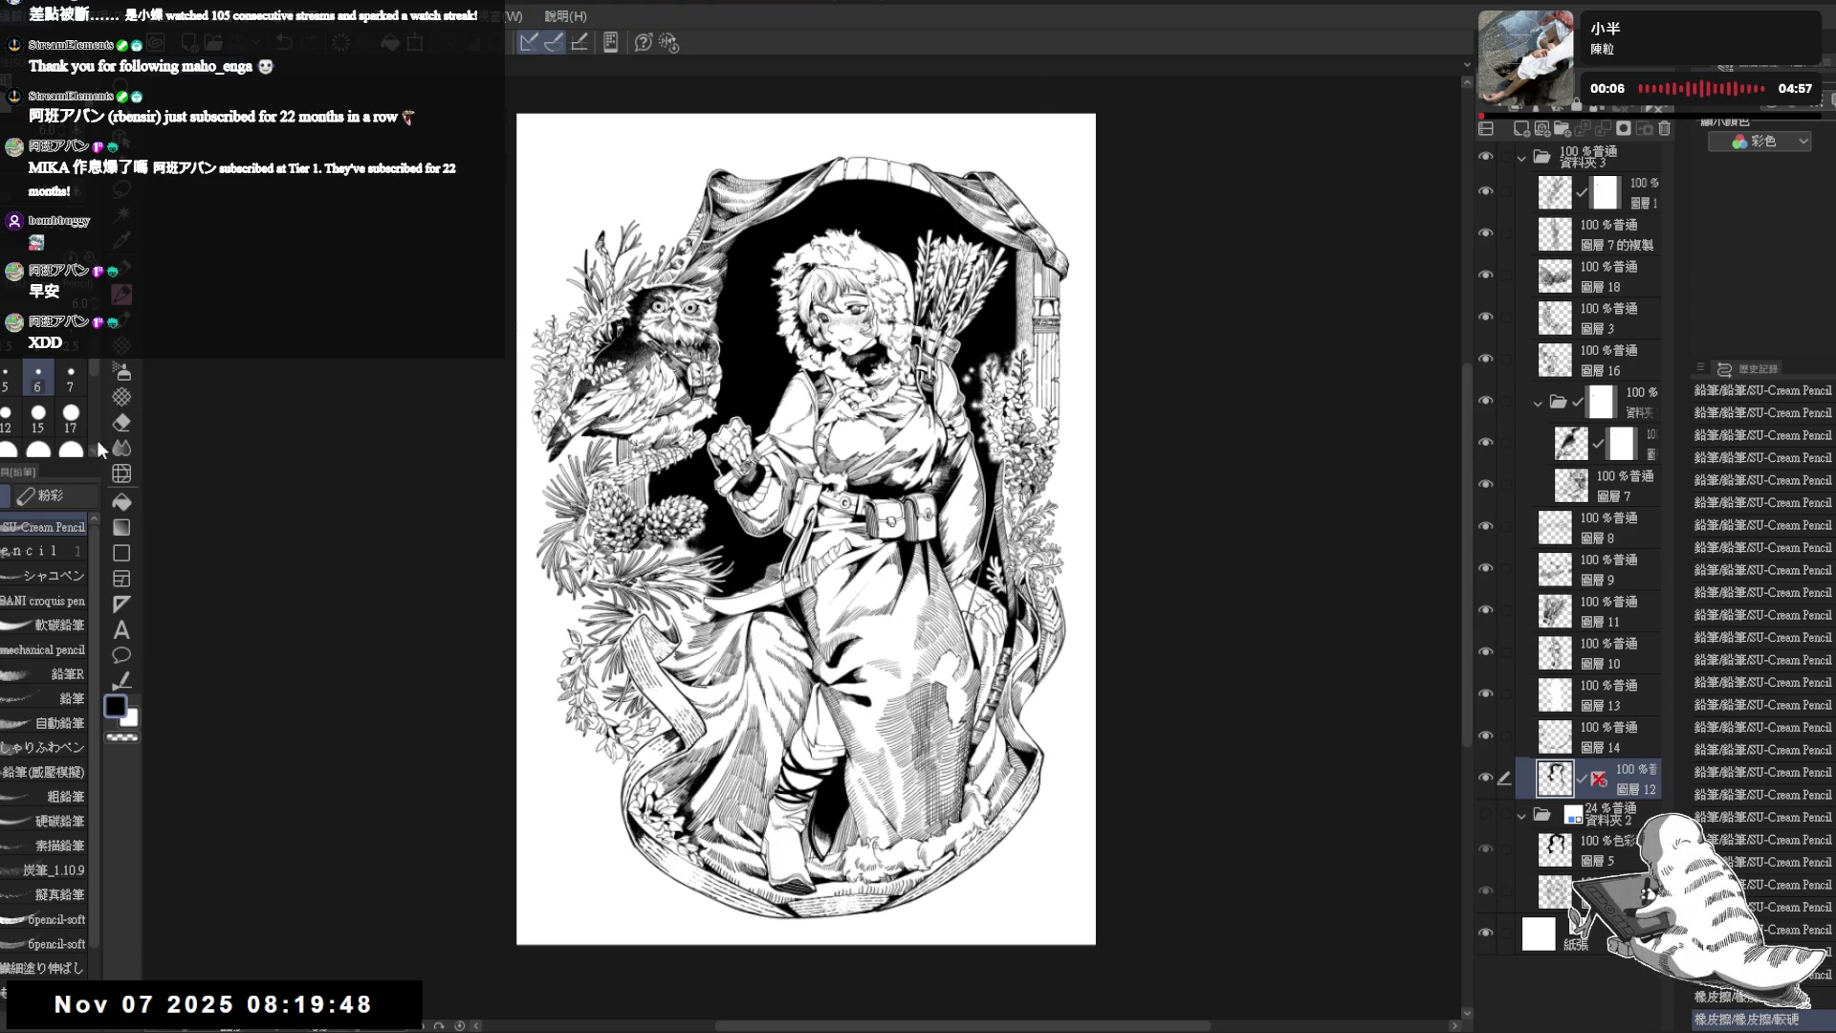
key(ctrl+t)
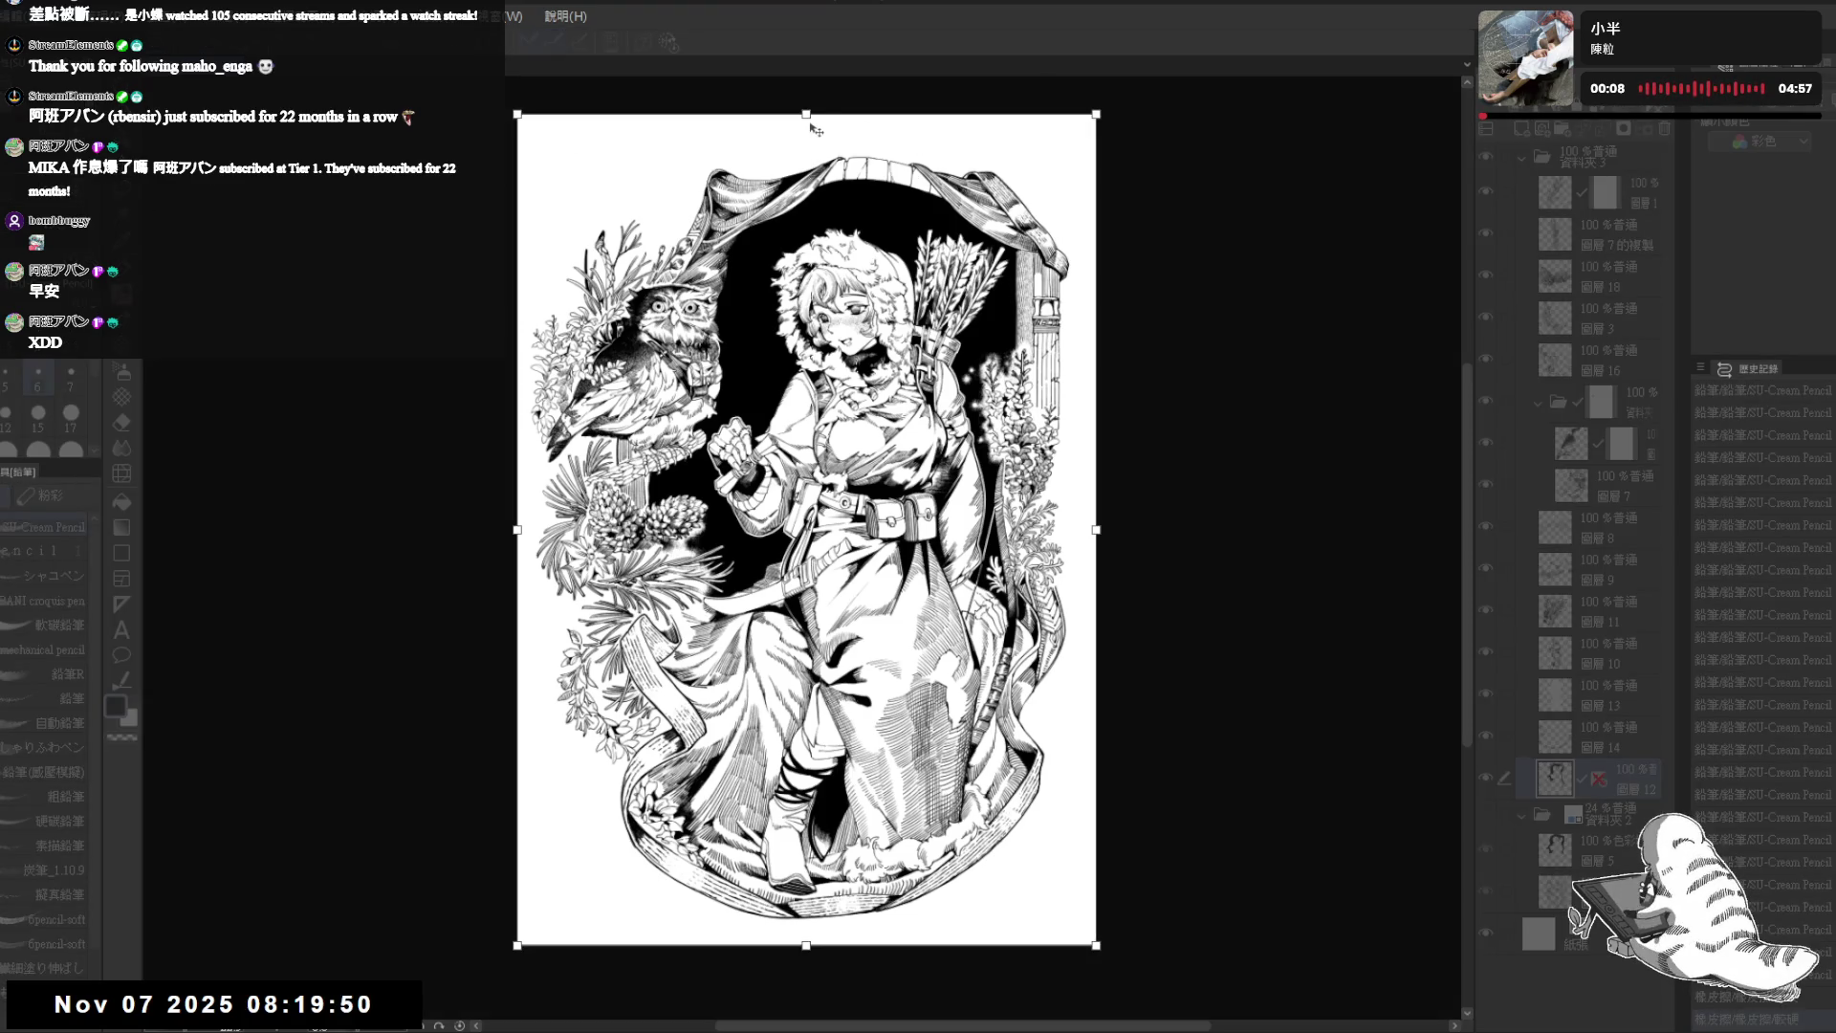
drag(807, 115, 806, 133)
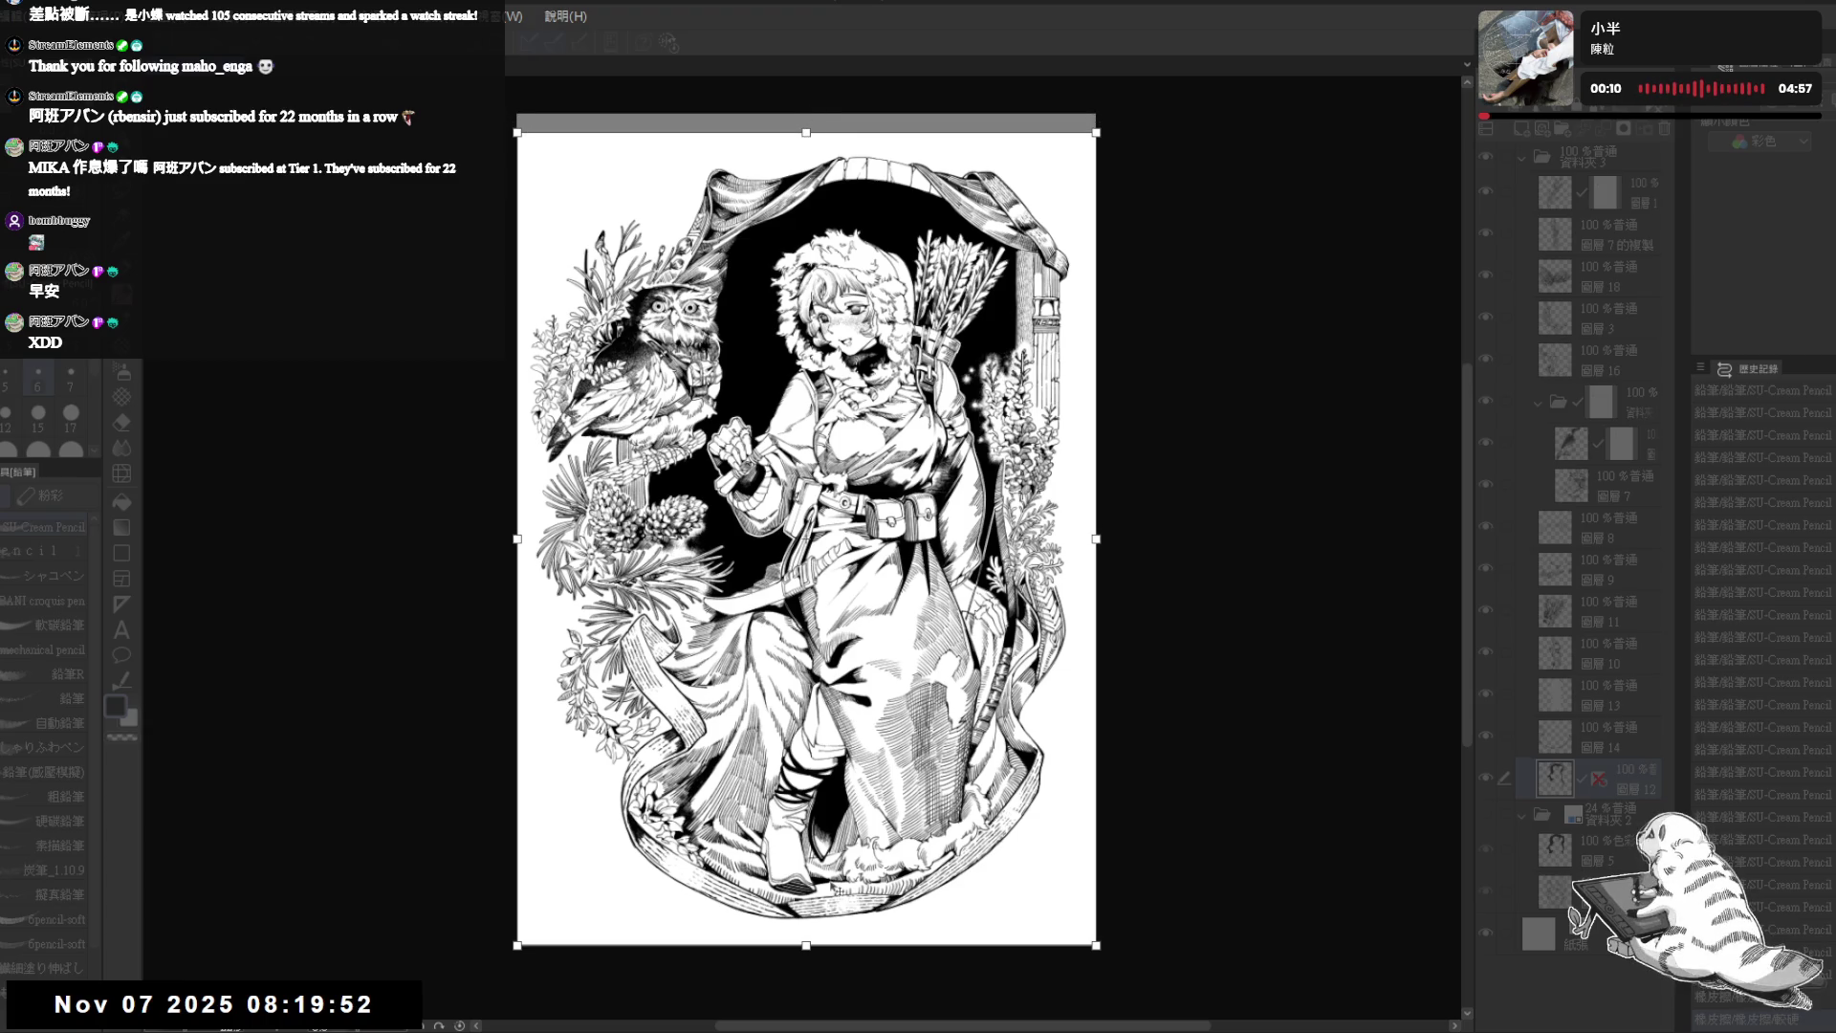
drag(810, 947, 810, 972)
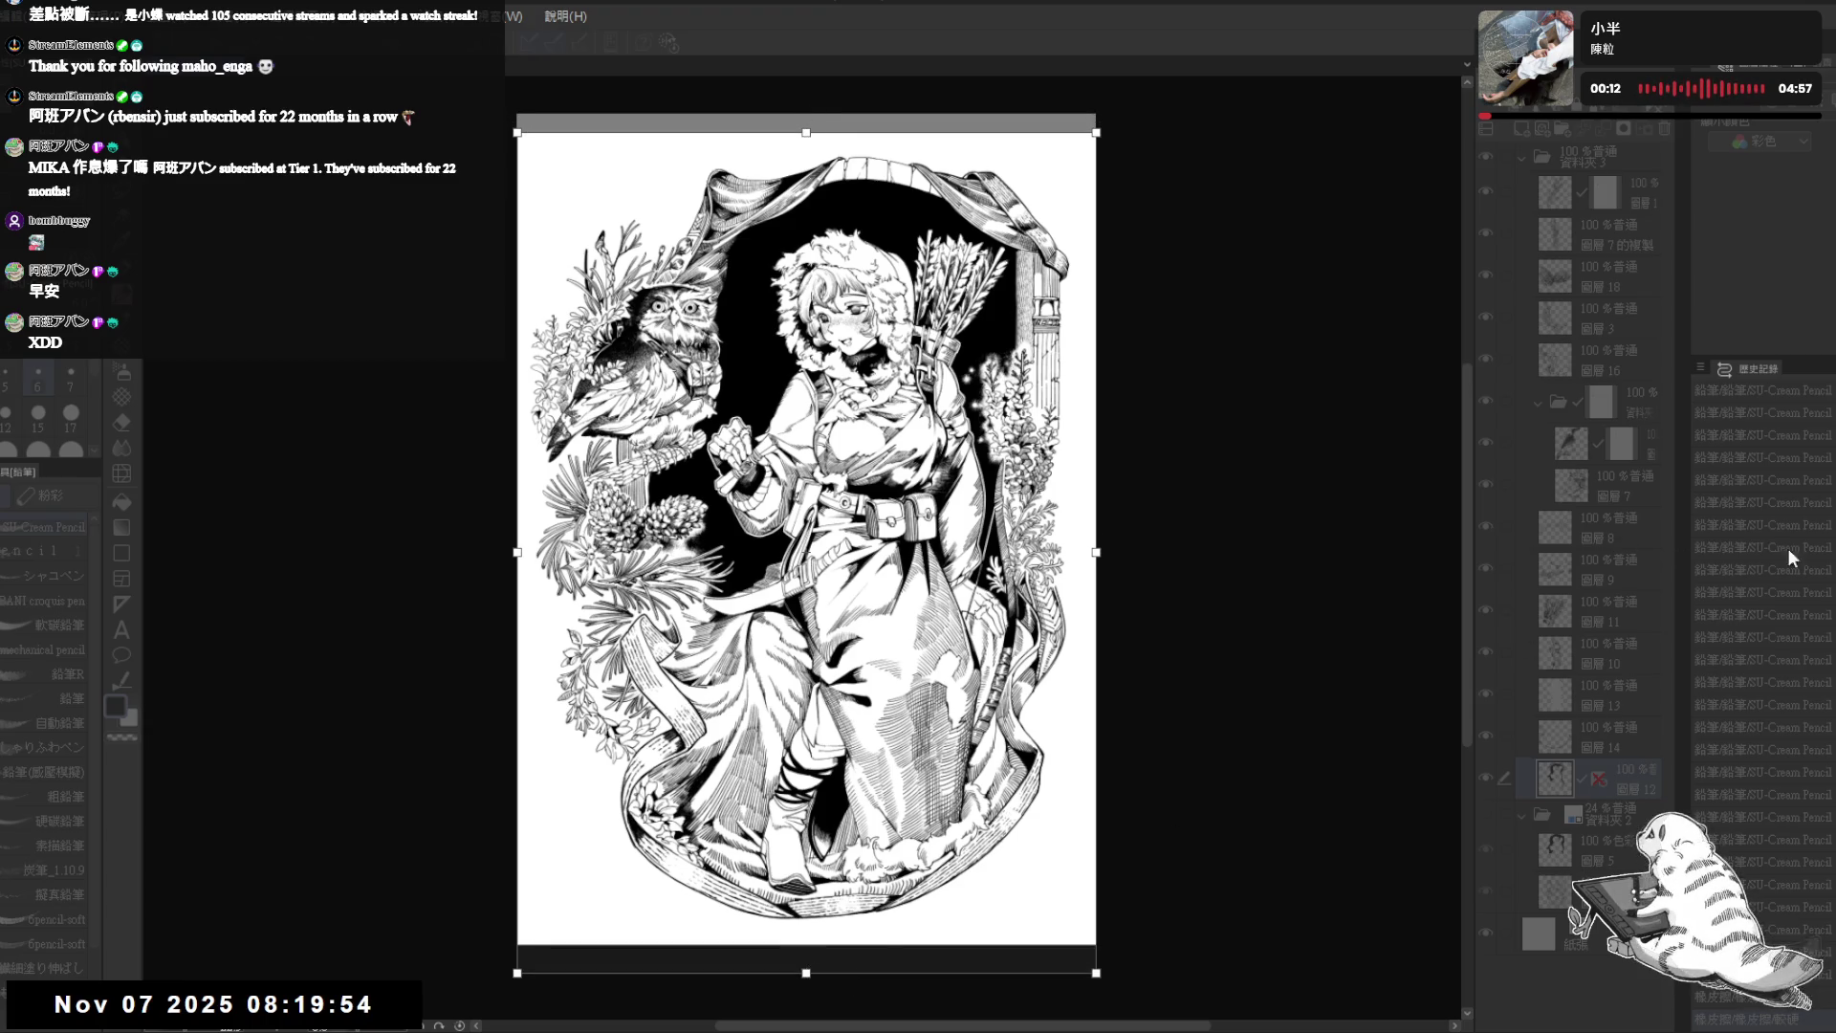
key(Return)
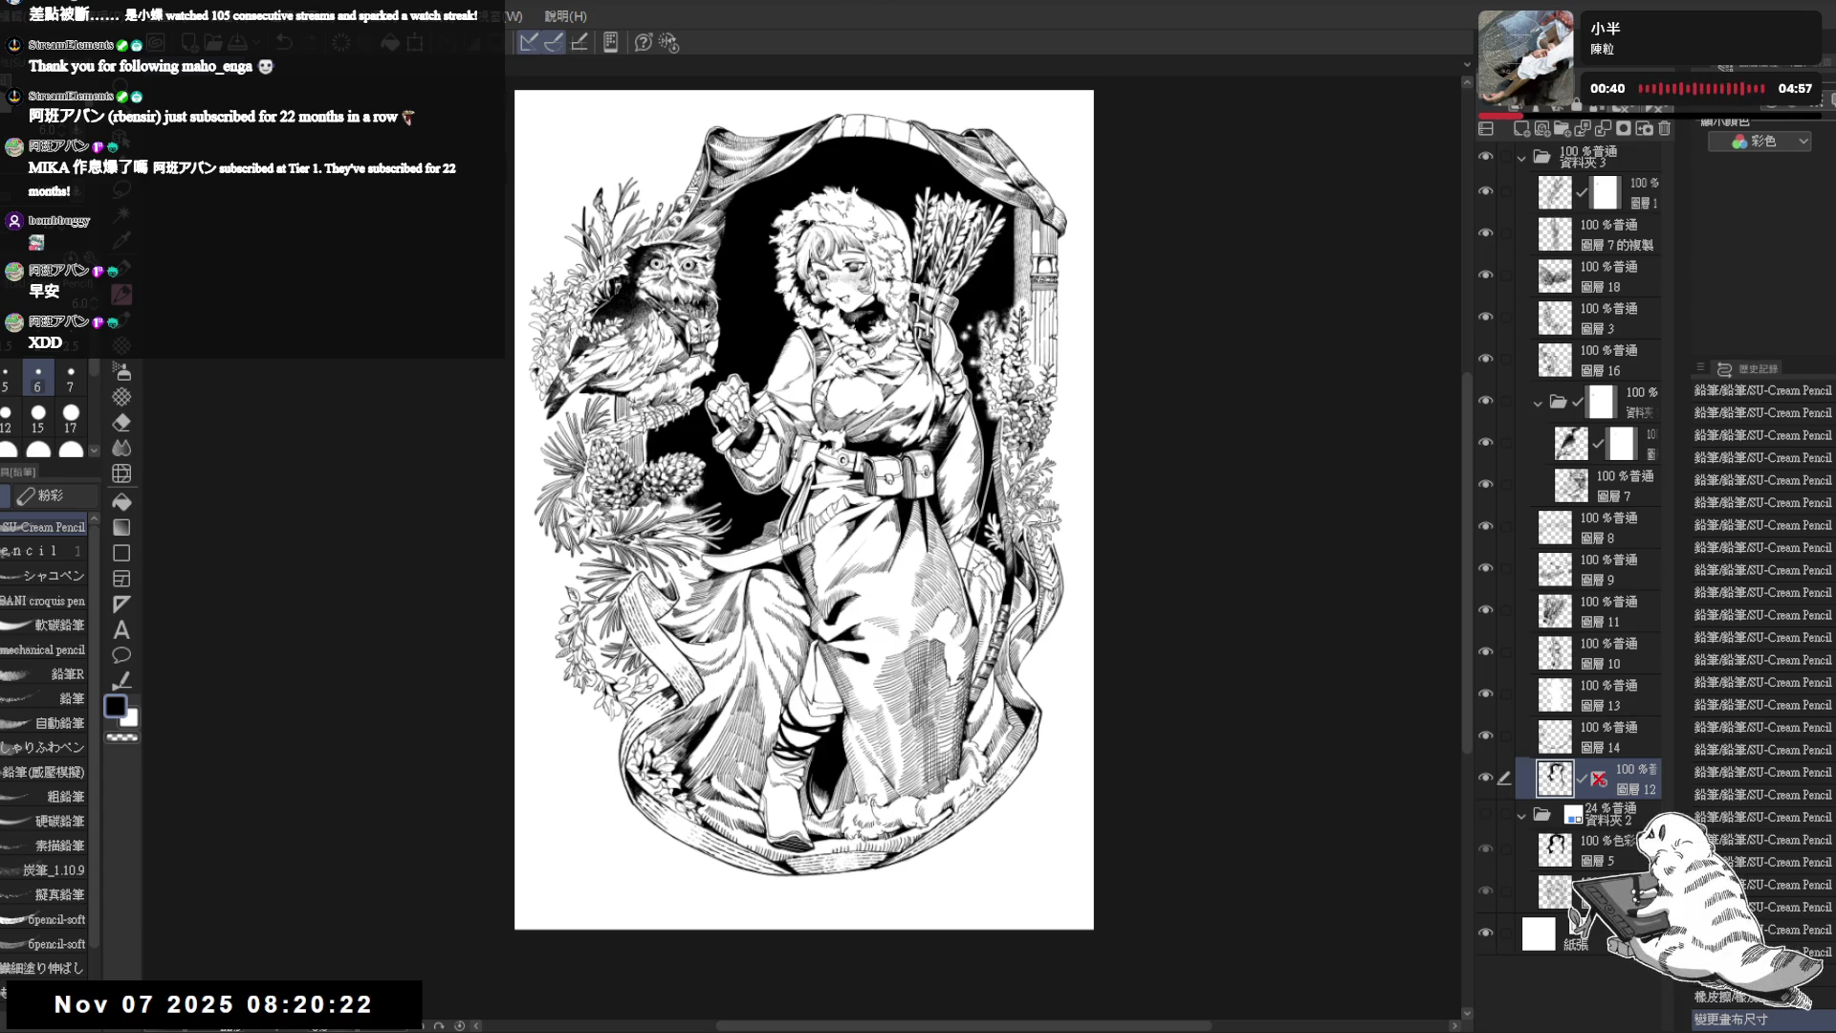
- Create a new raster layer 4 and move it out of folder 3 to the top of the stack
click(1607, 155)
click(1516, 129)
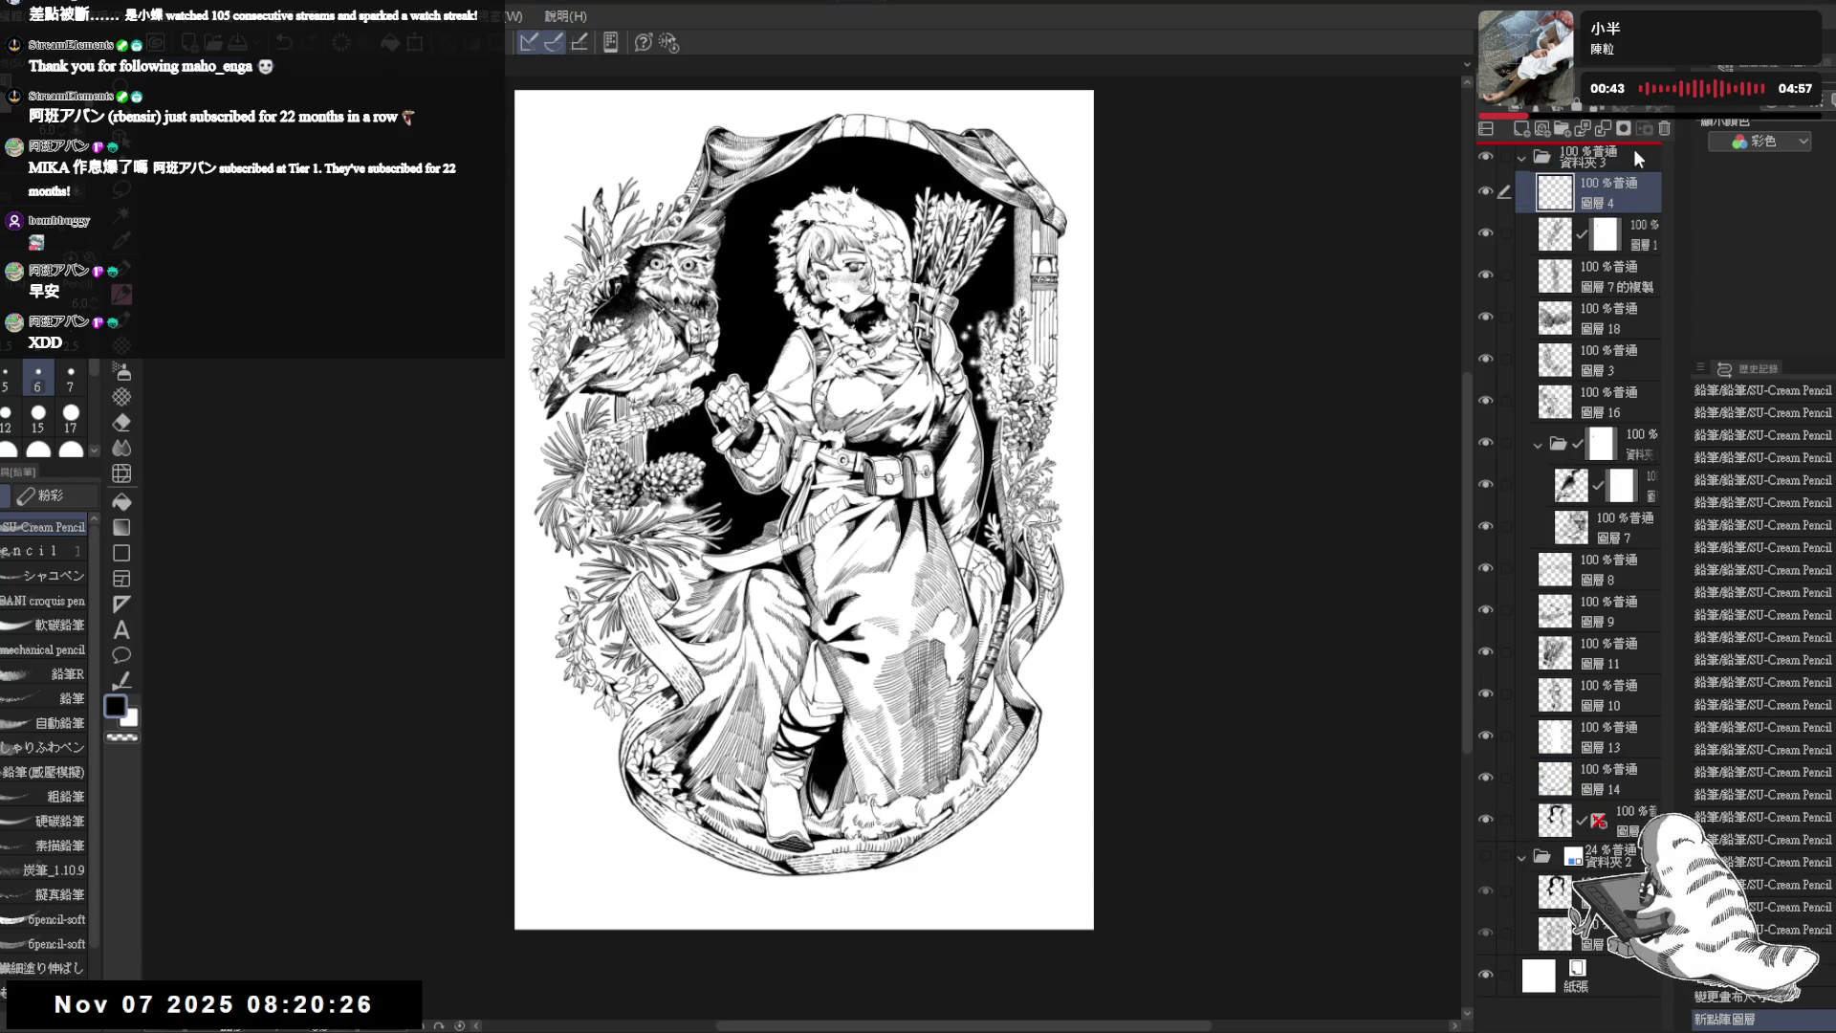
drag(1635, 161, 1627, 157)
click(121, 632)
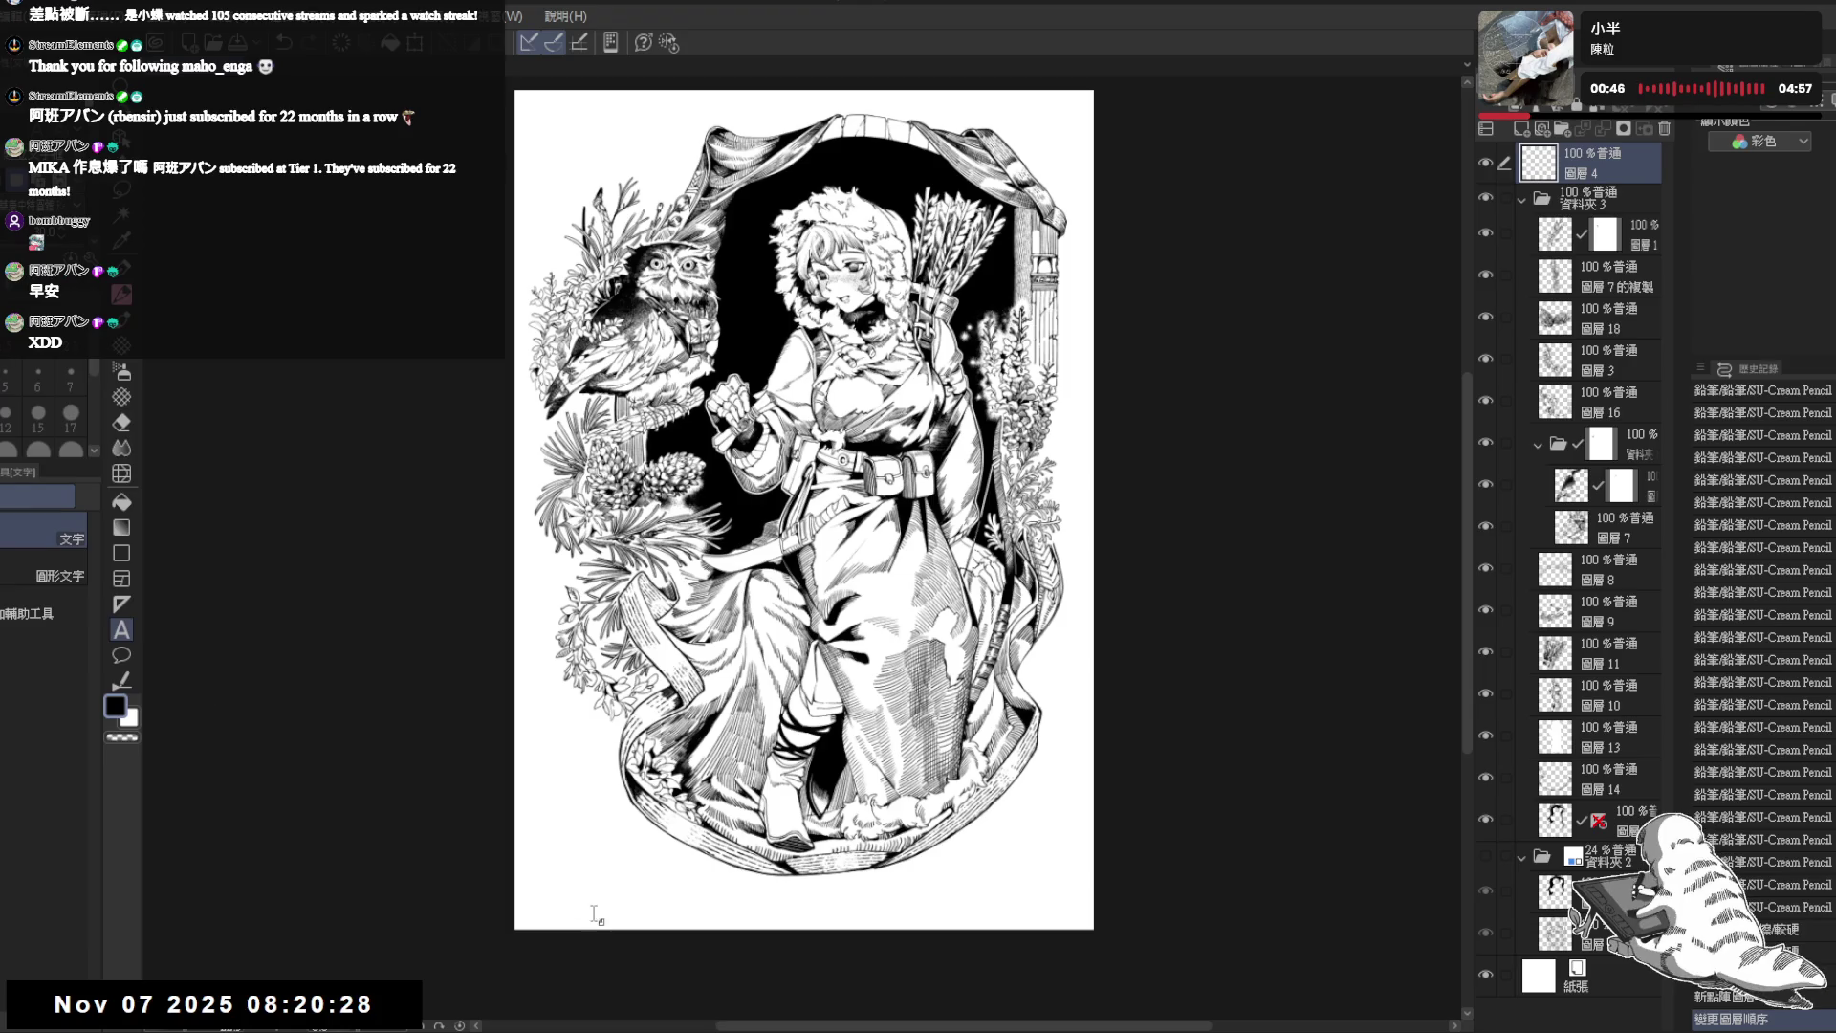
- Type the caption INKTOBER DAY18 DEAL DAY19 below the figure and select all of it for a font change
click(600, 911)
scroll(660, 957, up, 2)
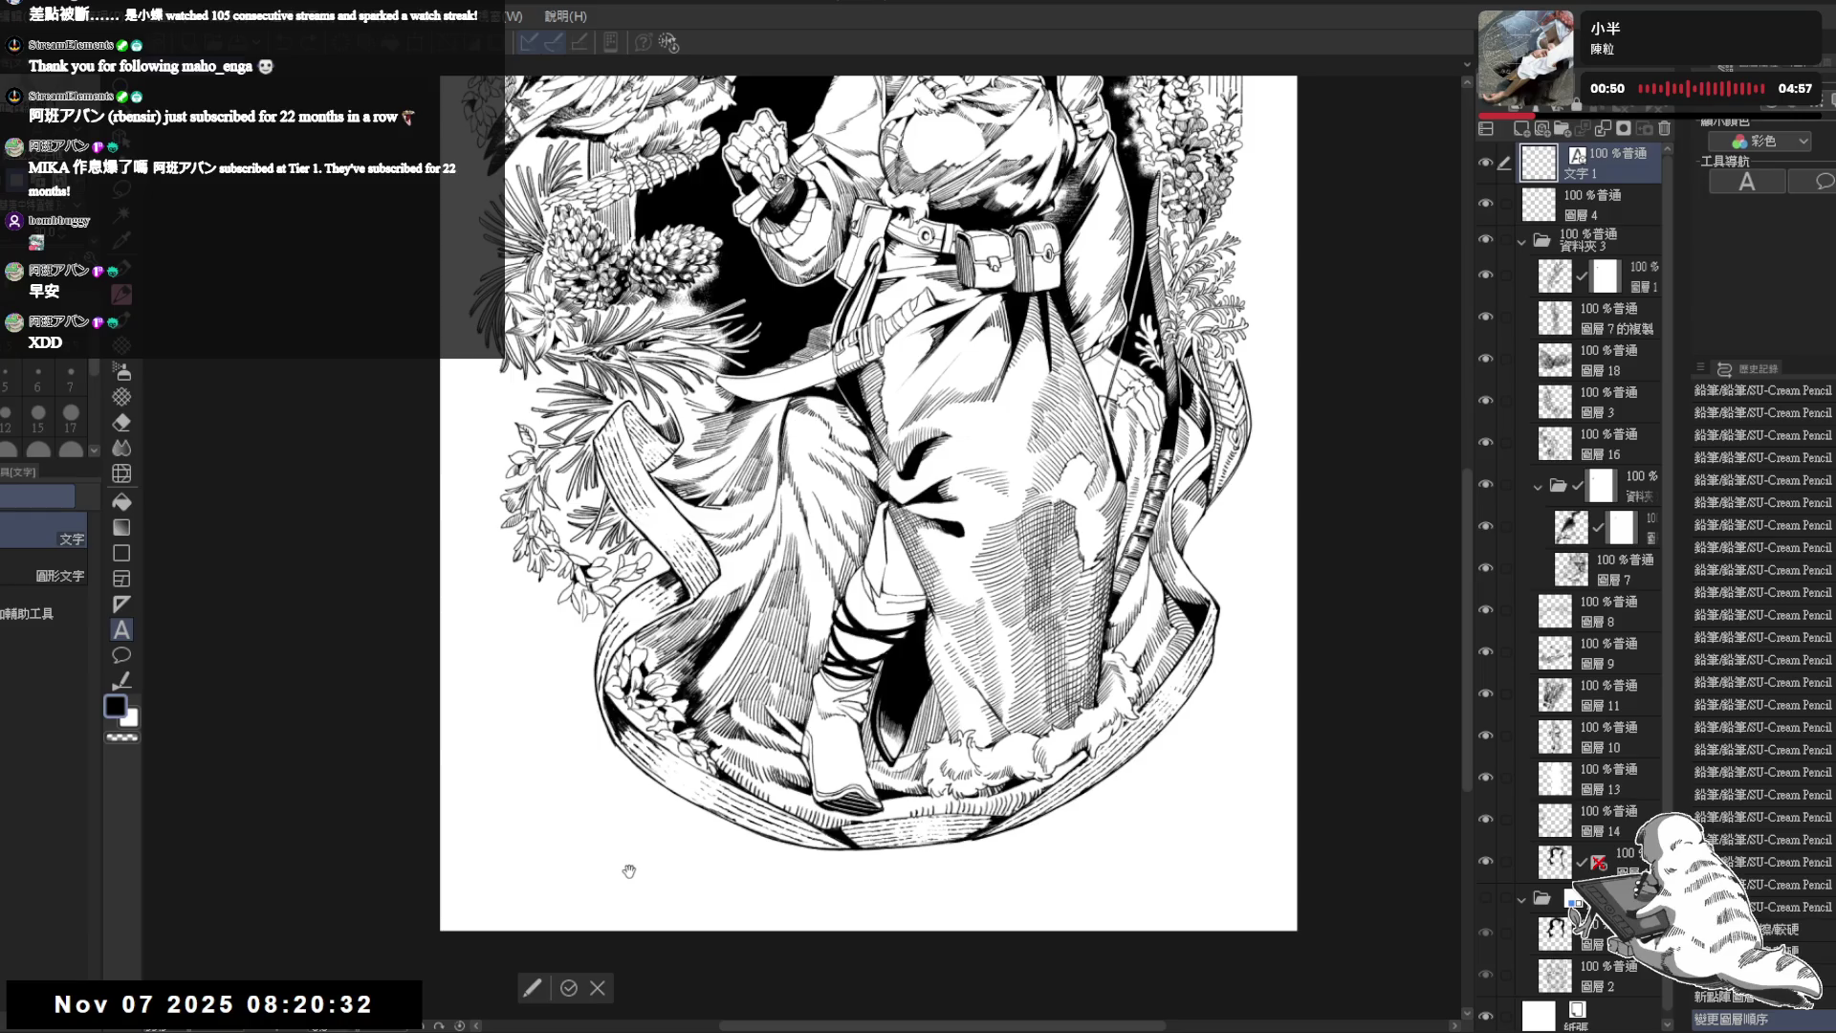
text(INKTOBER)
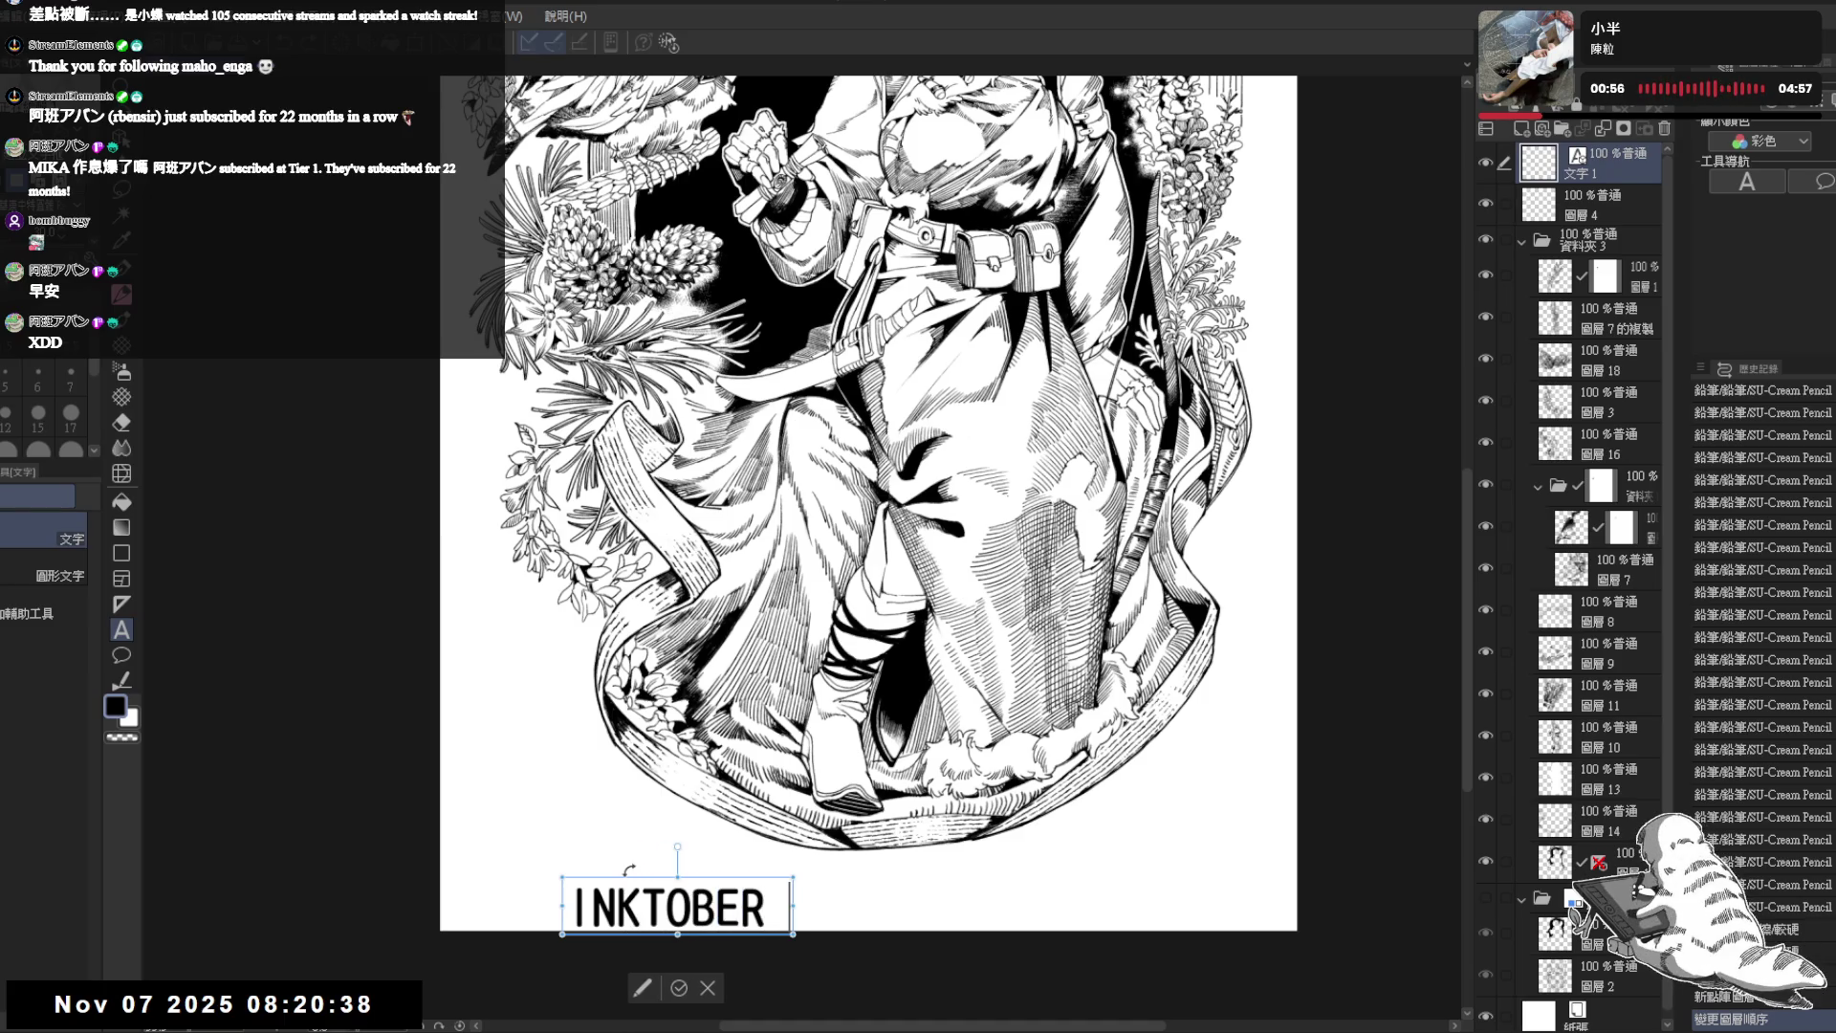
text( DAY)
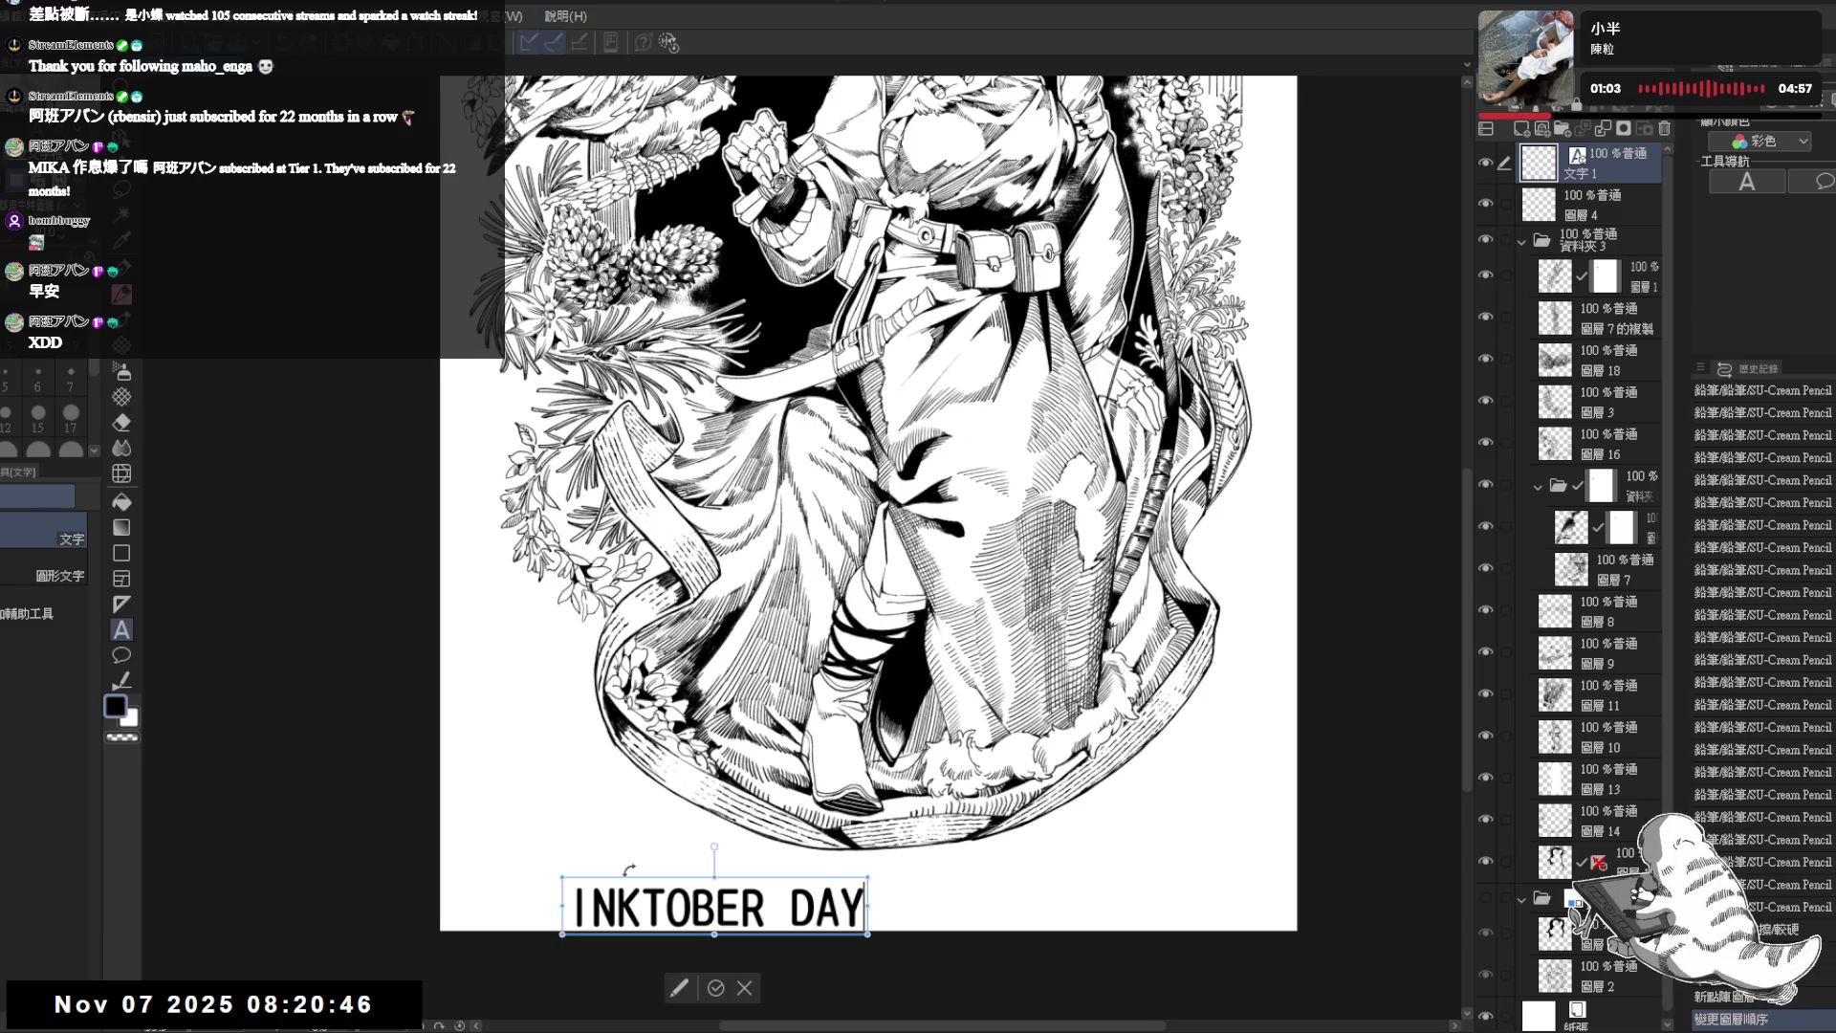
text(18)
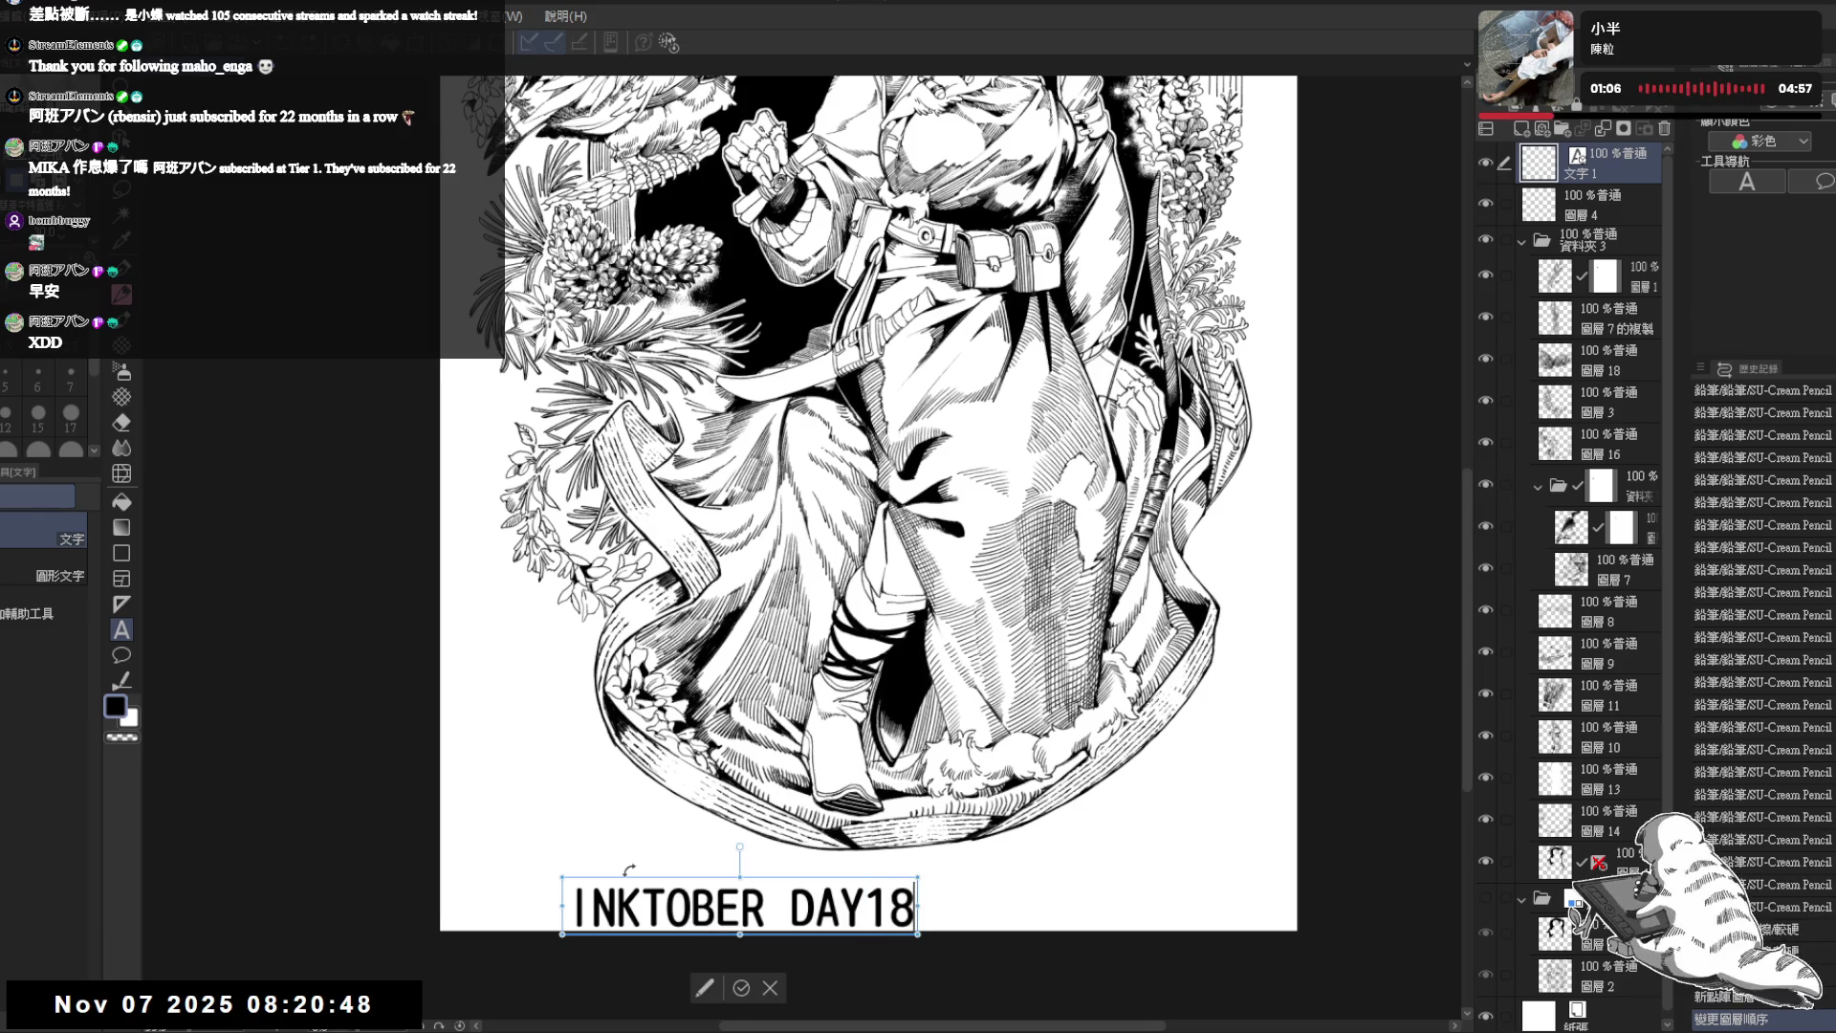
text( DEA)
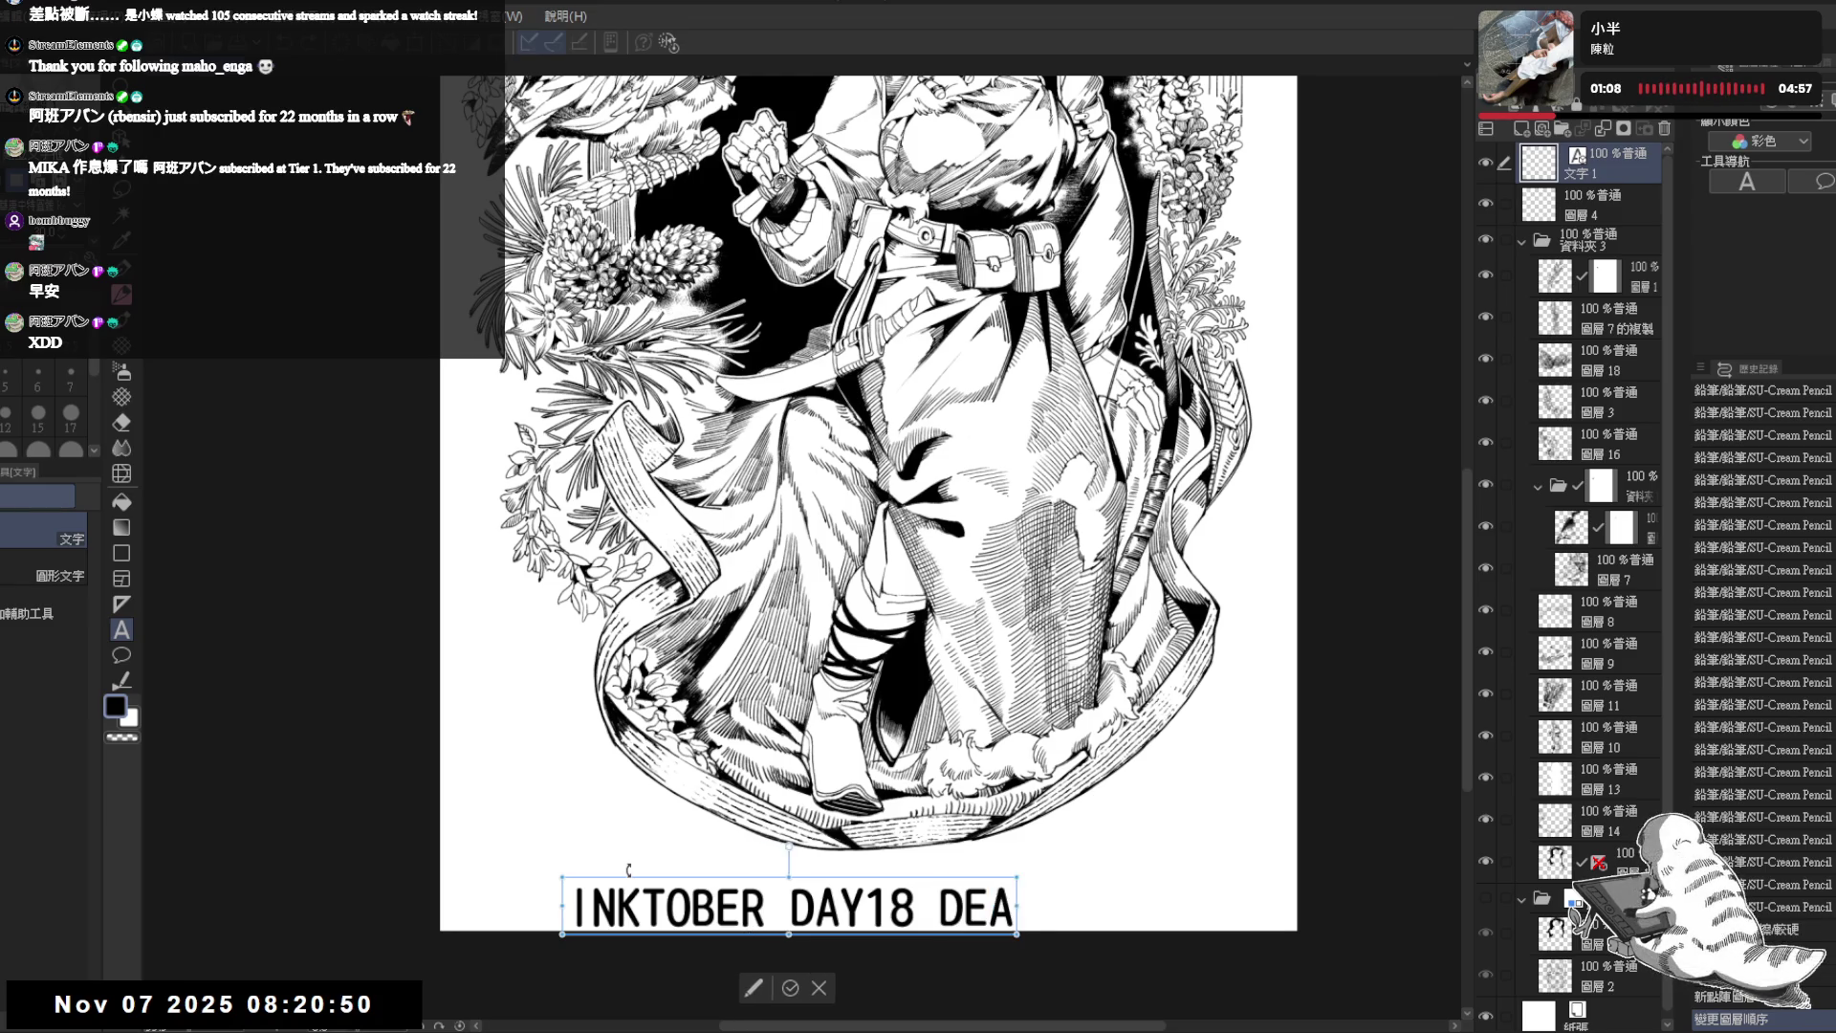
text(L )
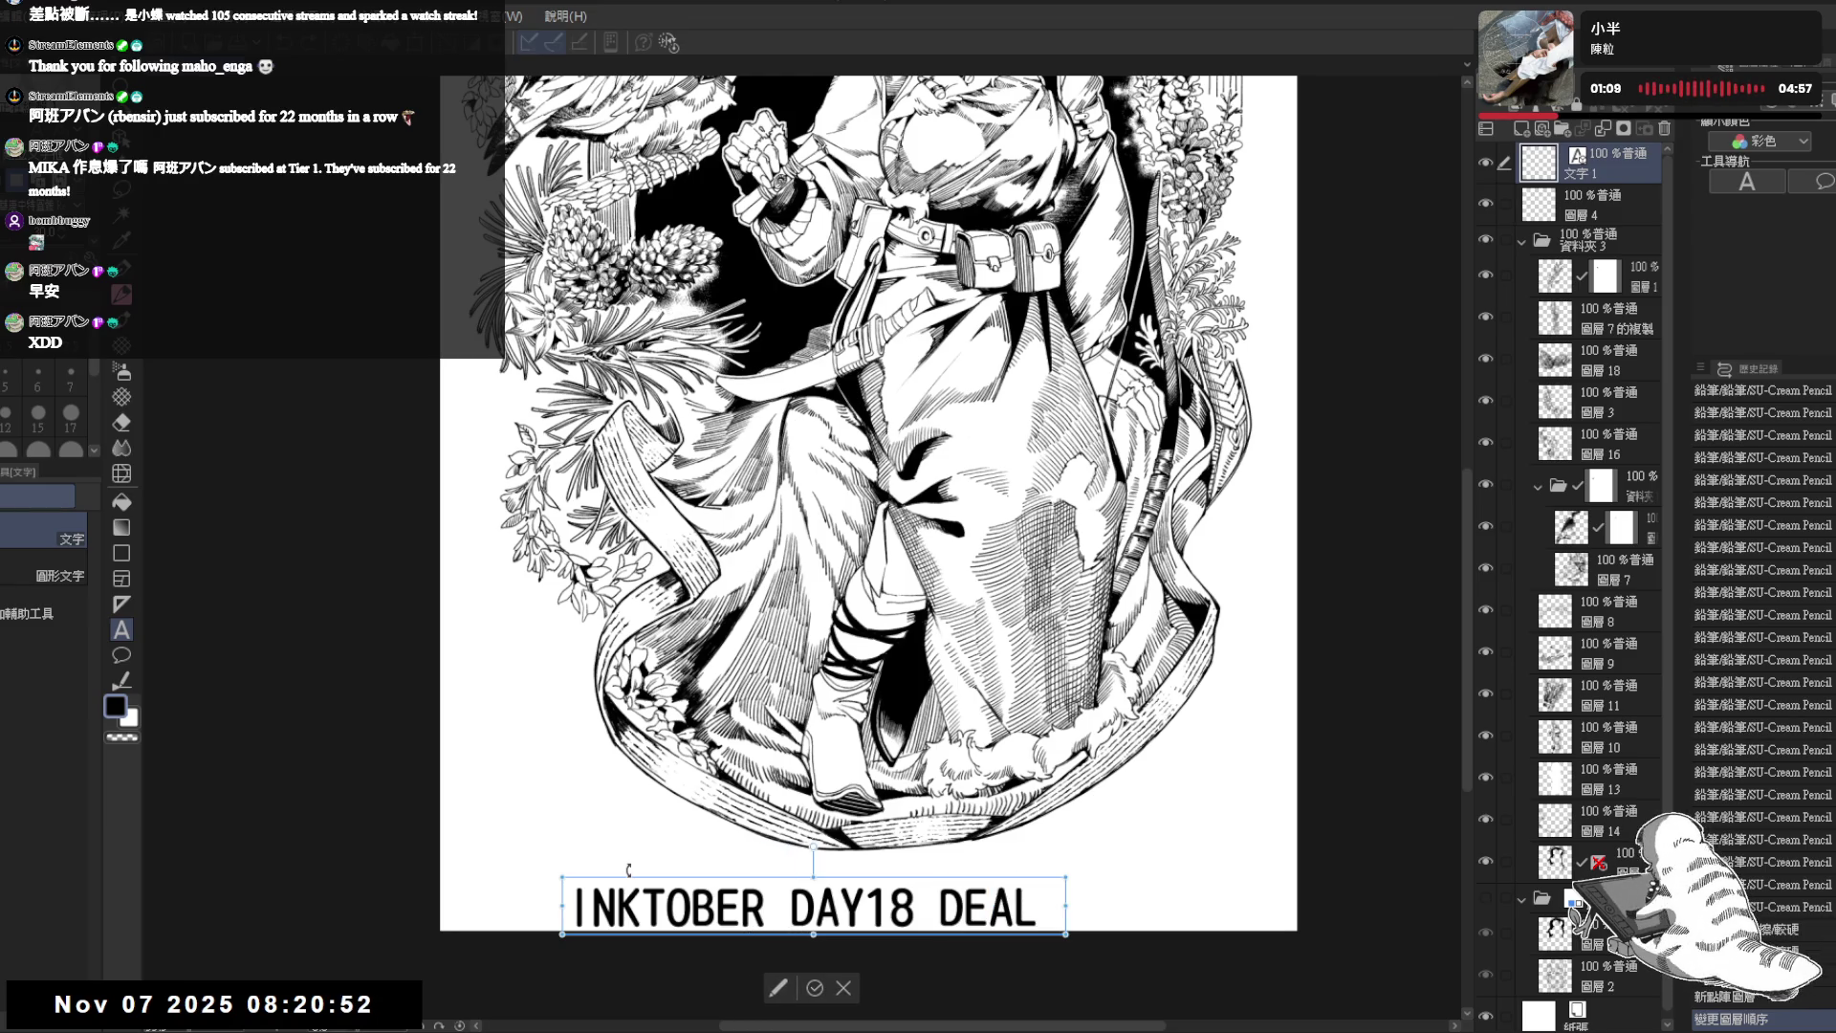
text(D)
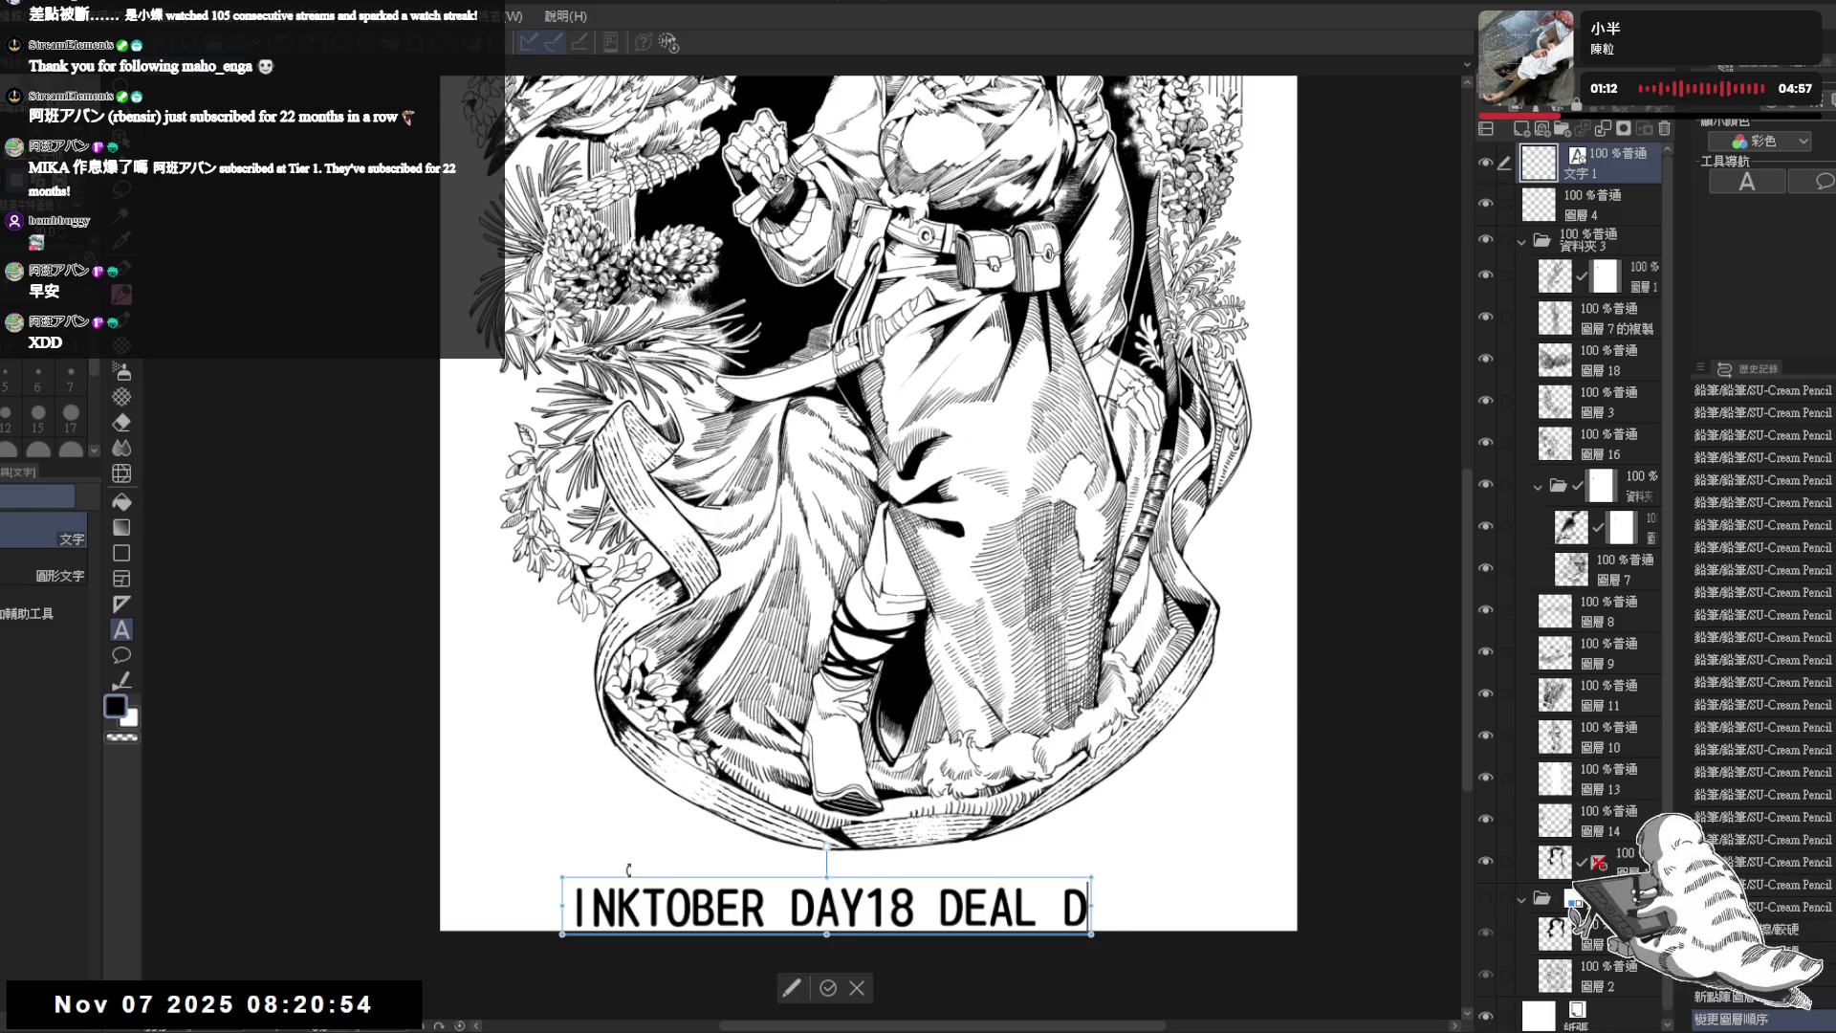
text(A)
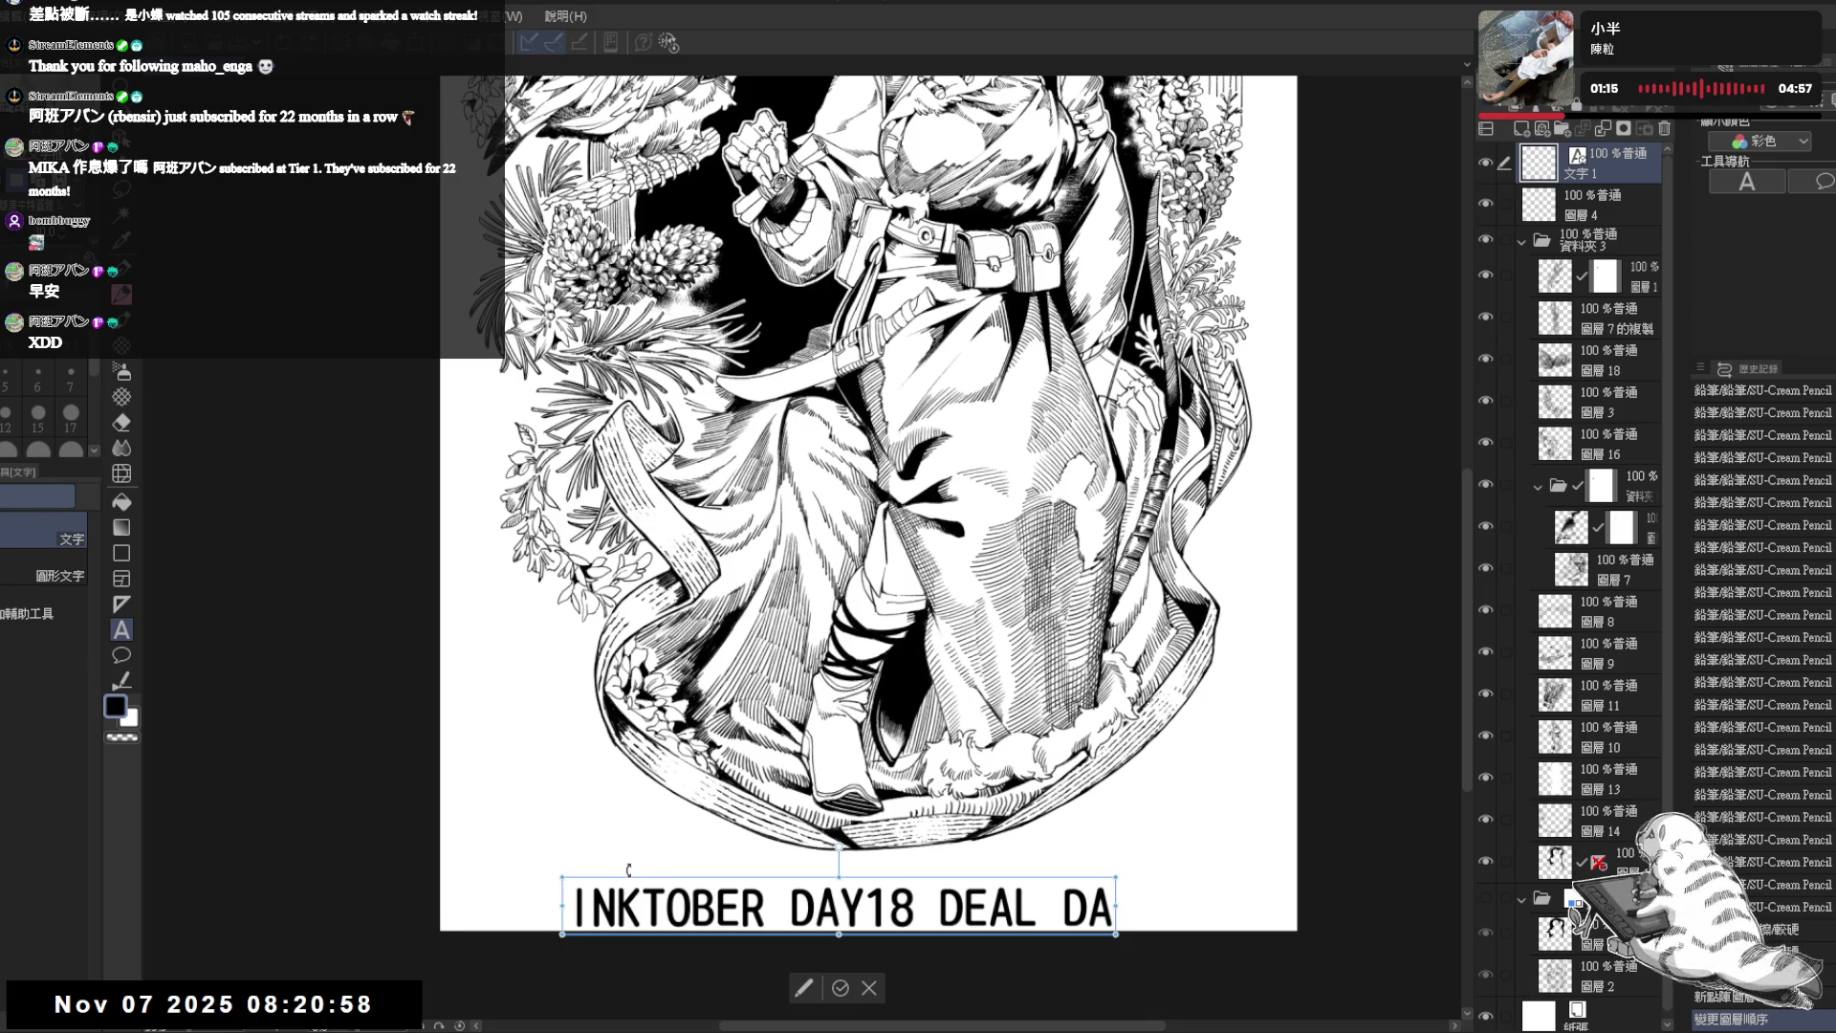
text(Y19)
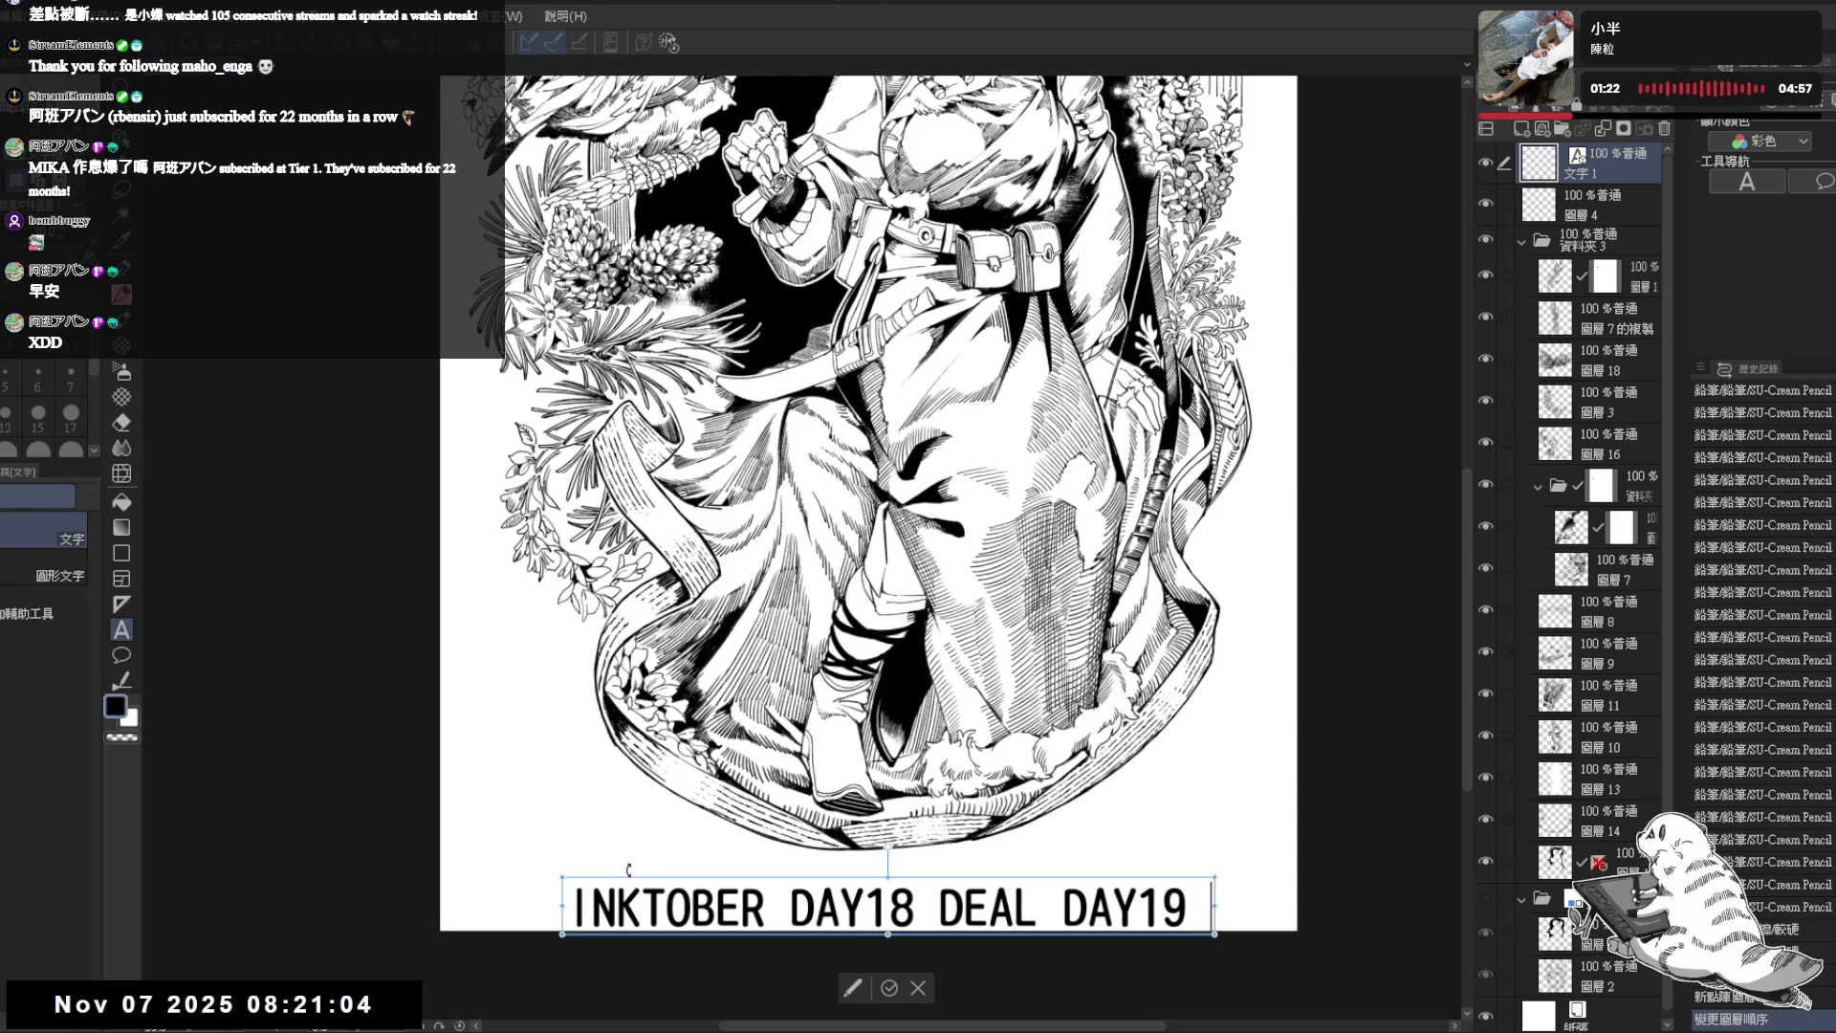
text( AR)
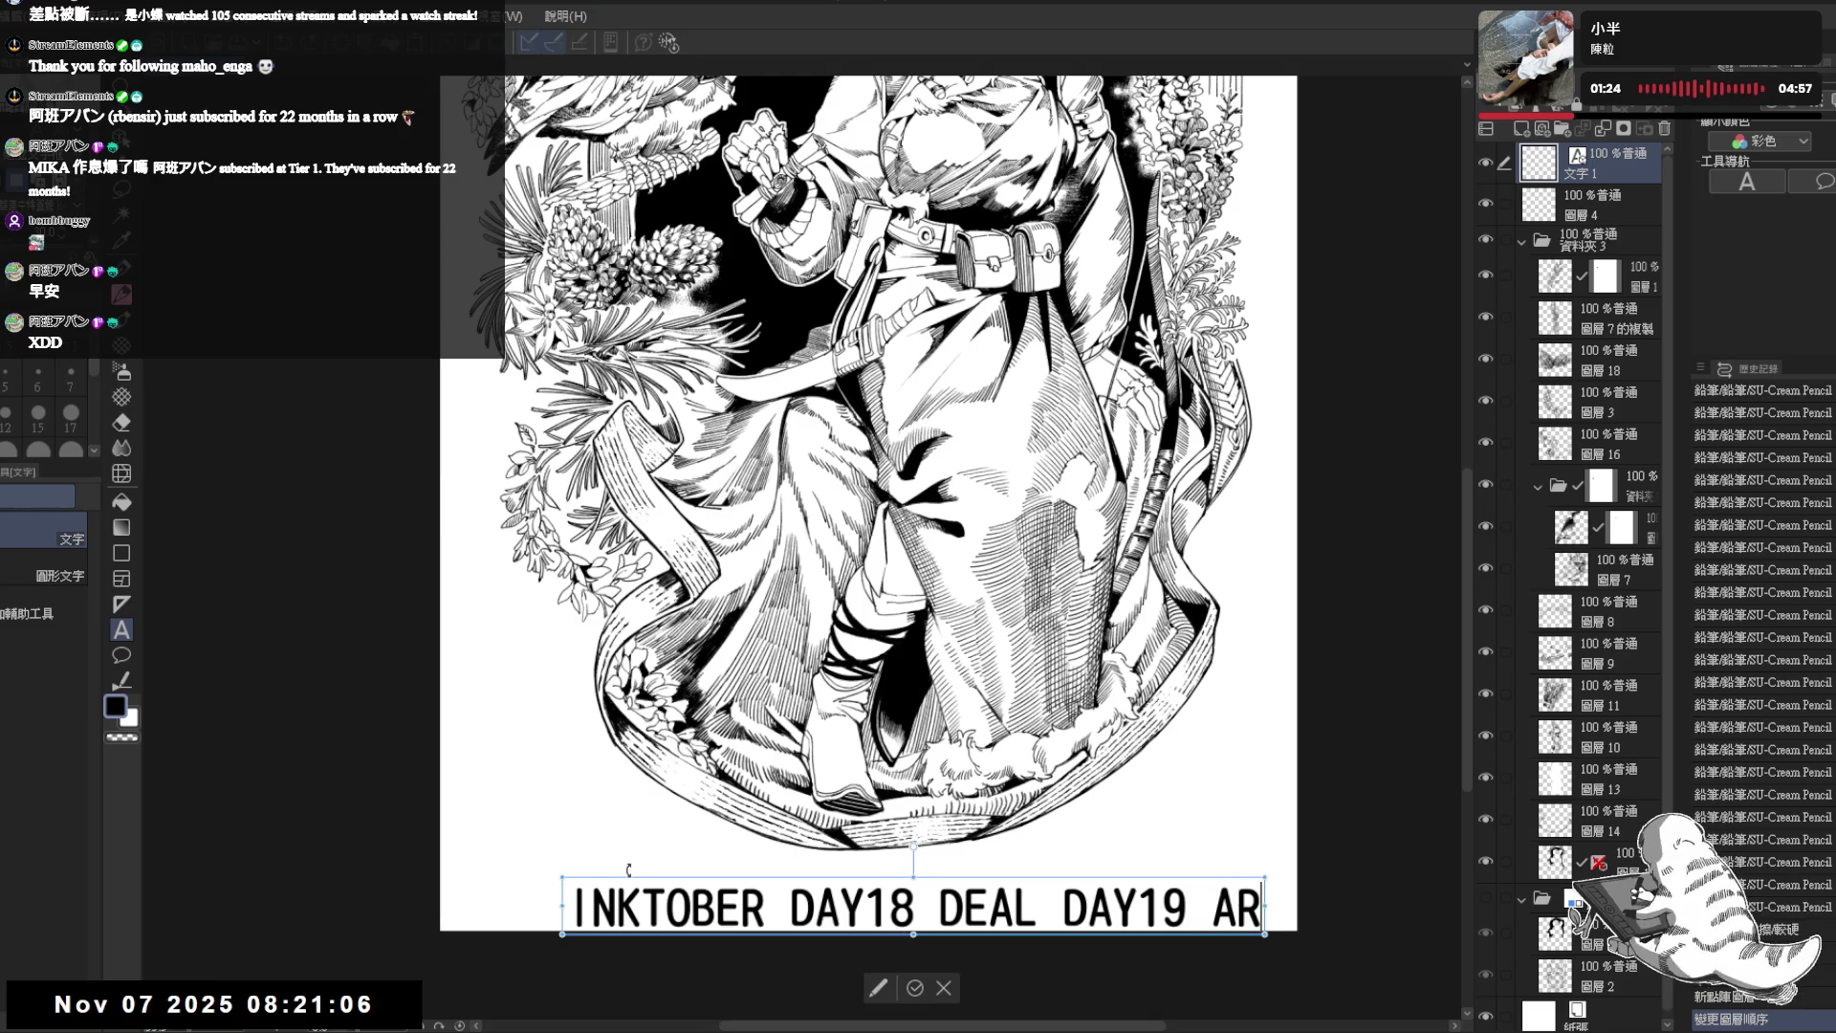
text(CT)
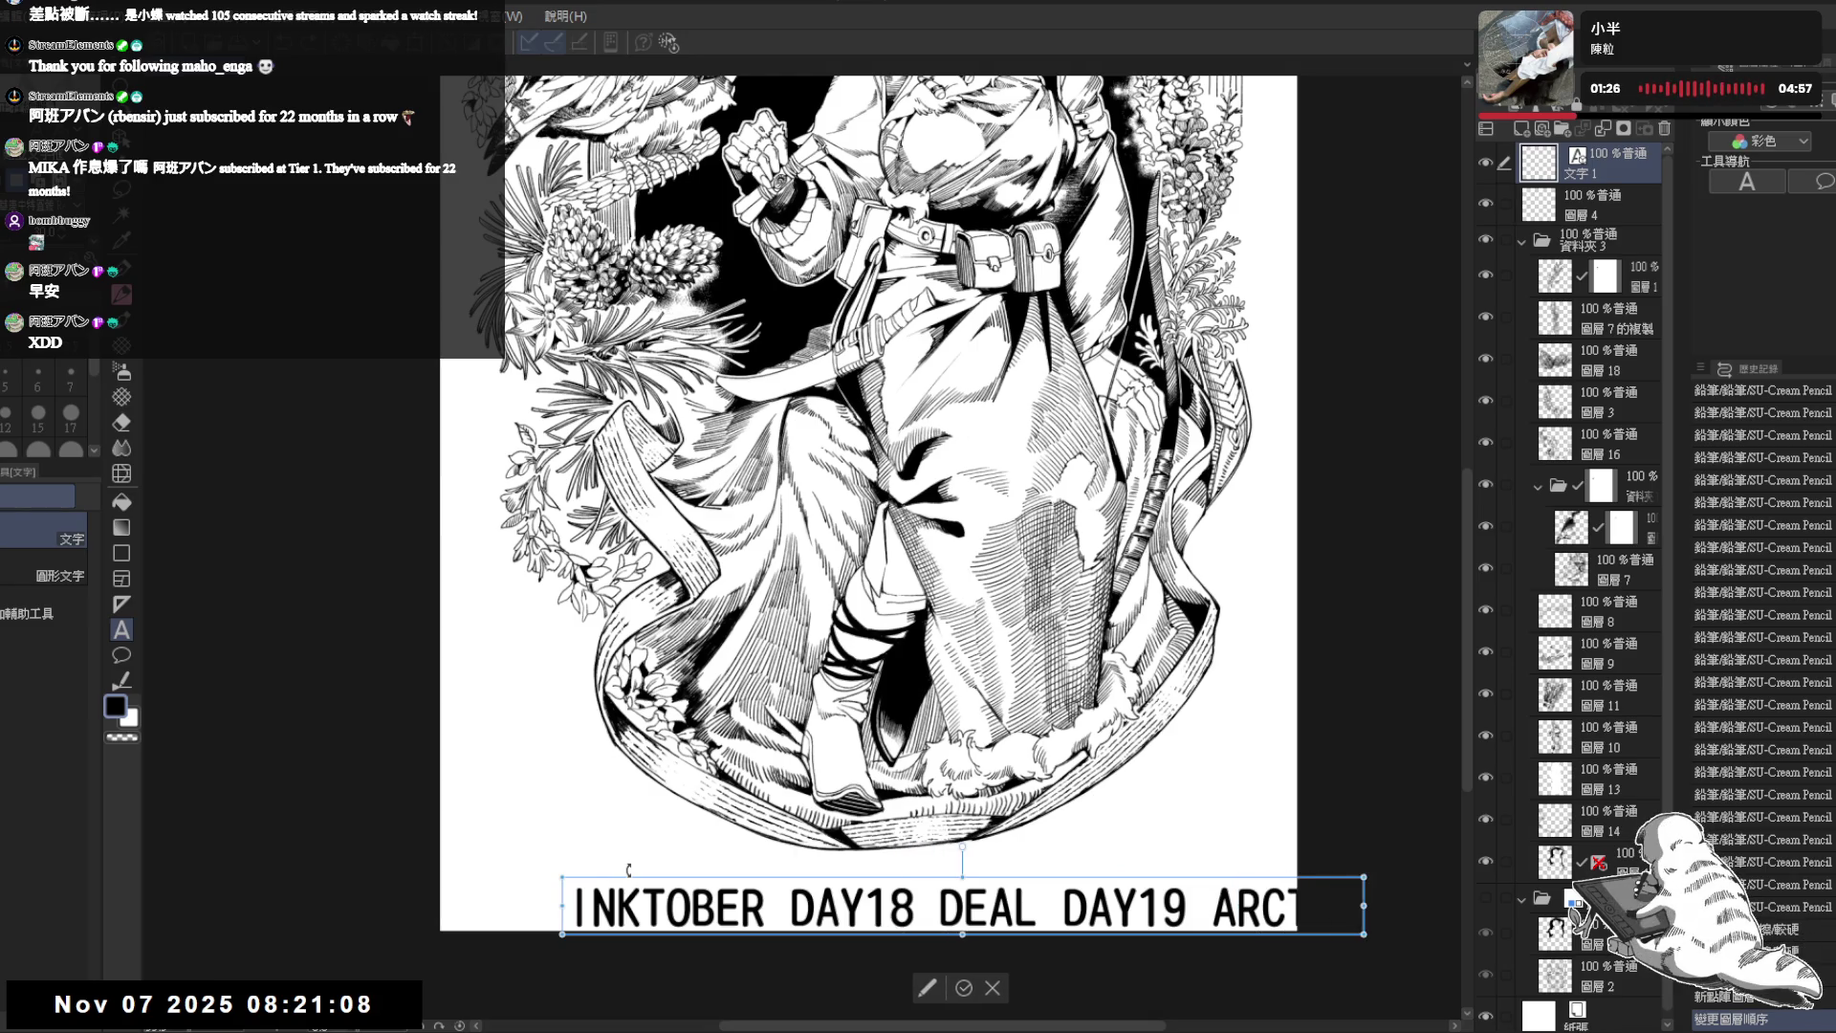
click(719, 907)
key(ctrl+a)
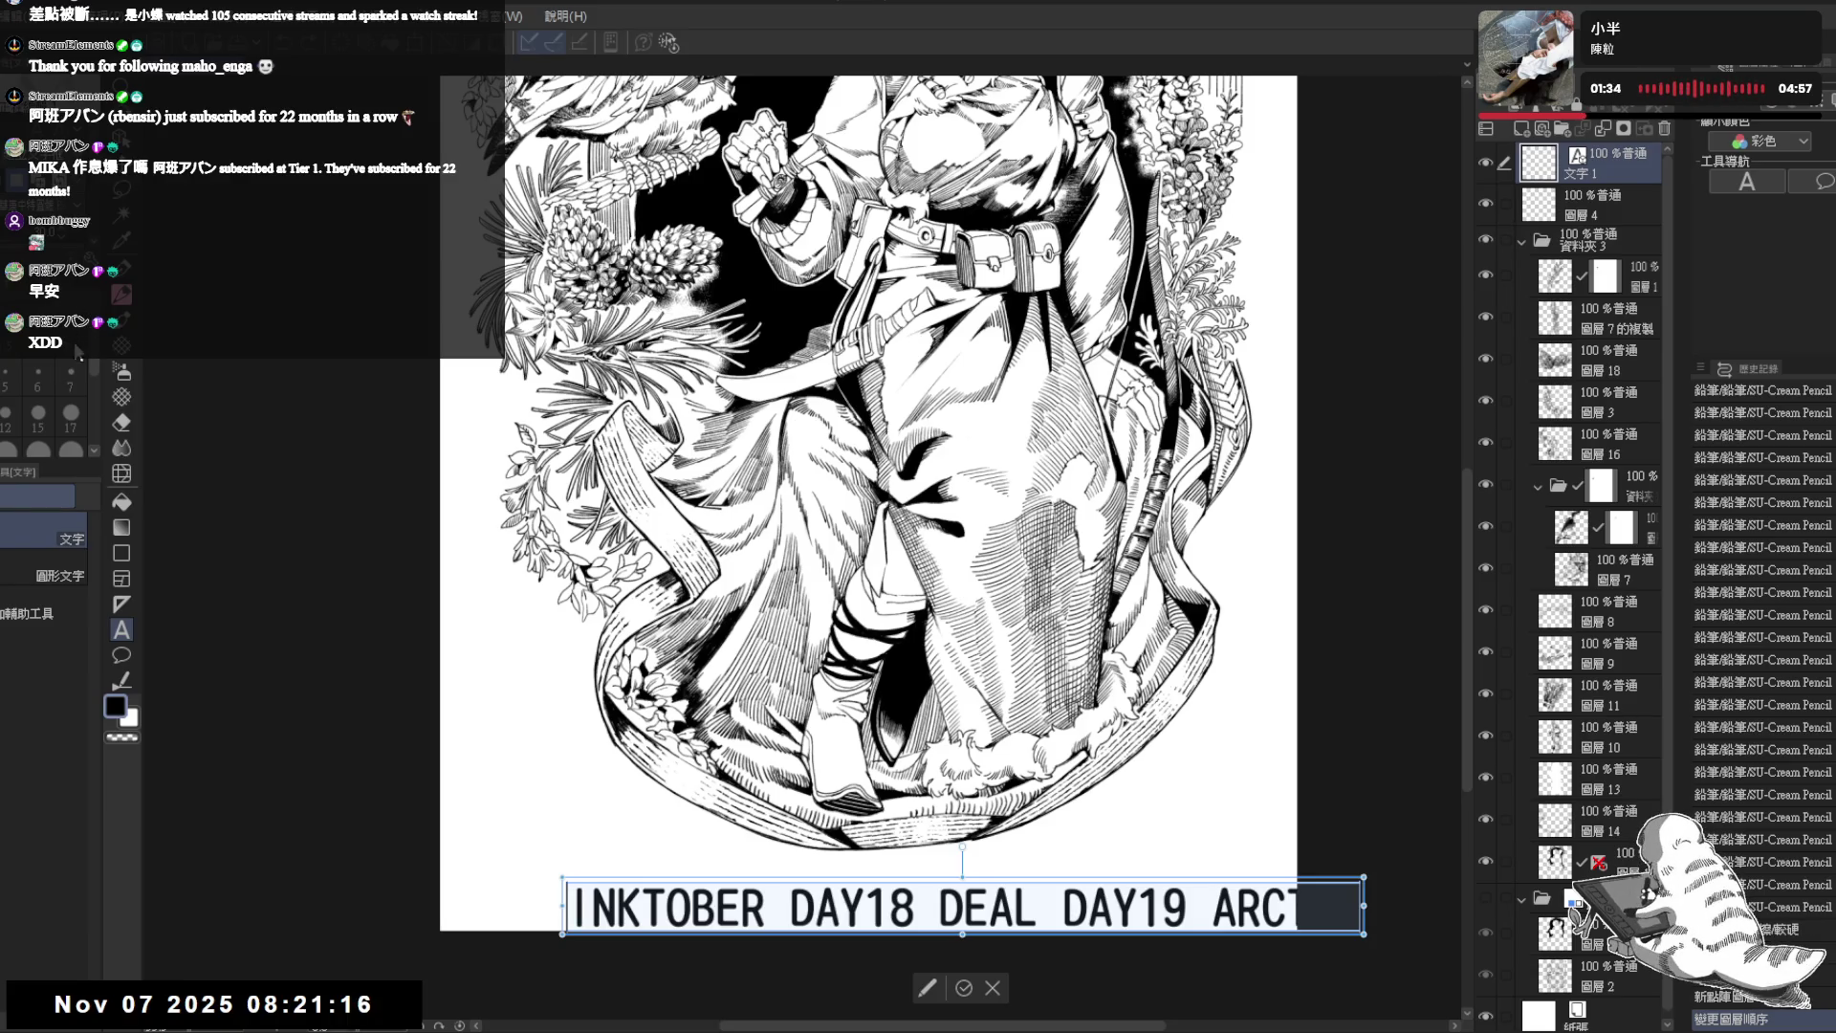
click(58, 309)
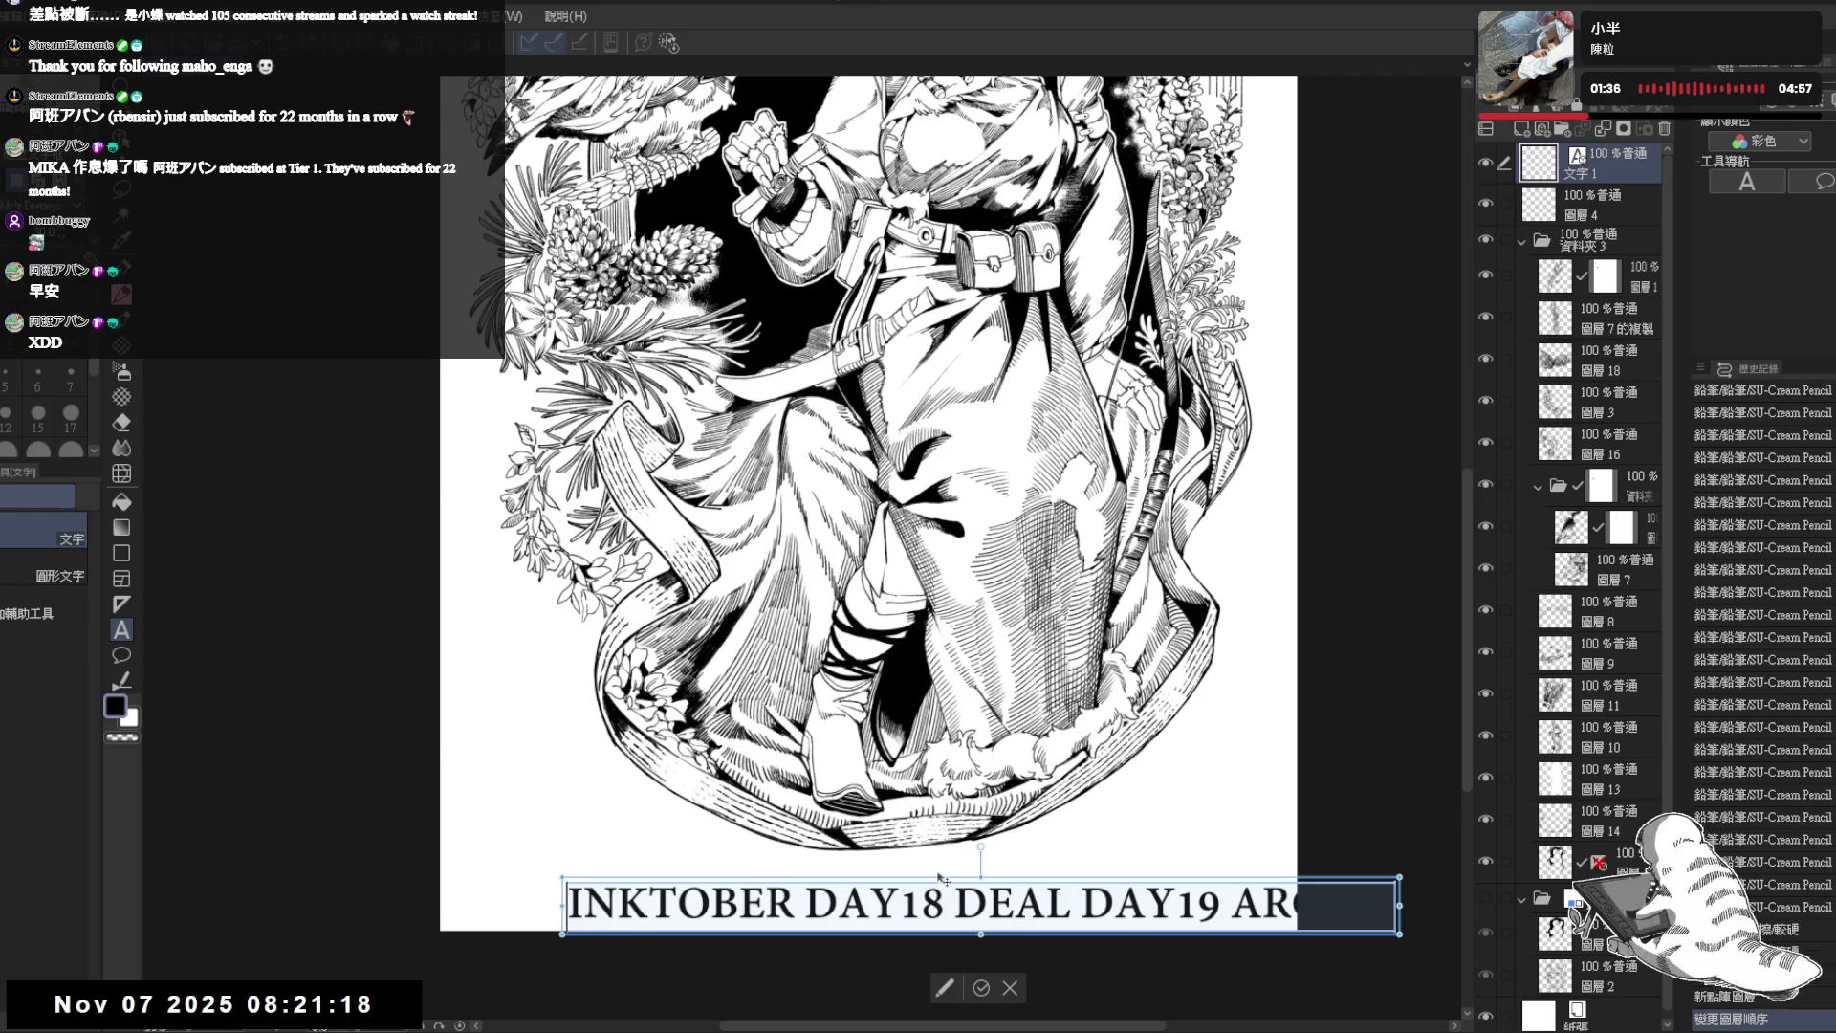
- Reselect the whole caption, apply the serif typeface, then deselect it
click(900, 903)
click(1196, 904)
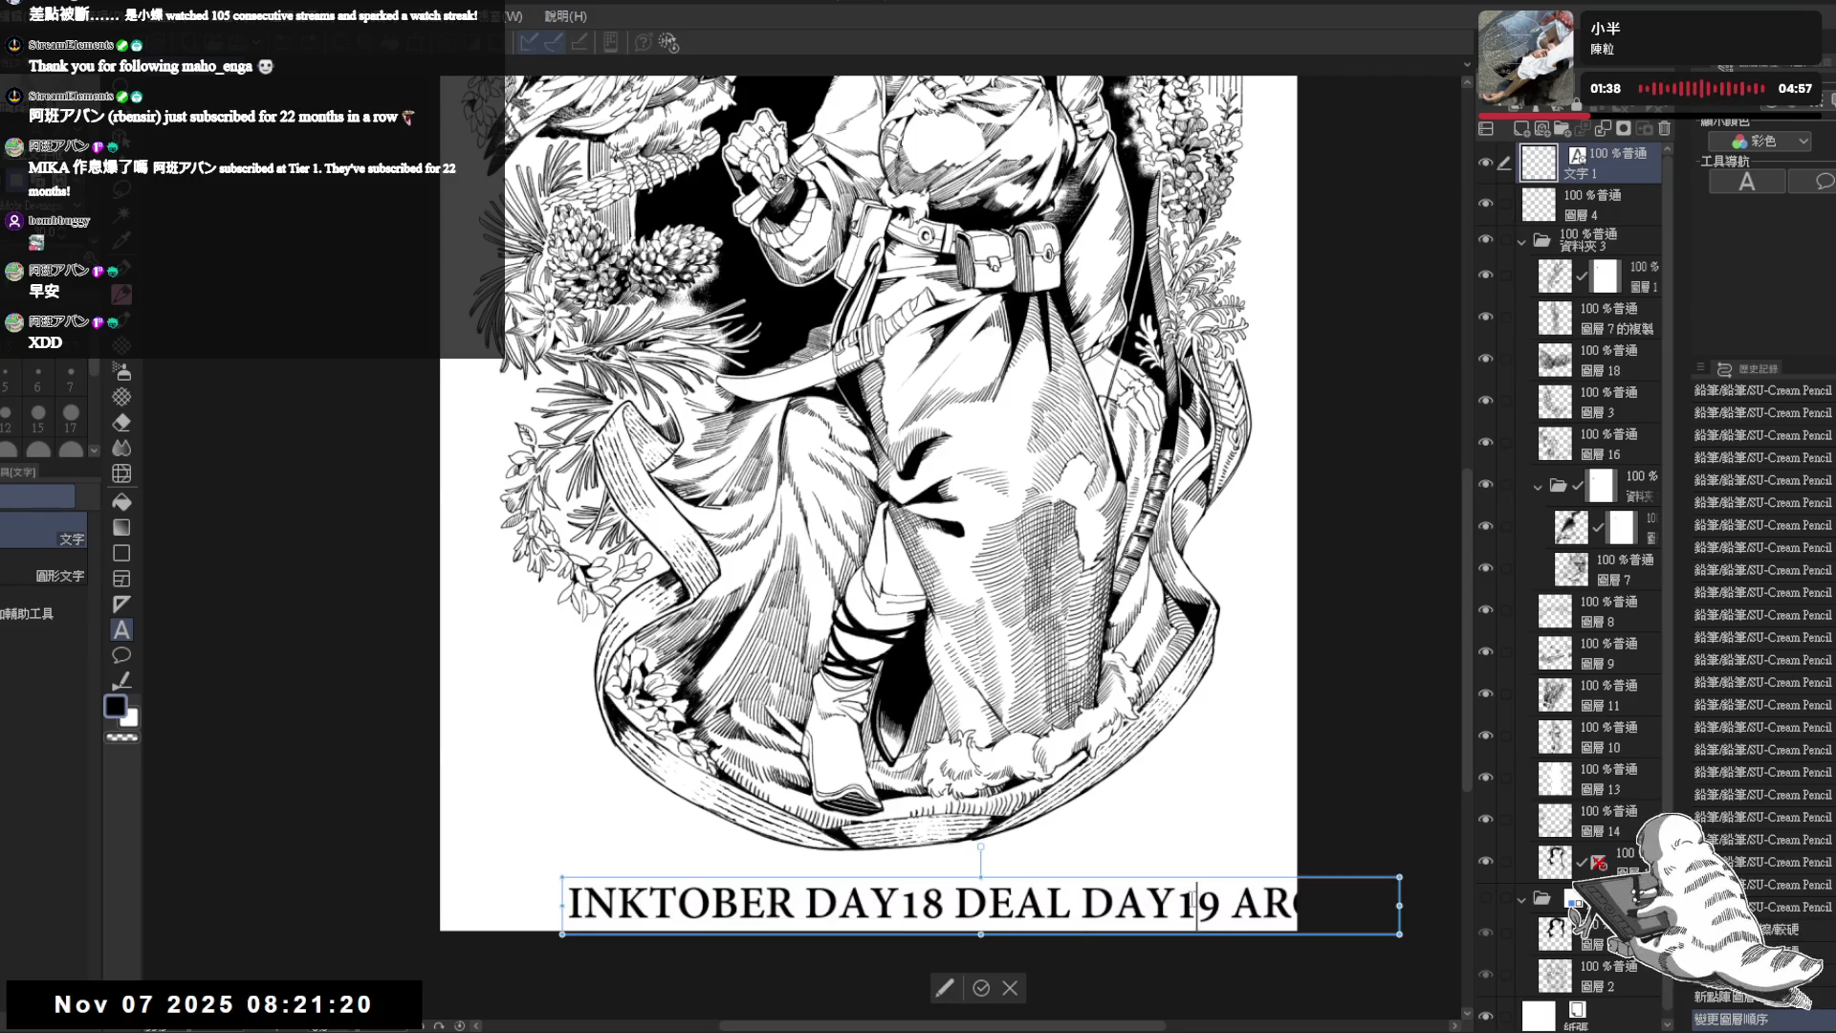
key(ctrl+a)
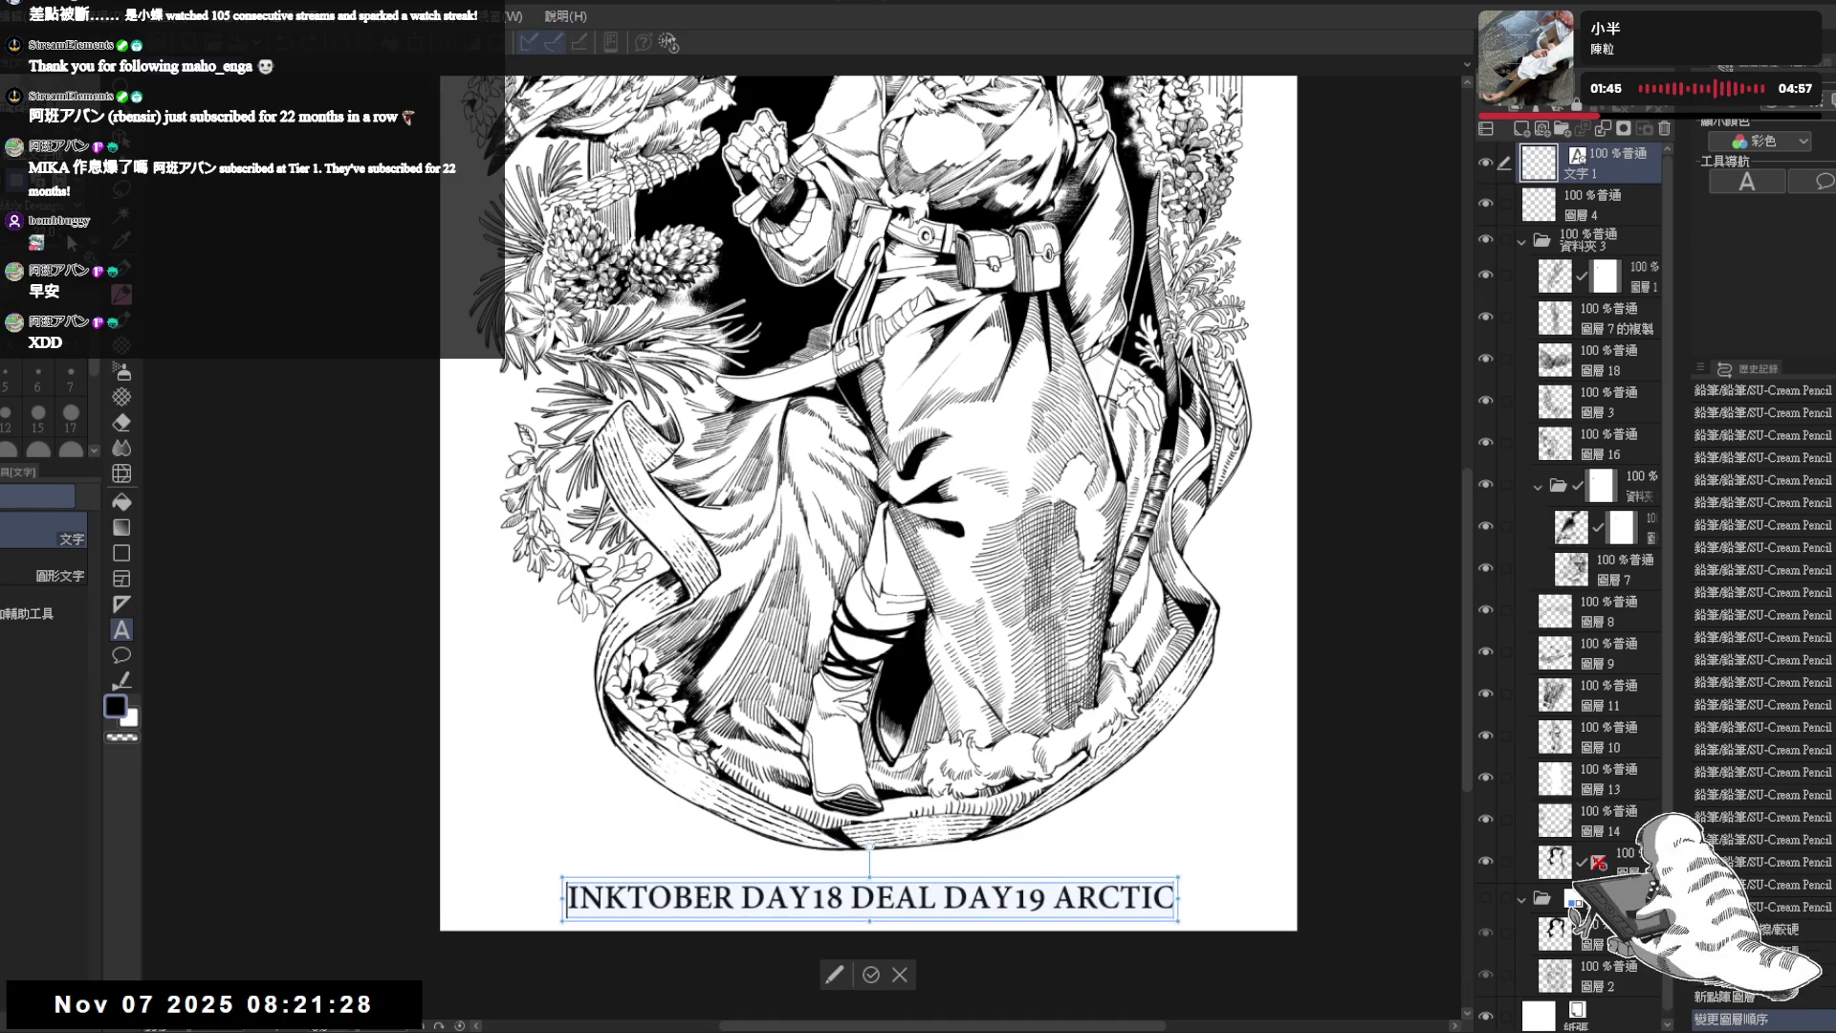
scroll(879, 431, down, 5)
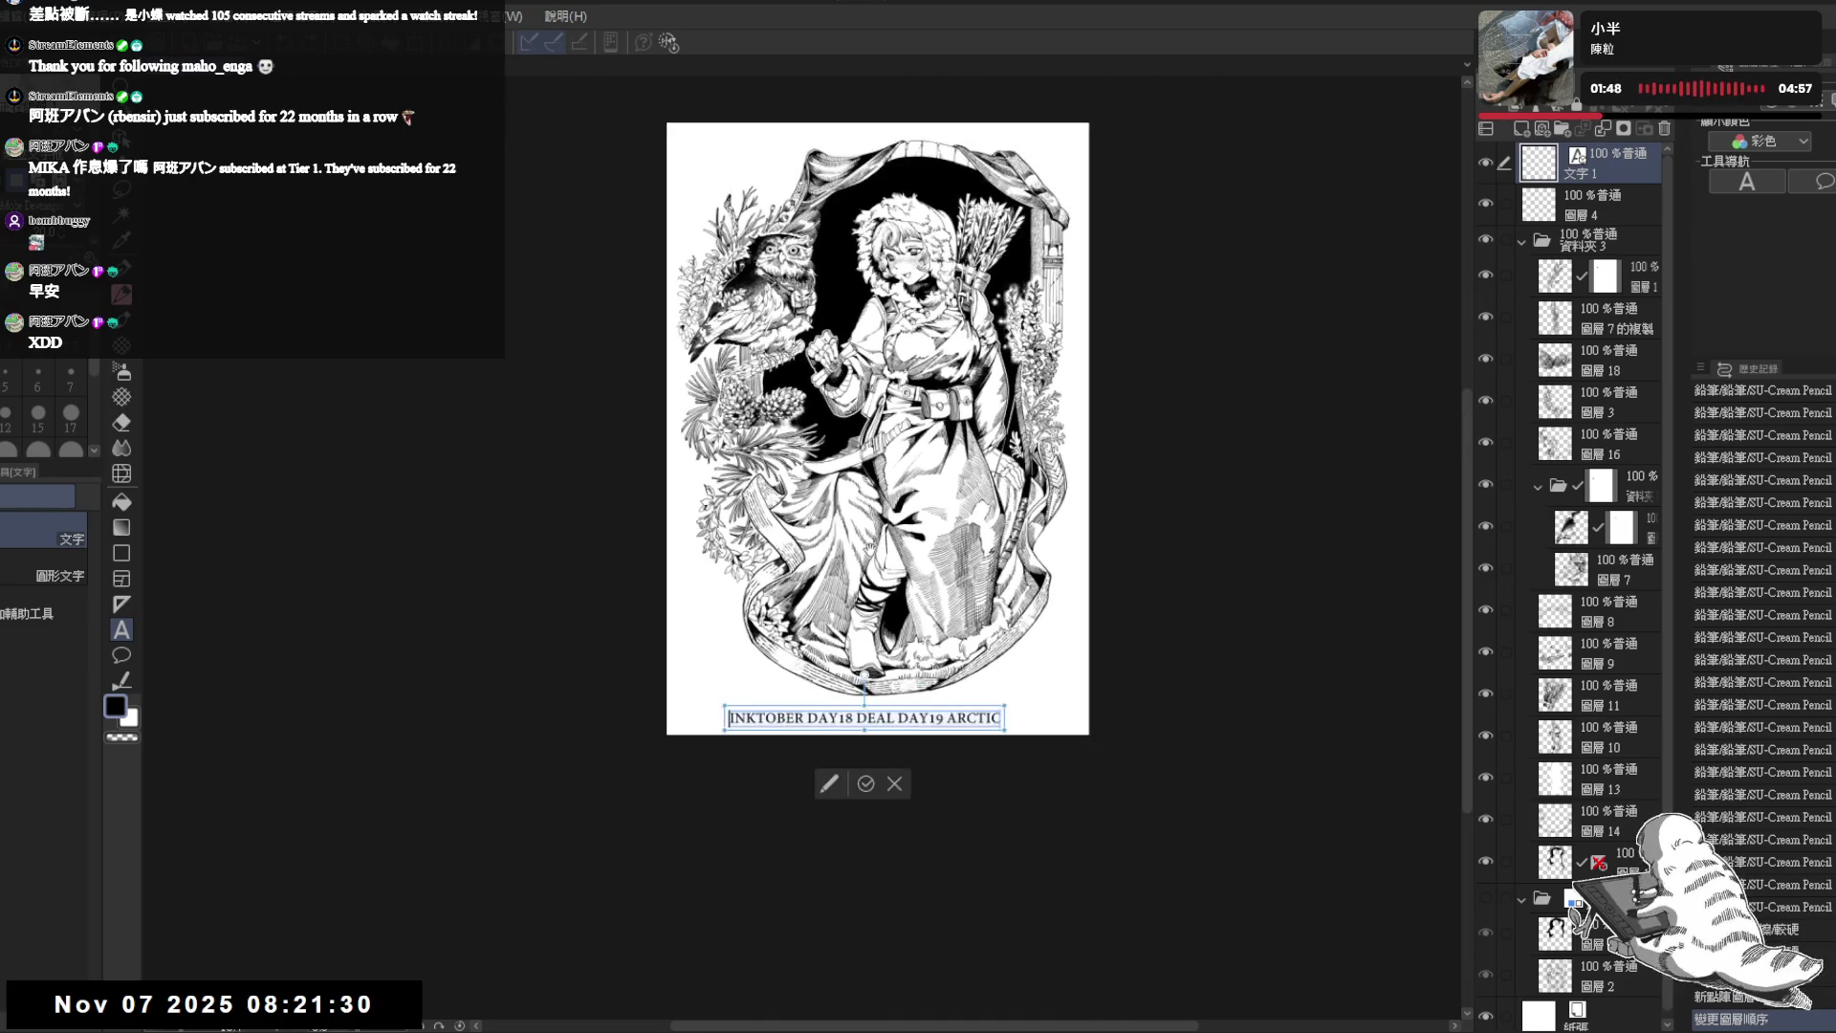
scroll(1077, 514, up, 2)
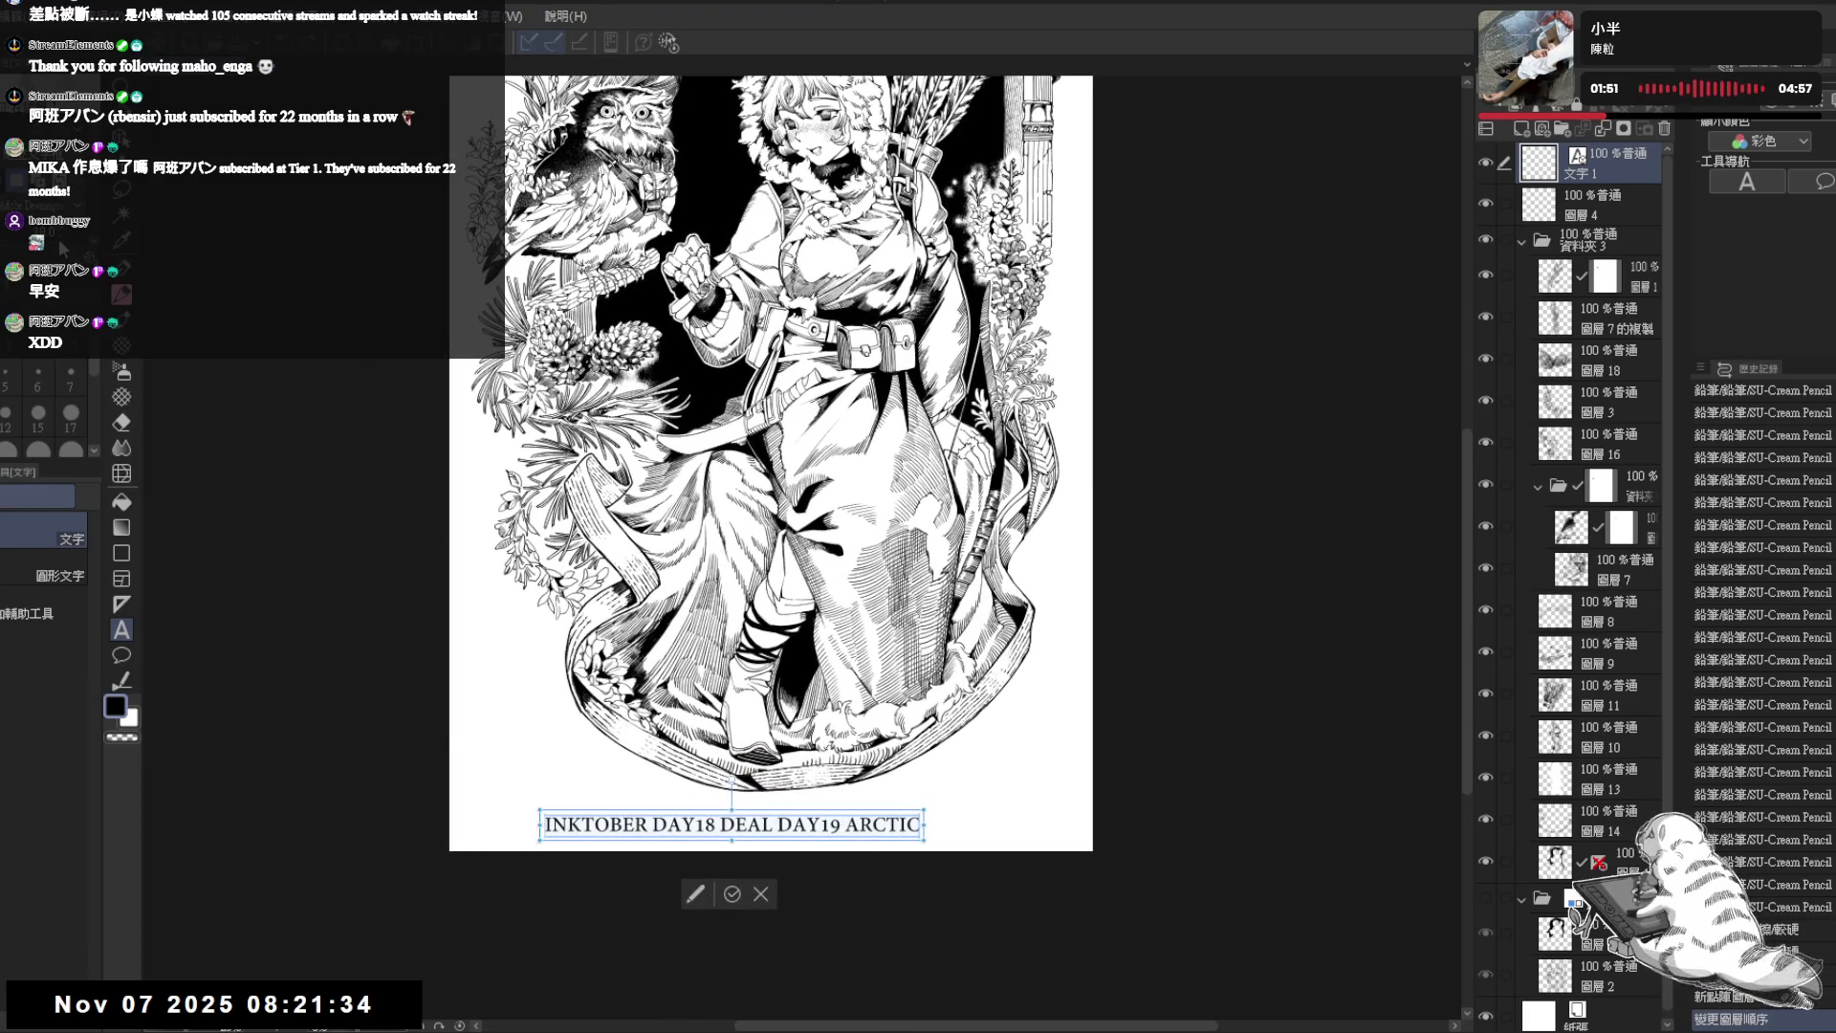
scroll(688, 646, down, 2)
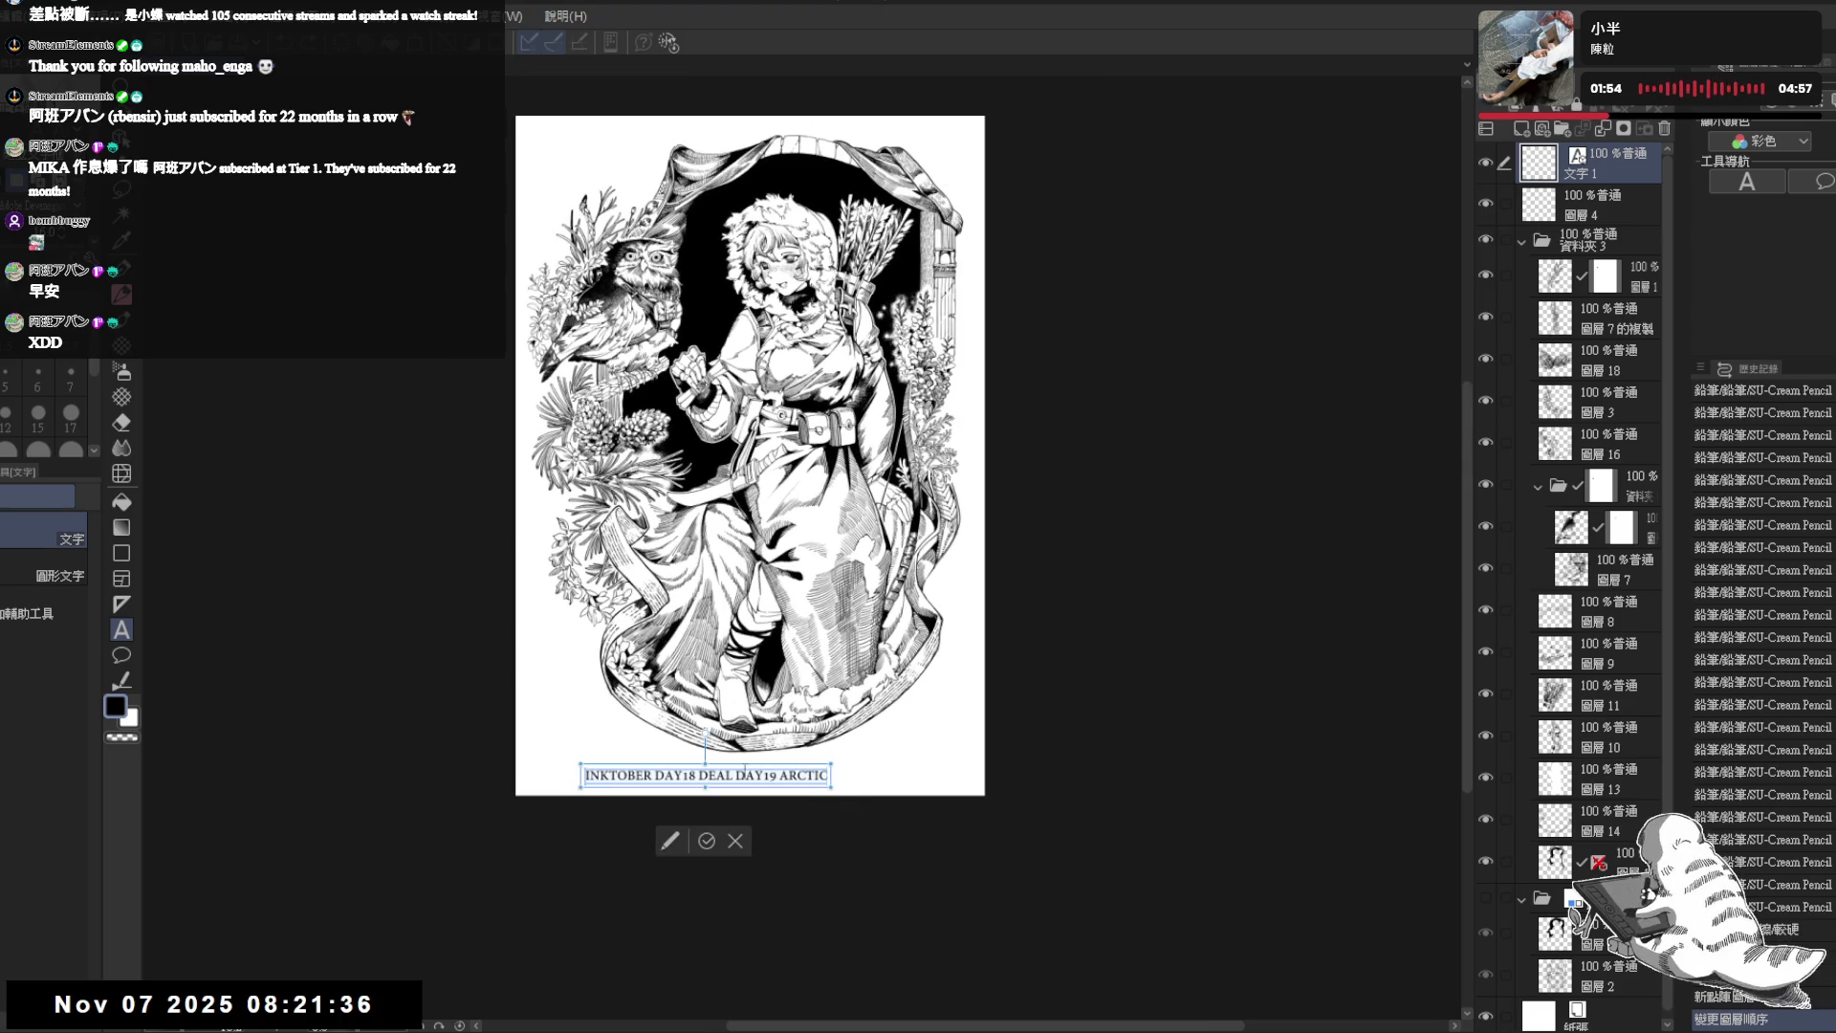
click(715, 777)
- Replace the space after DEAL with an ampersand so the caption reads DEAL & DAY19
key(Right)
click(734, 776)
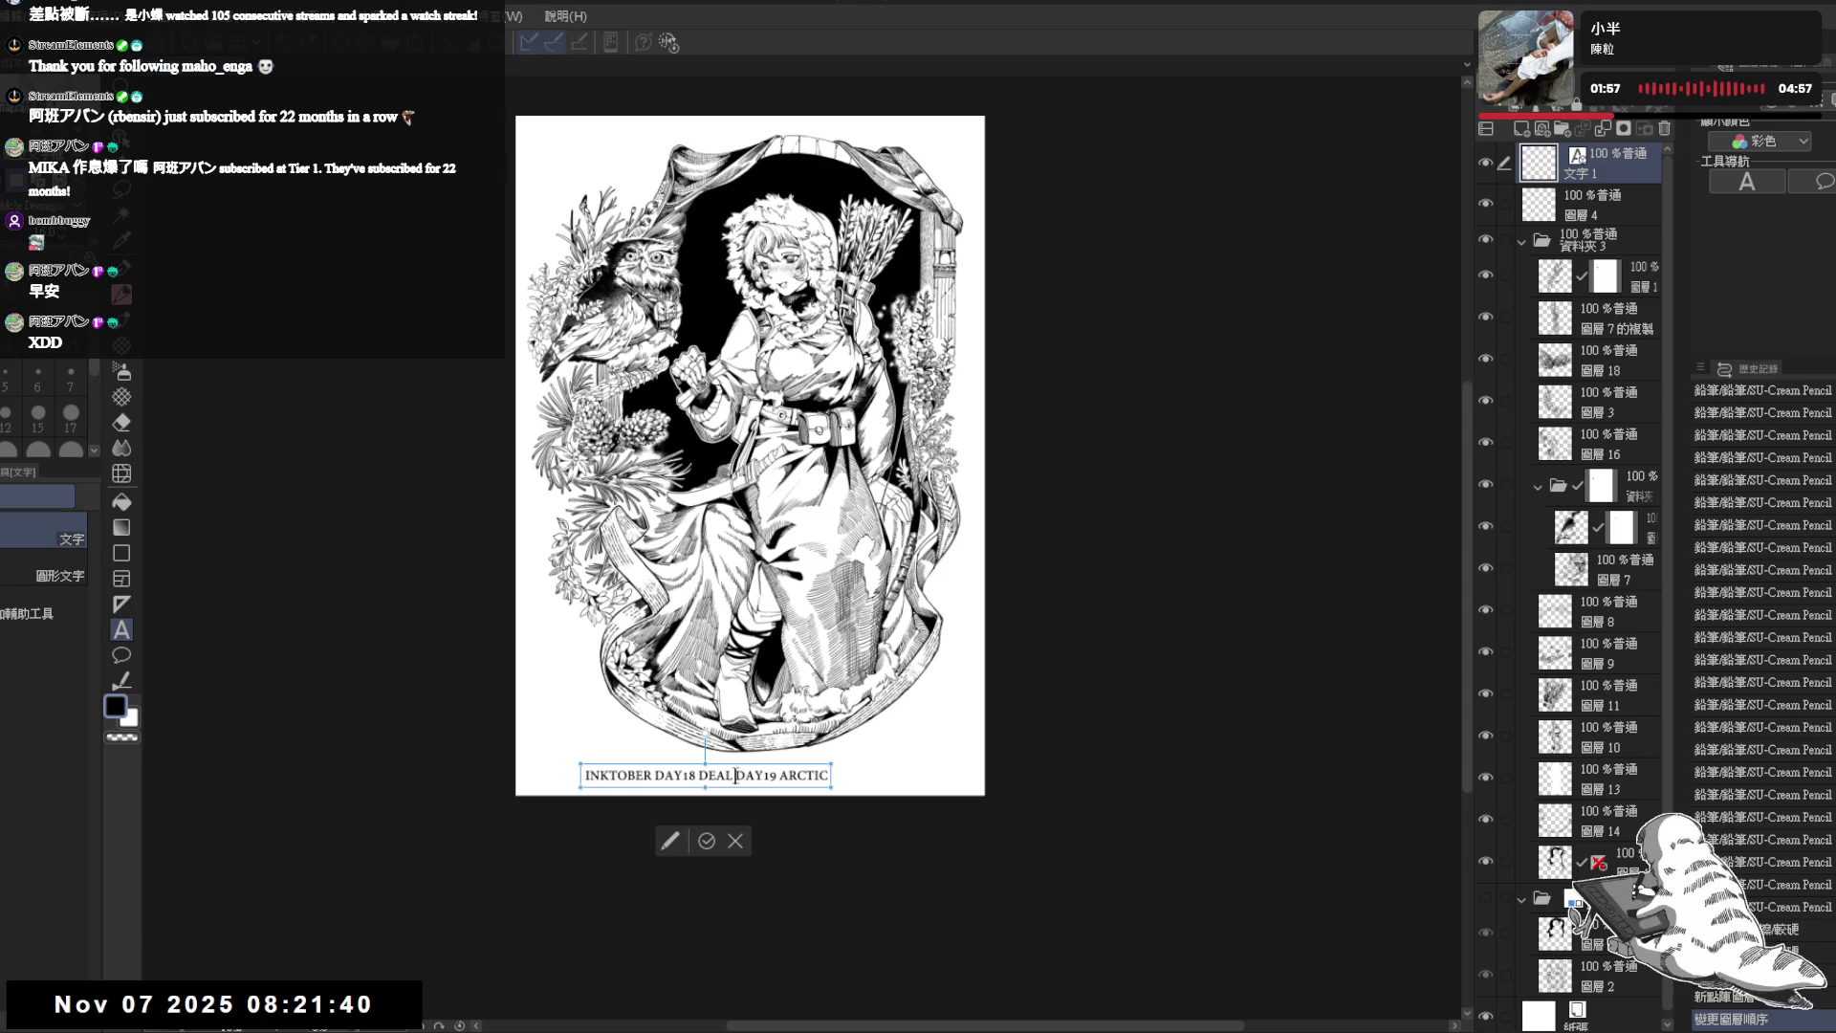
key(Delete)
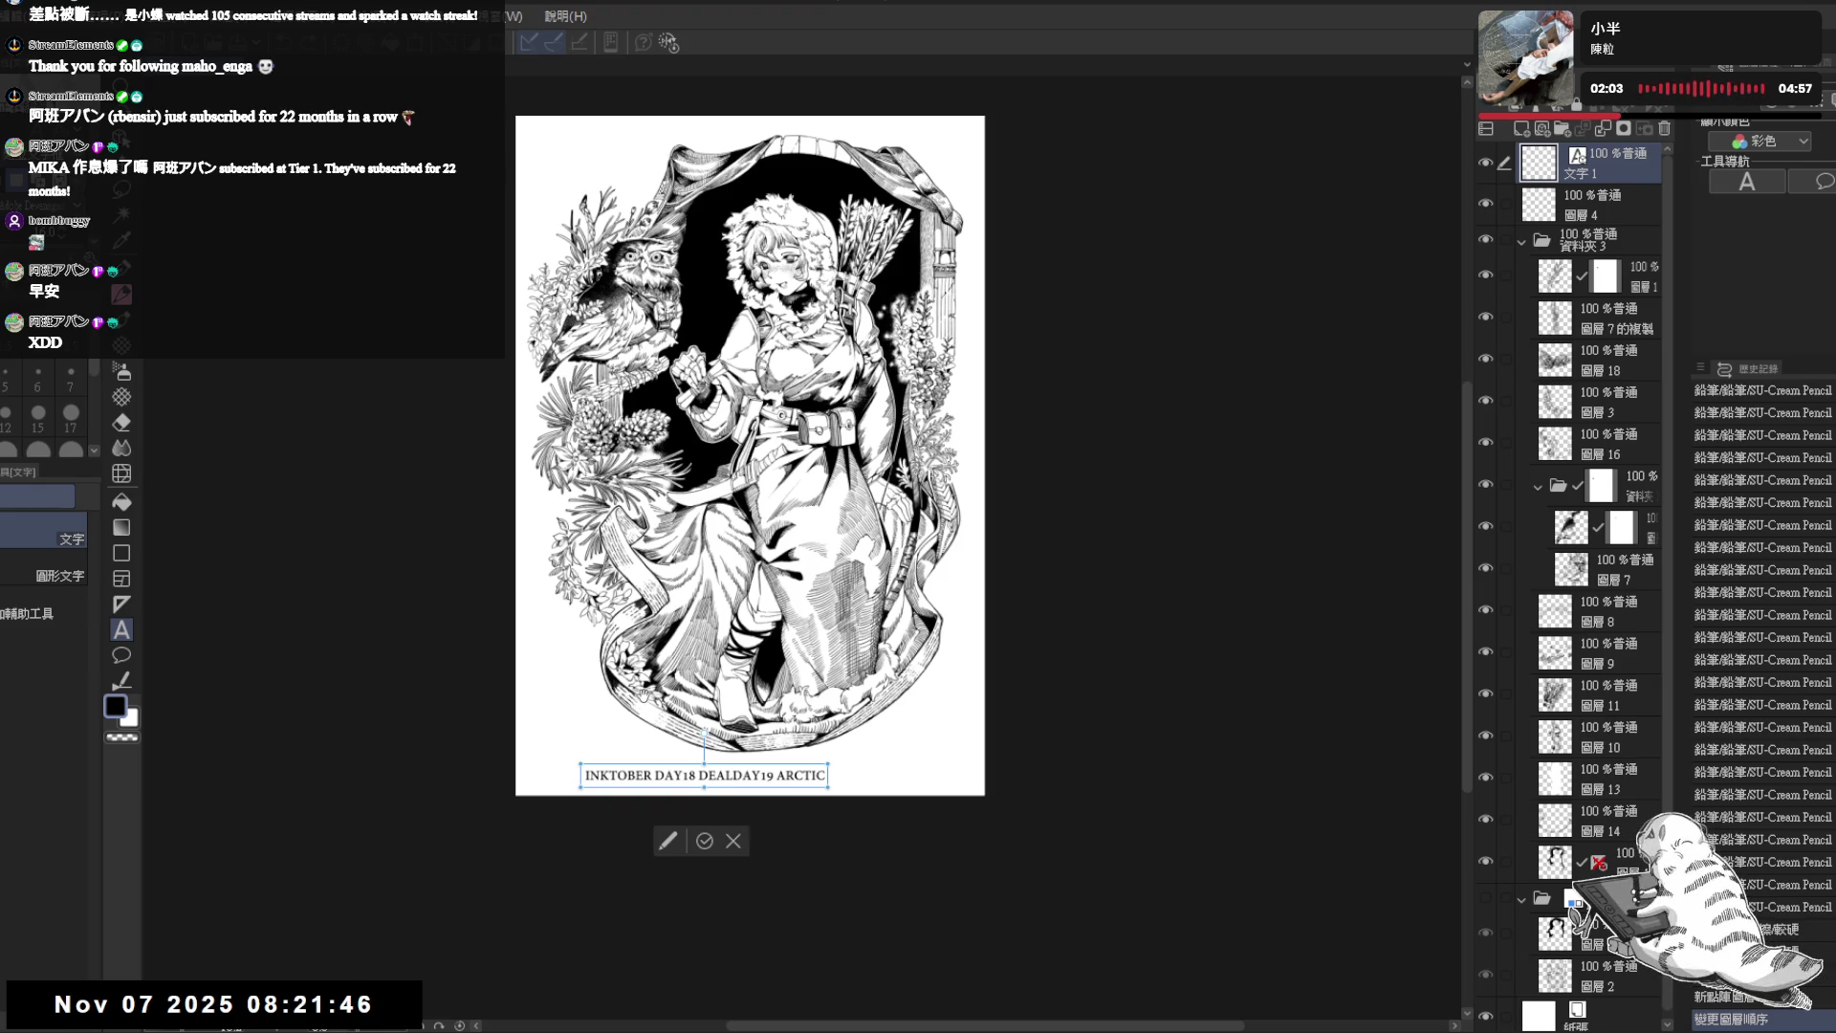
text(&)
key(ctrl+plus)
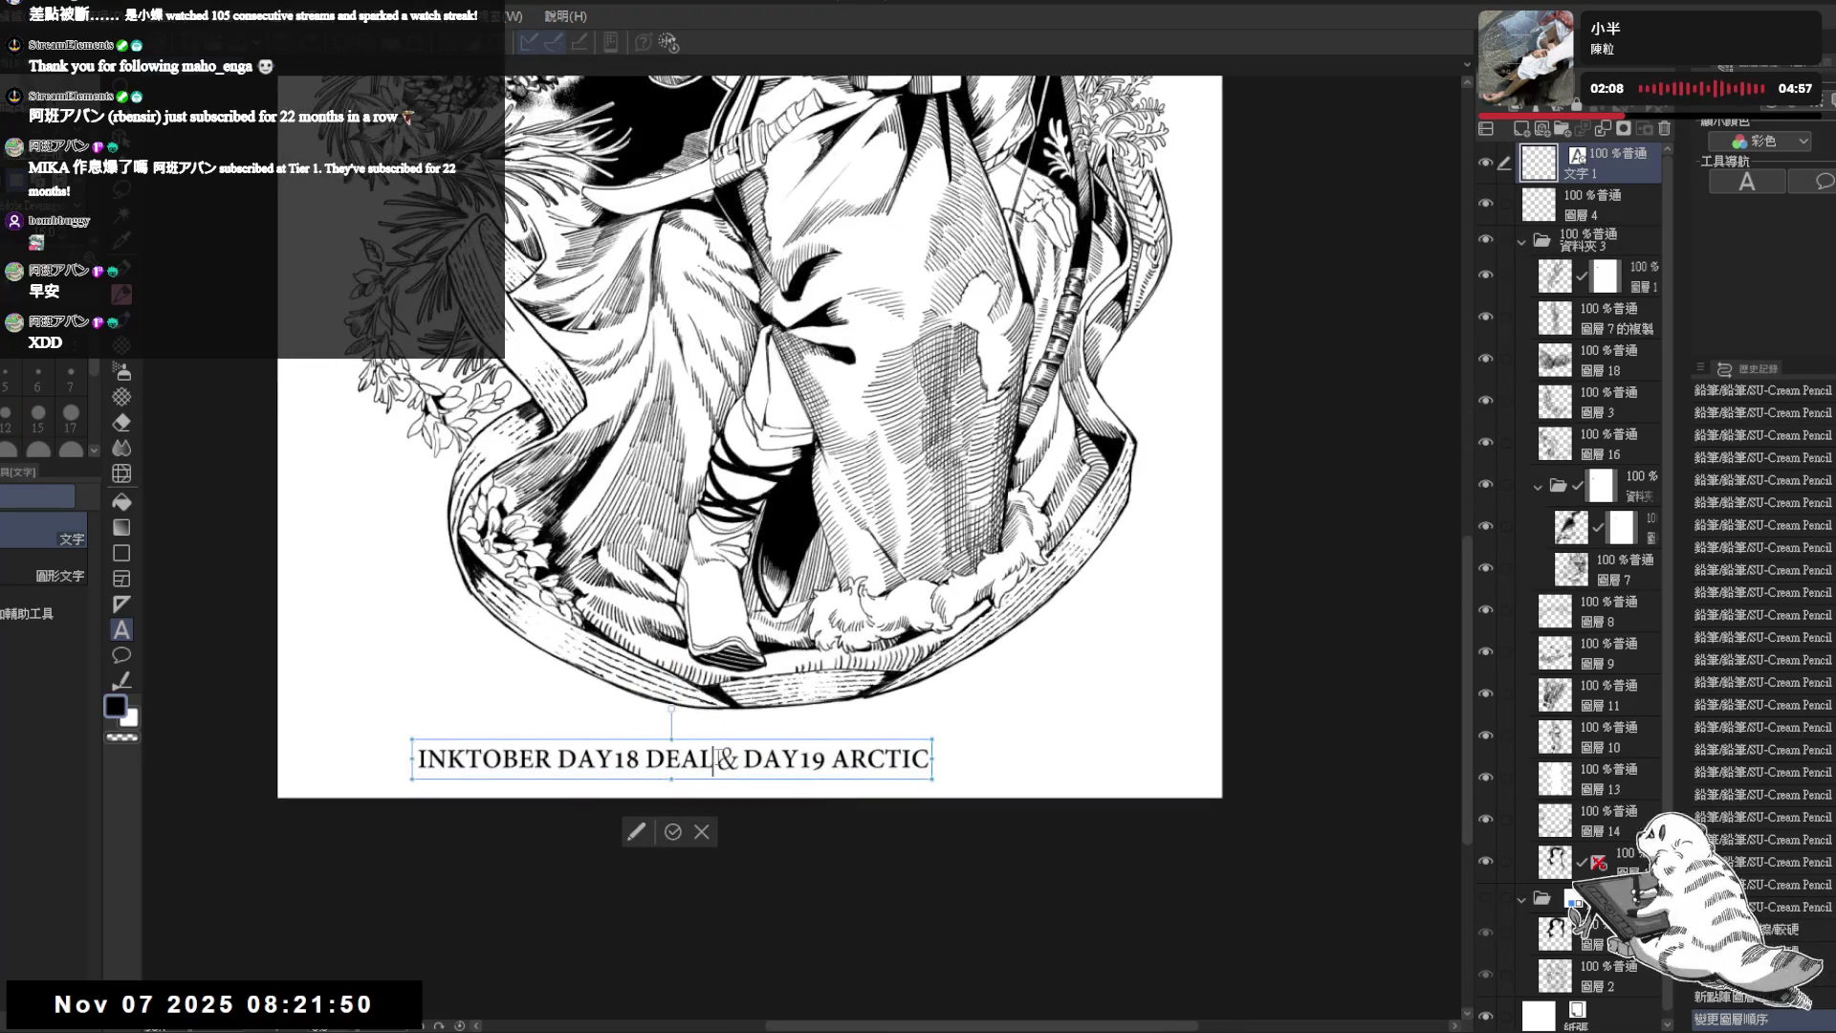
key(shift+Right)
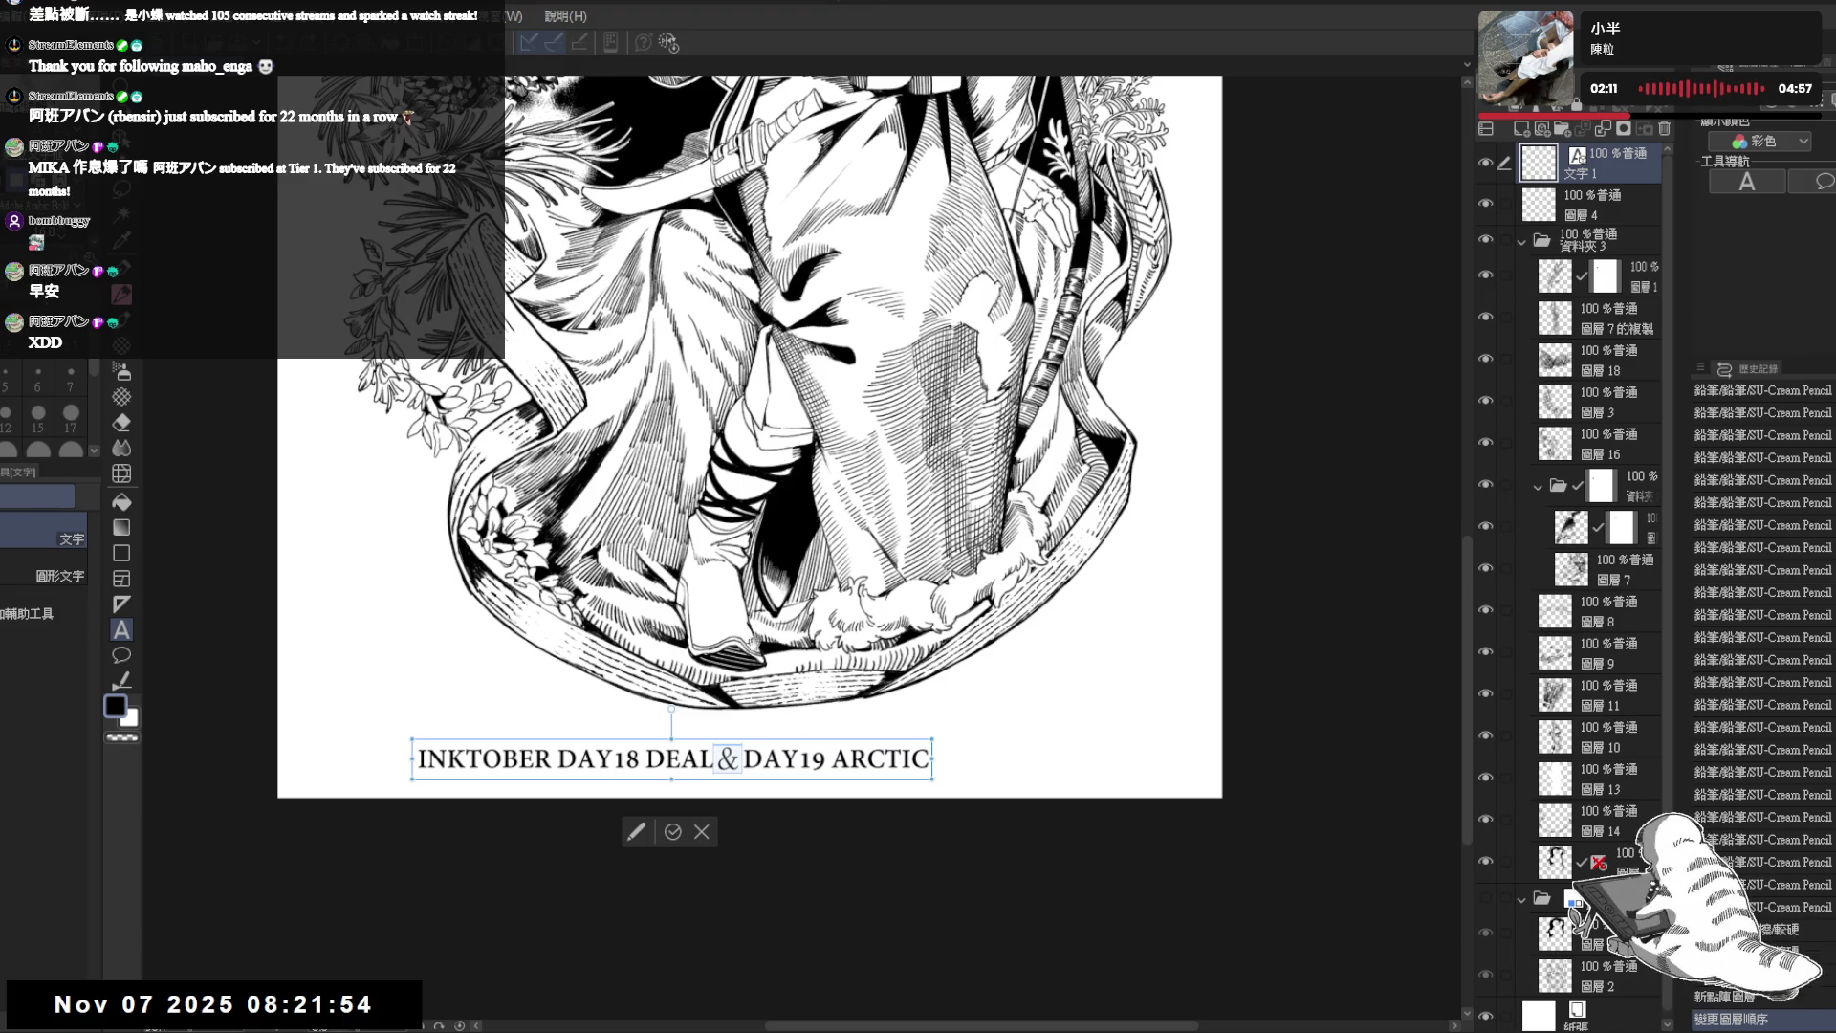
key(Right)
key(Right)
key(Right)
key(Left)
key(Left)
key(Left)
key(shift+Right)
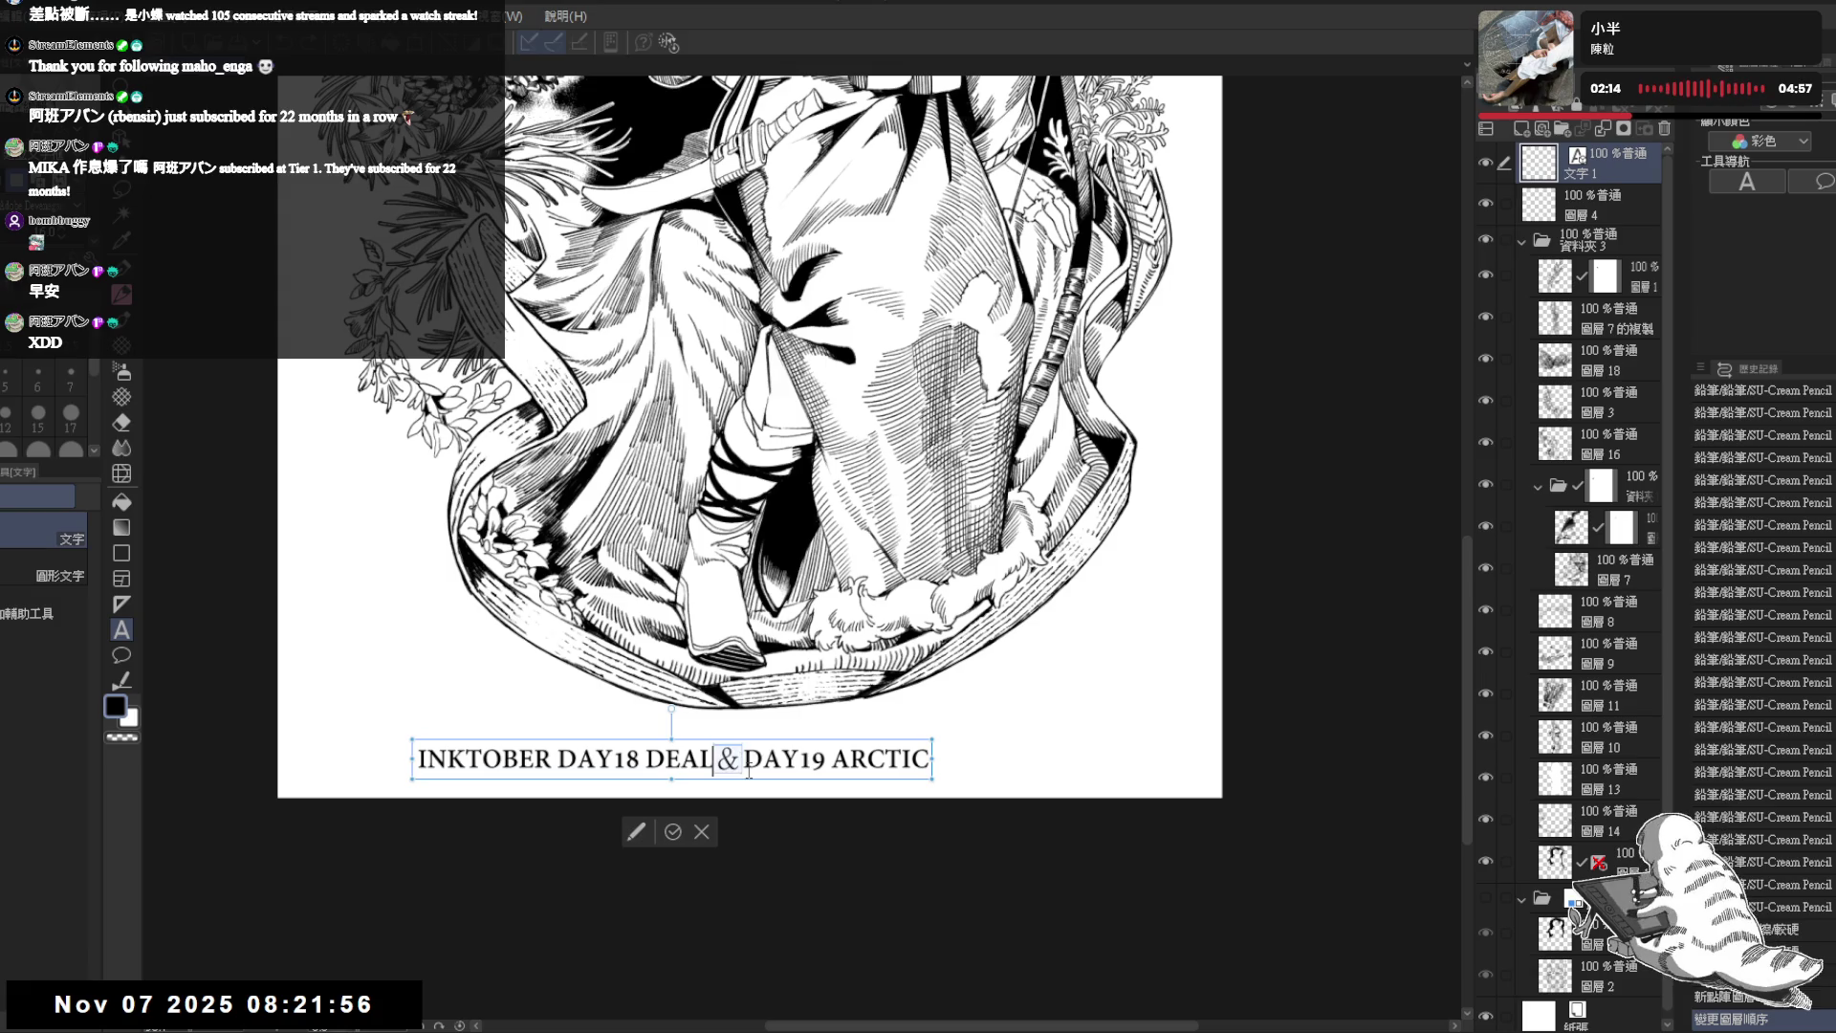
key(Left)
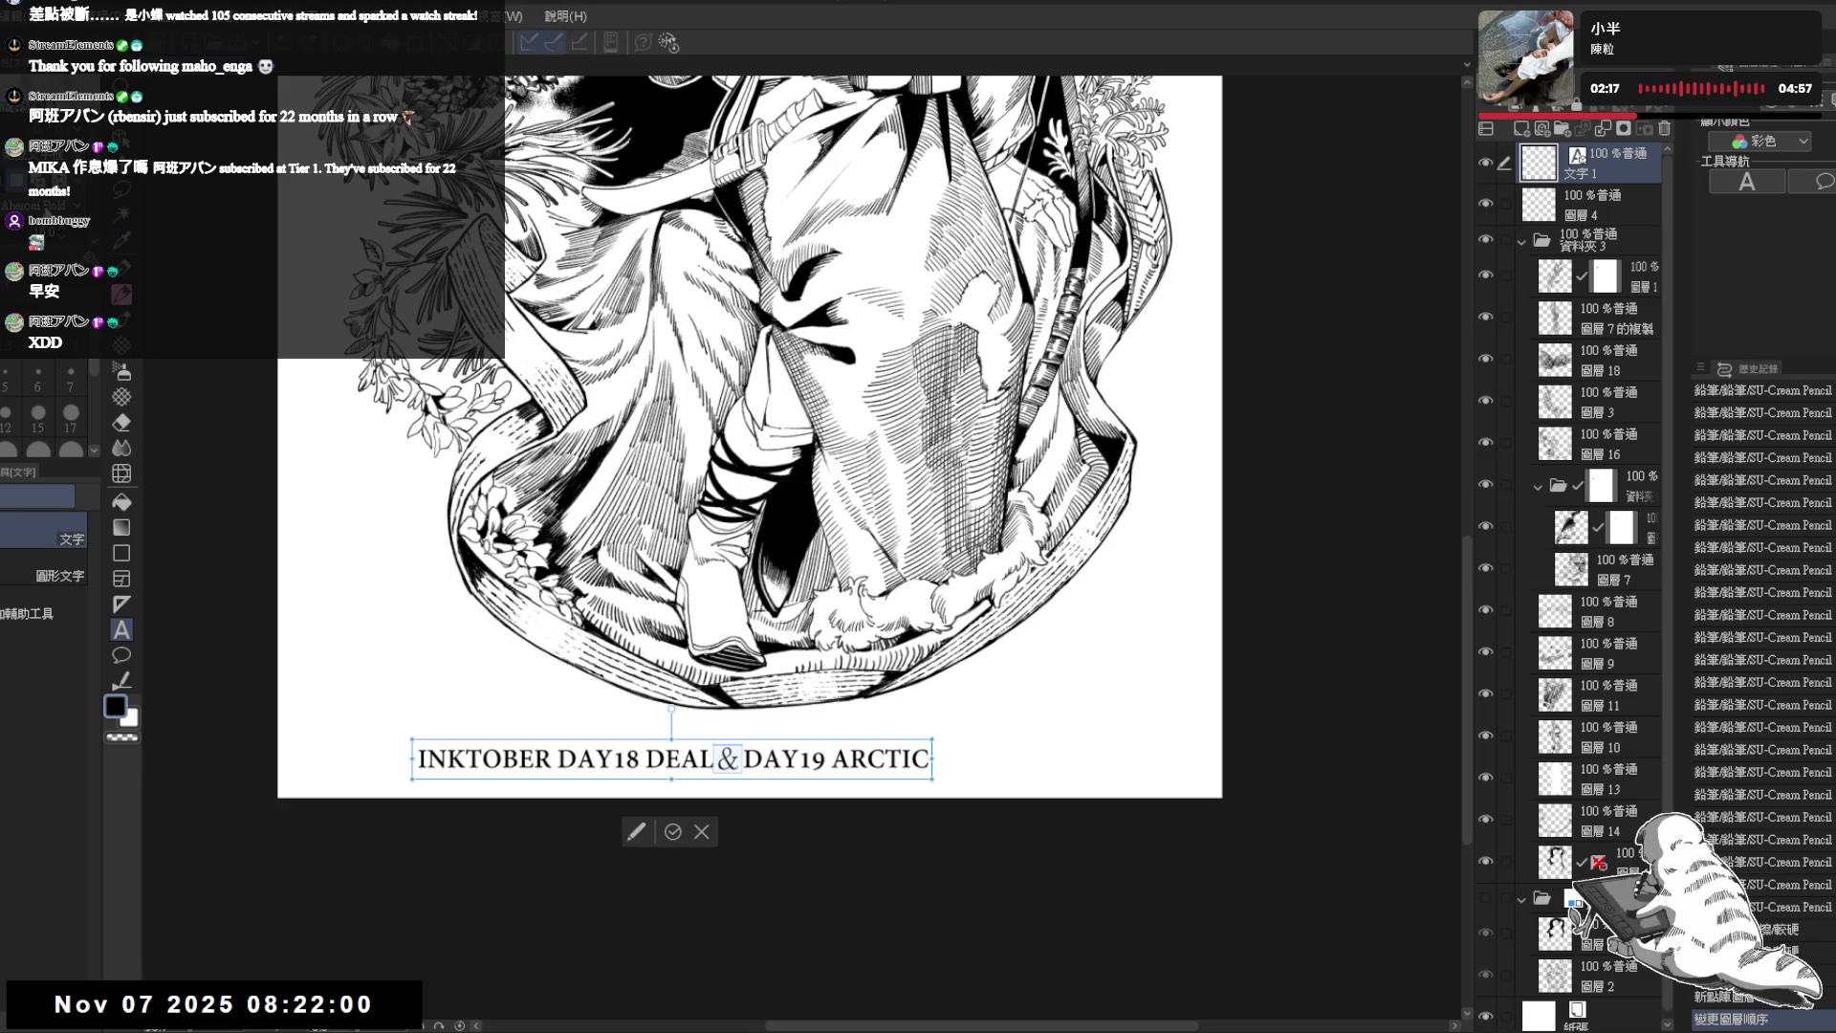
- Select the 19 in DAY19 and nudge its size up and down to match the surrounding text
key(Right)
key(Right)
key(Right)
key(shift+Right)
key(shift+Right)
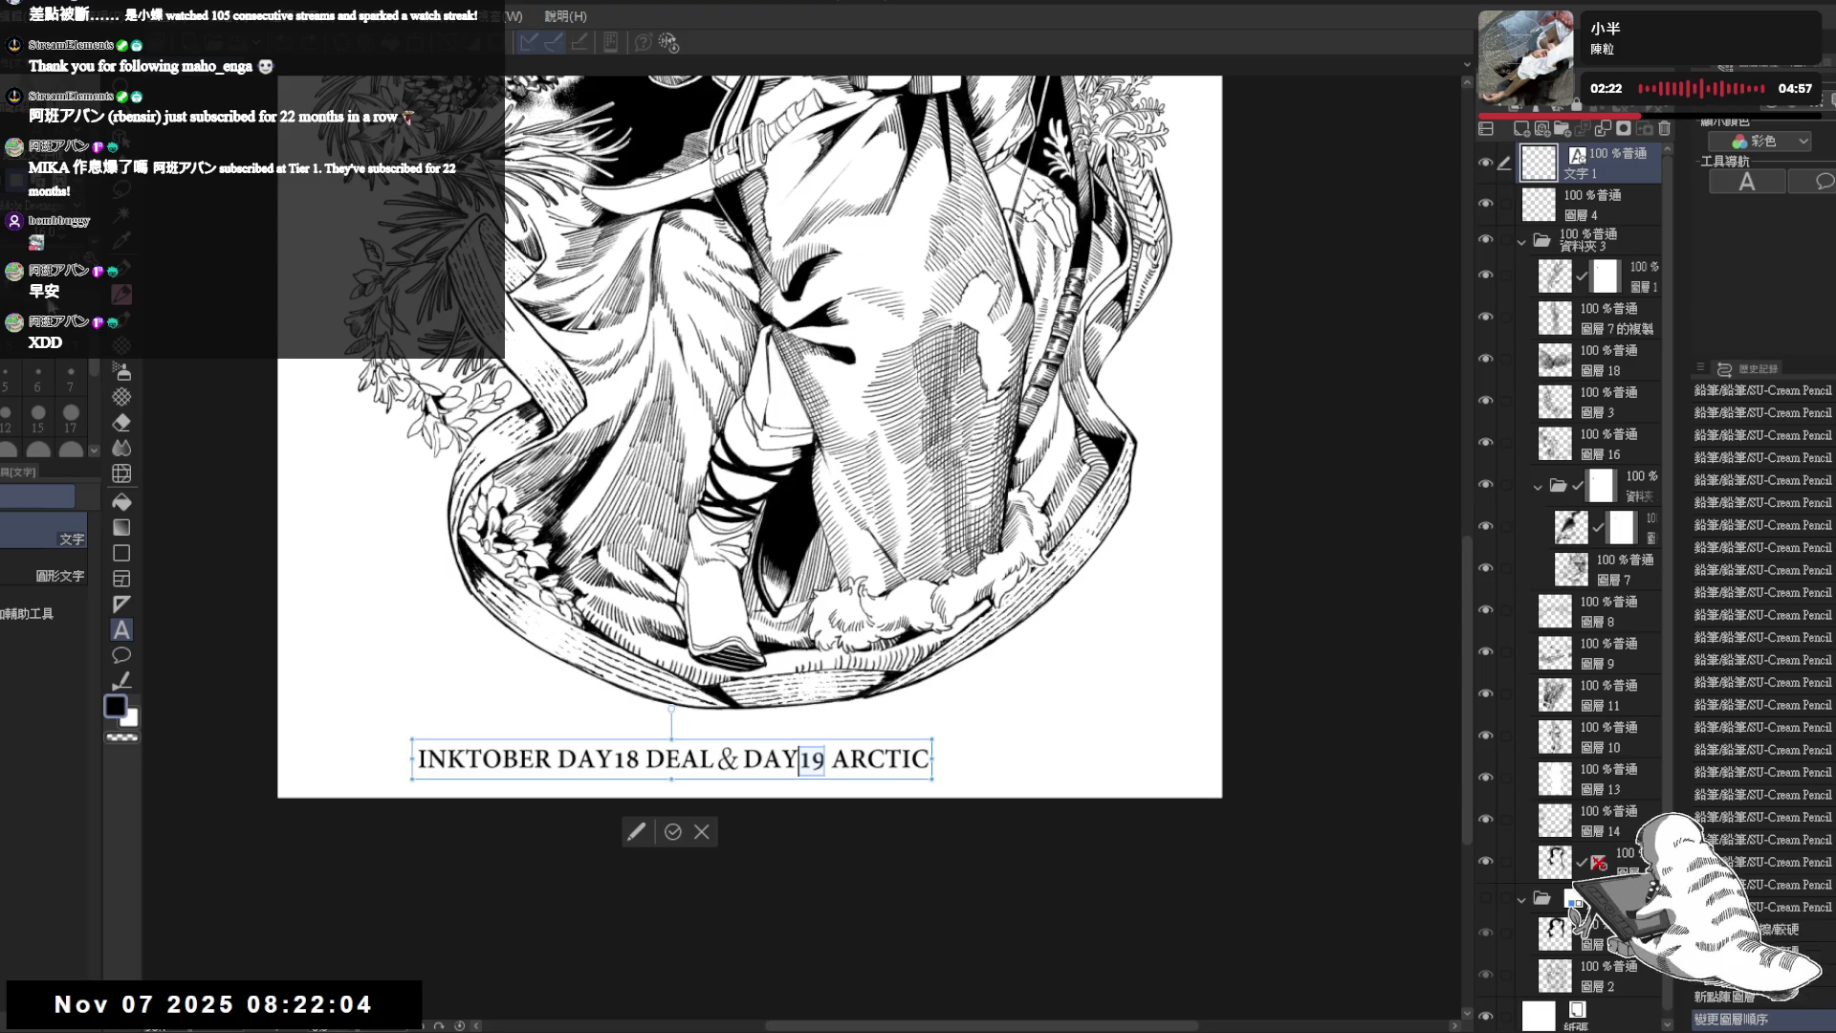
key(Return)
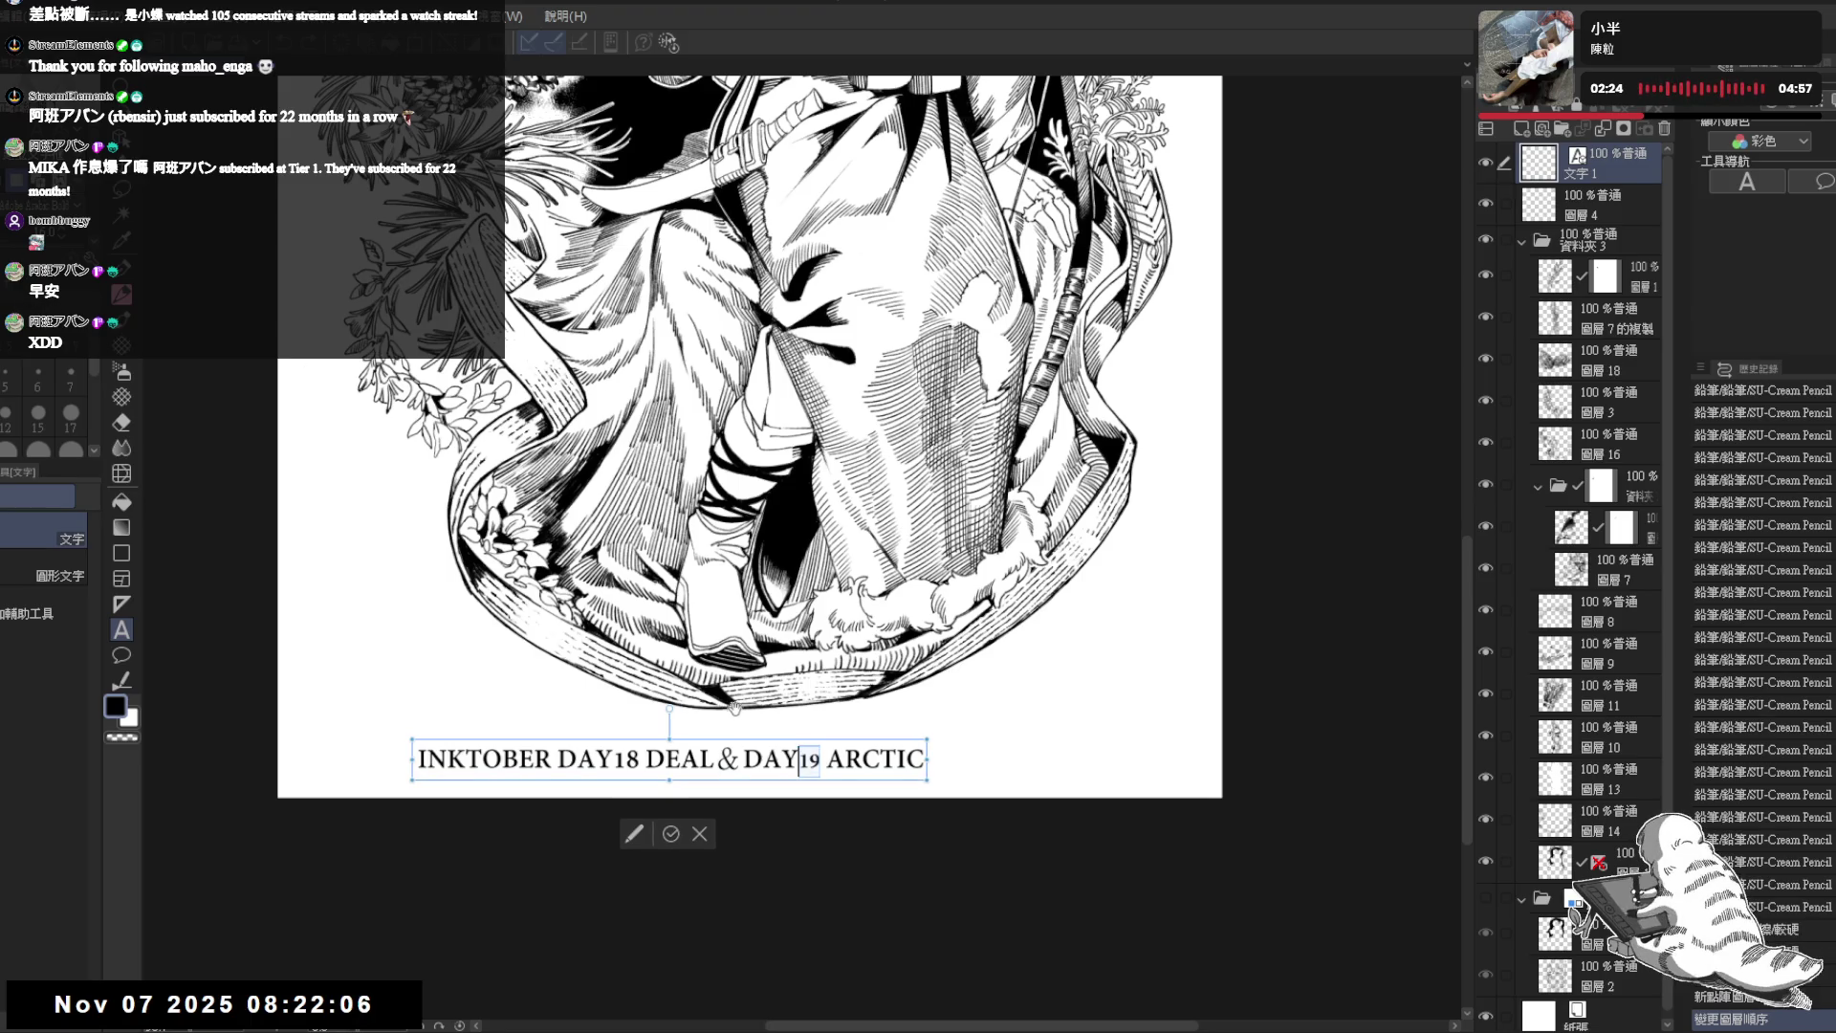
key(Return)
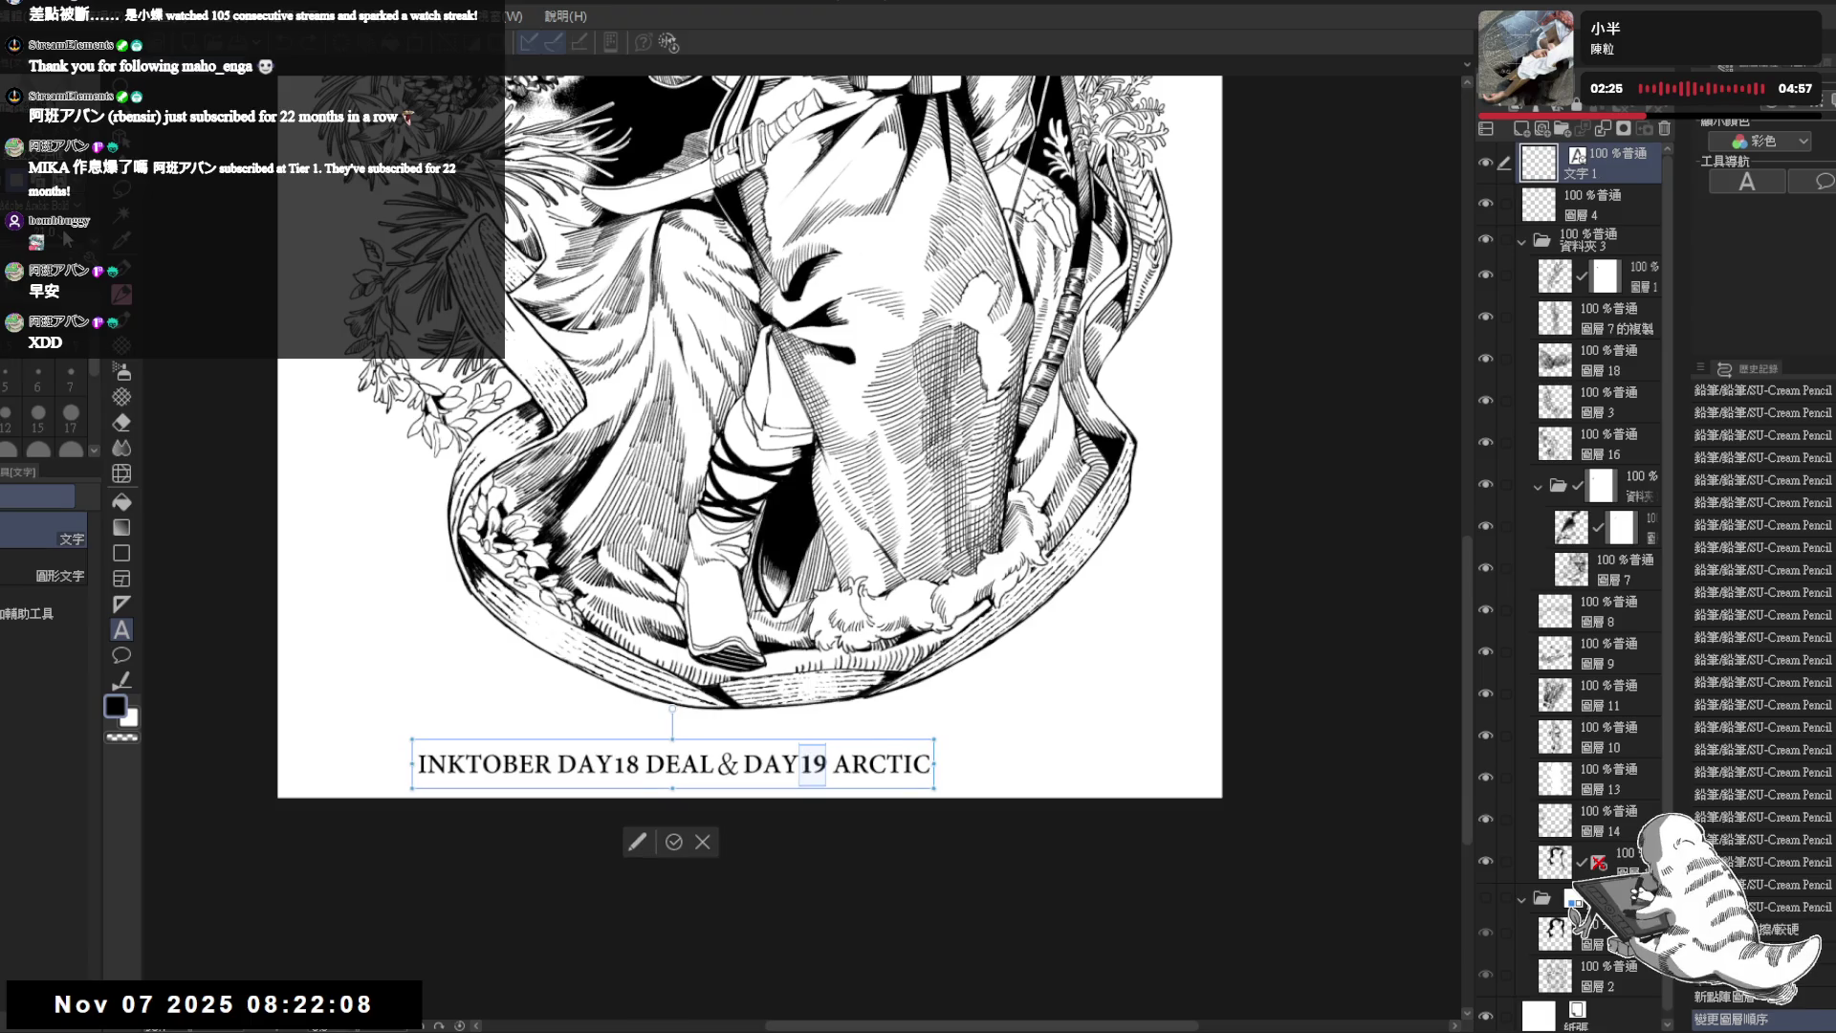
key(Return)
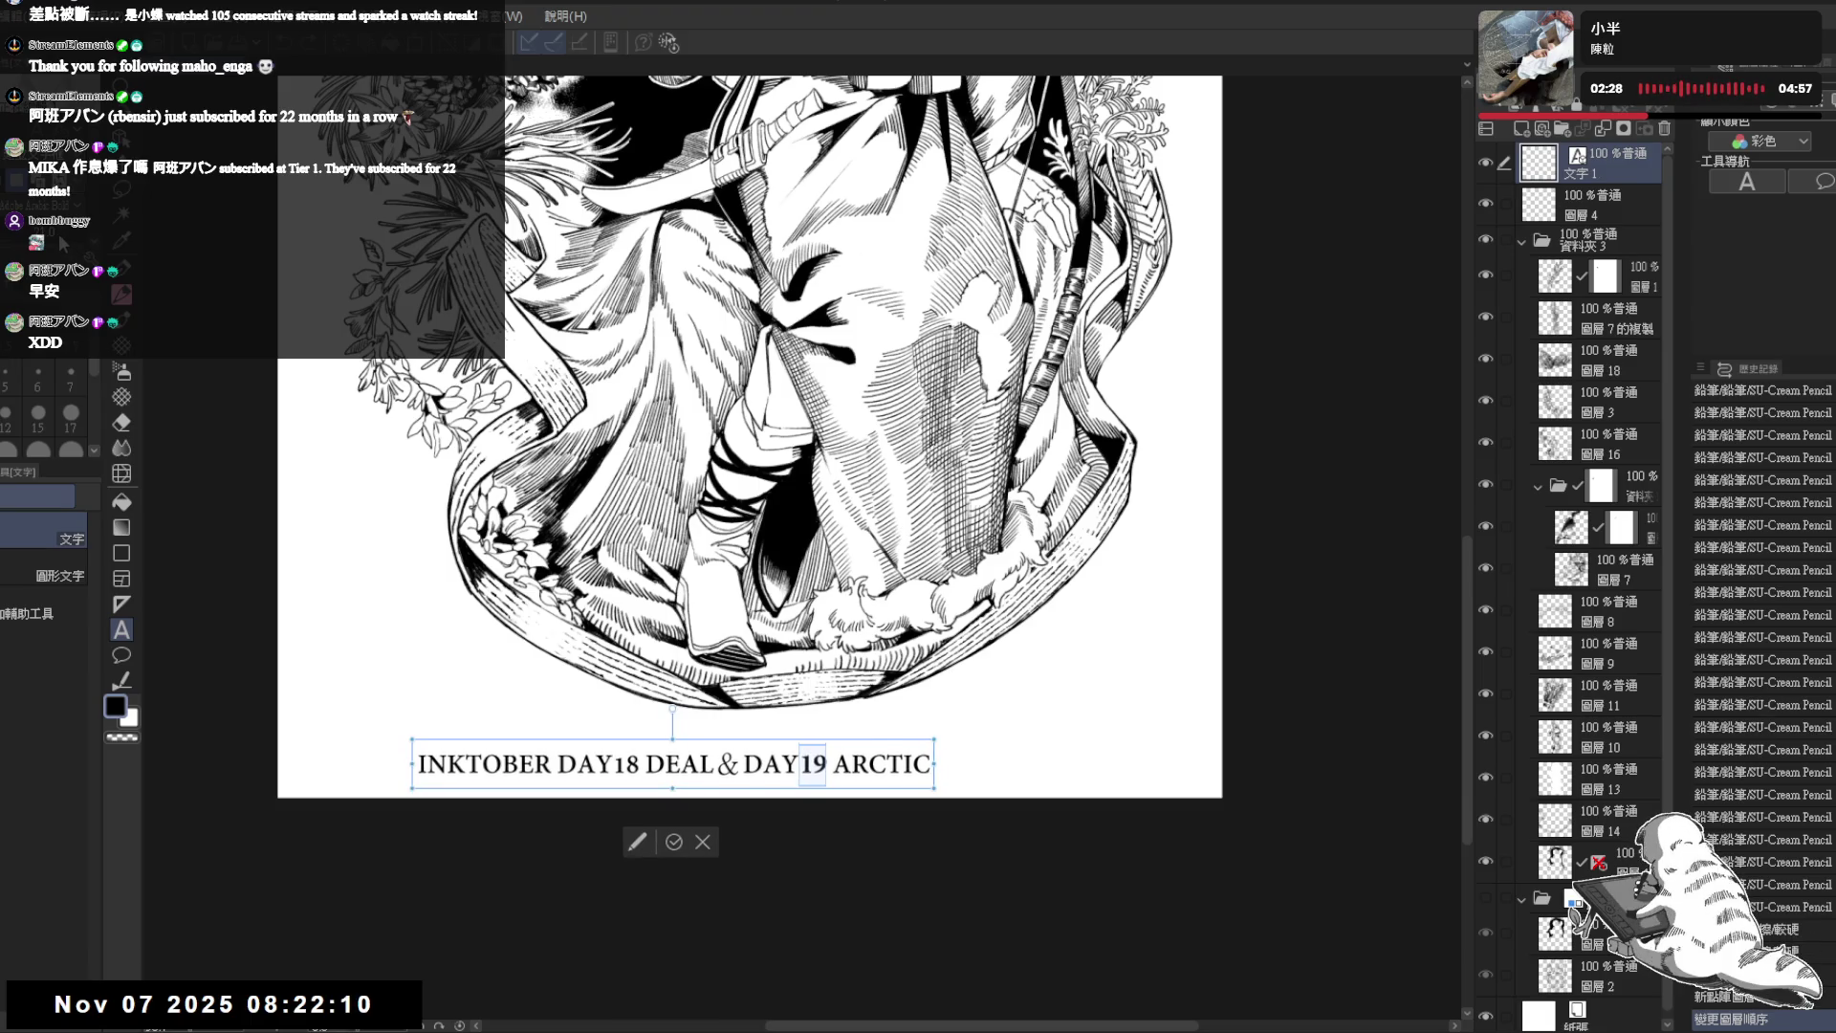
key(Return)
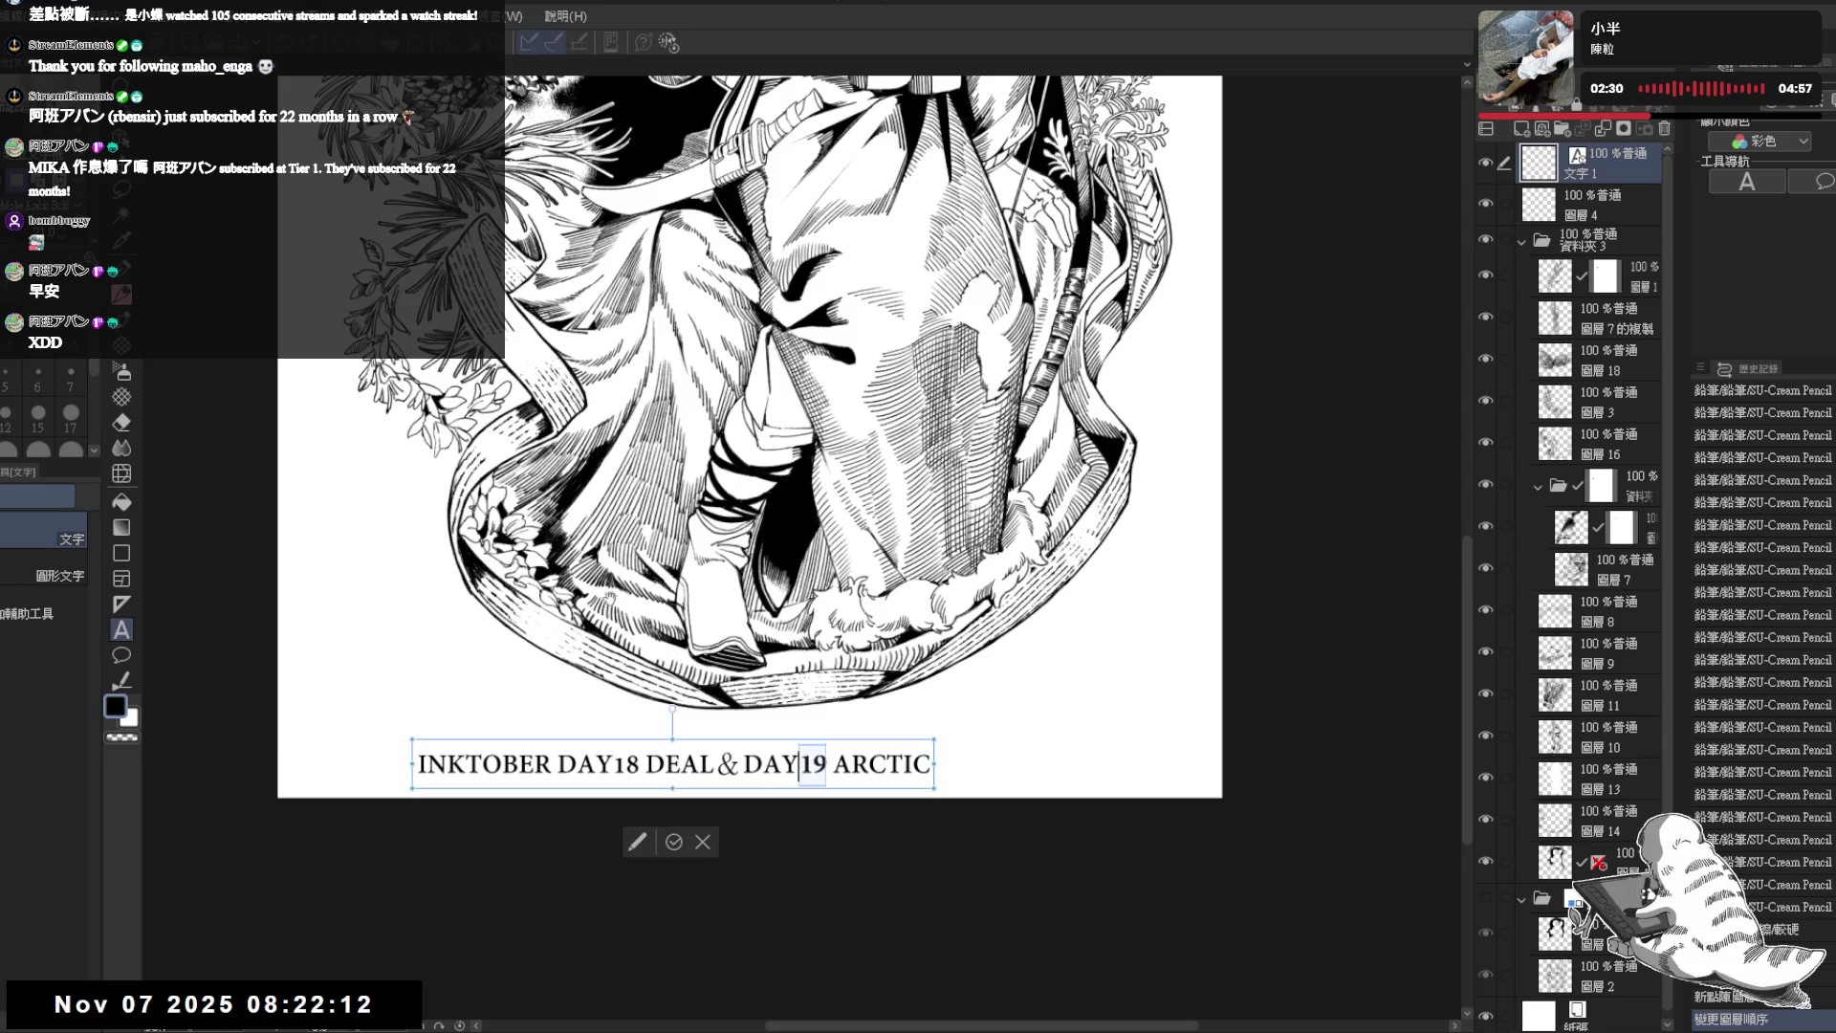
- Give the 18 in DAY18 the same larger bold style as 19 and commit the caption
drag(614, 765, 643, 764)
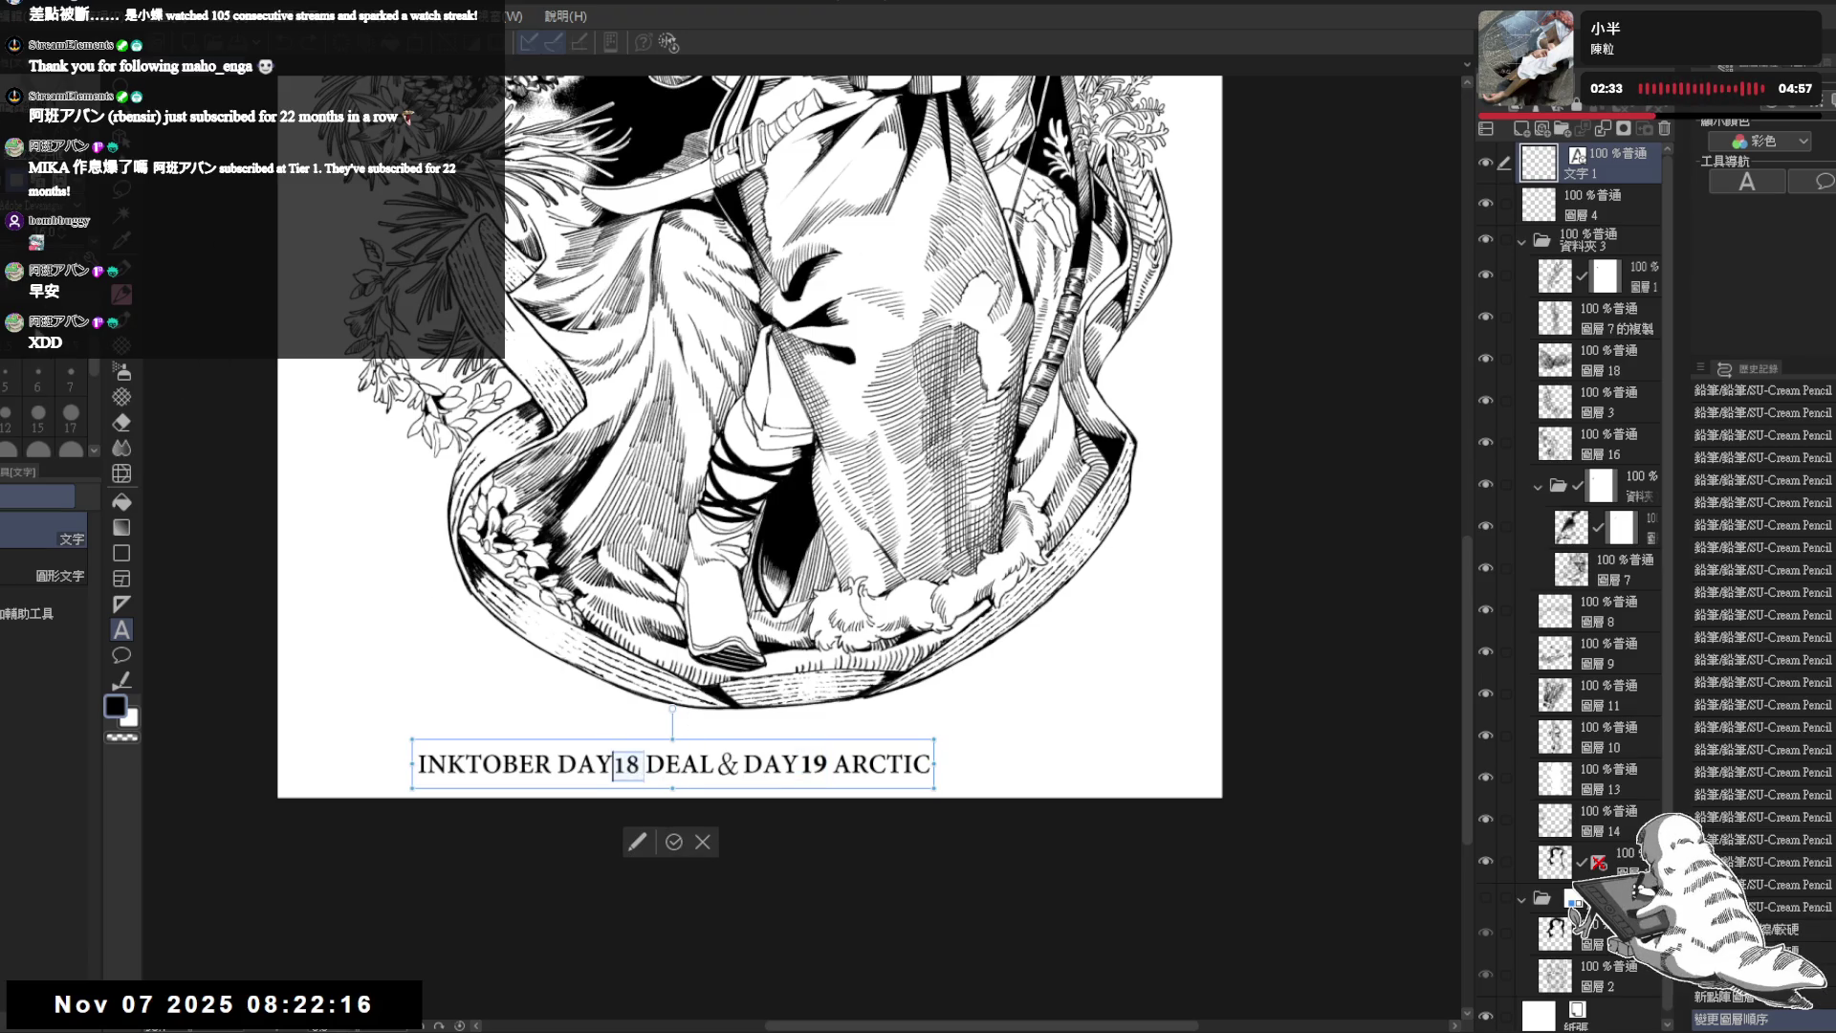
key(Return)
click(799, 765)
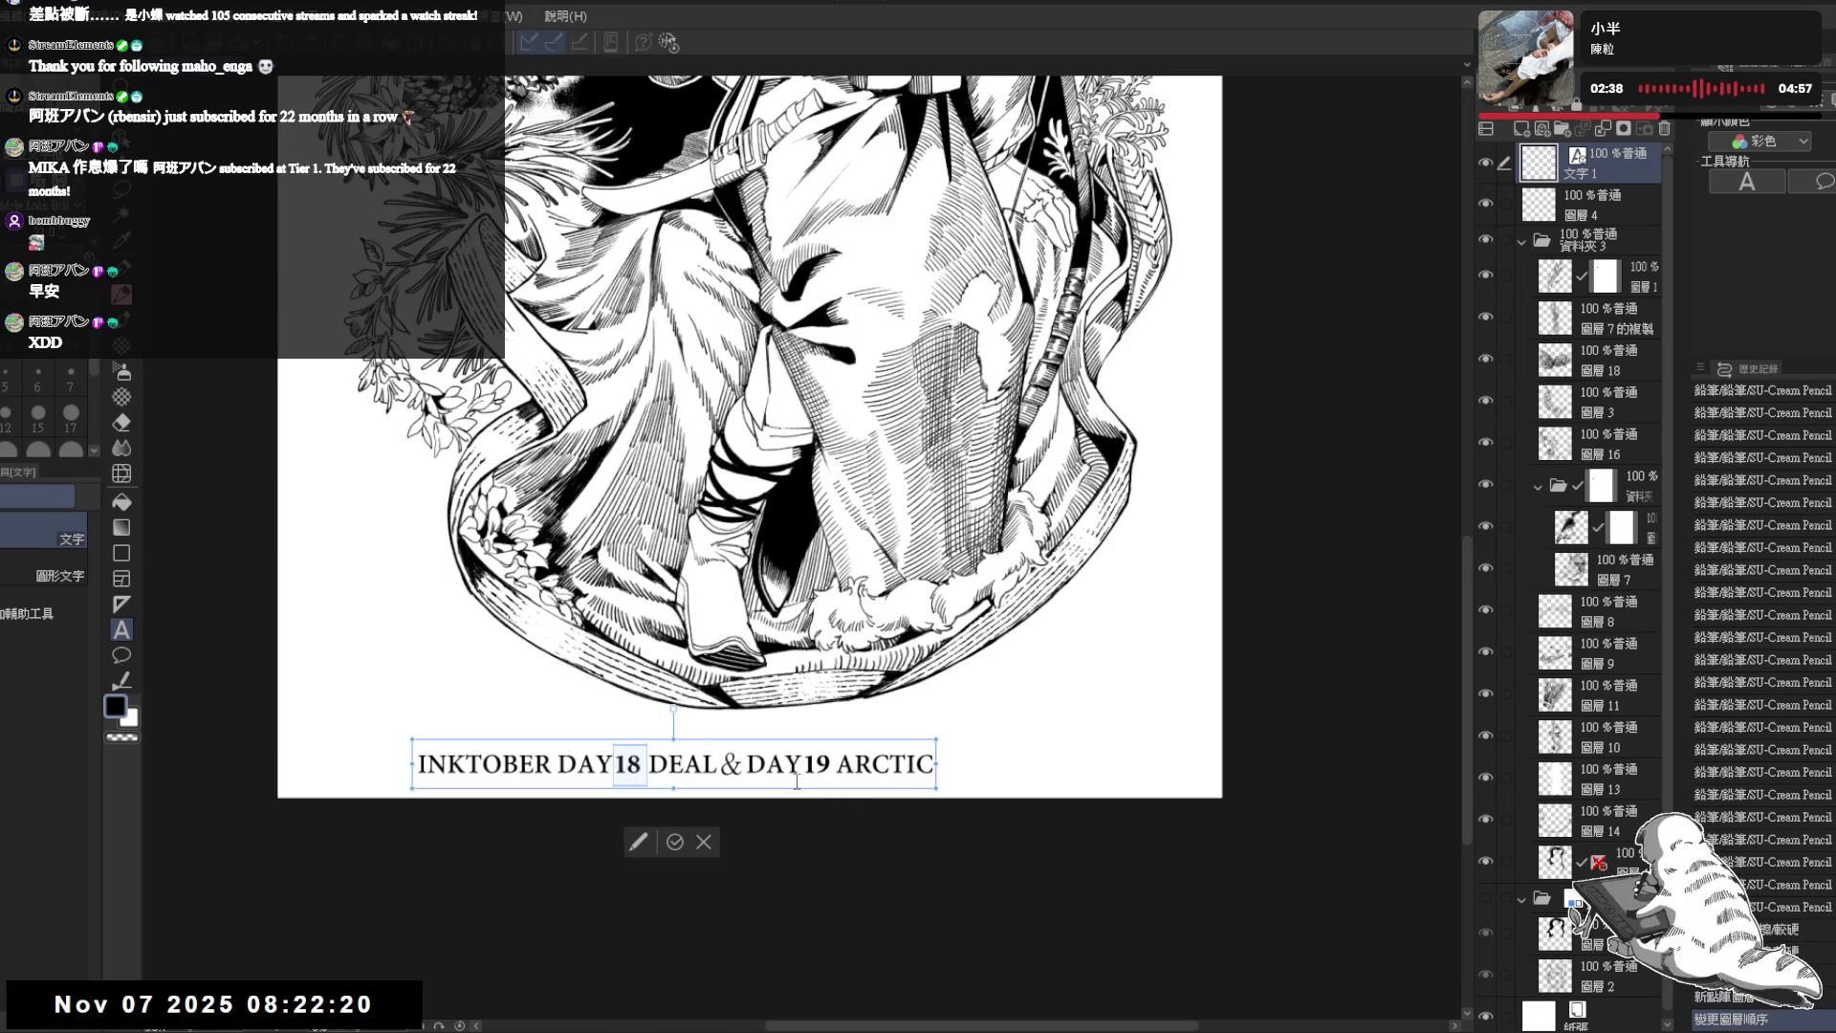
key(Escape)
scroll(735, 740, down, 2)
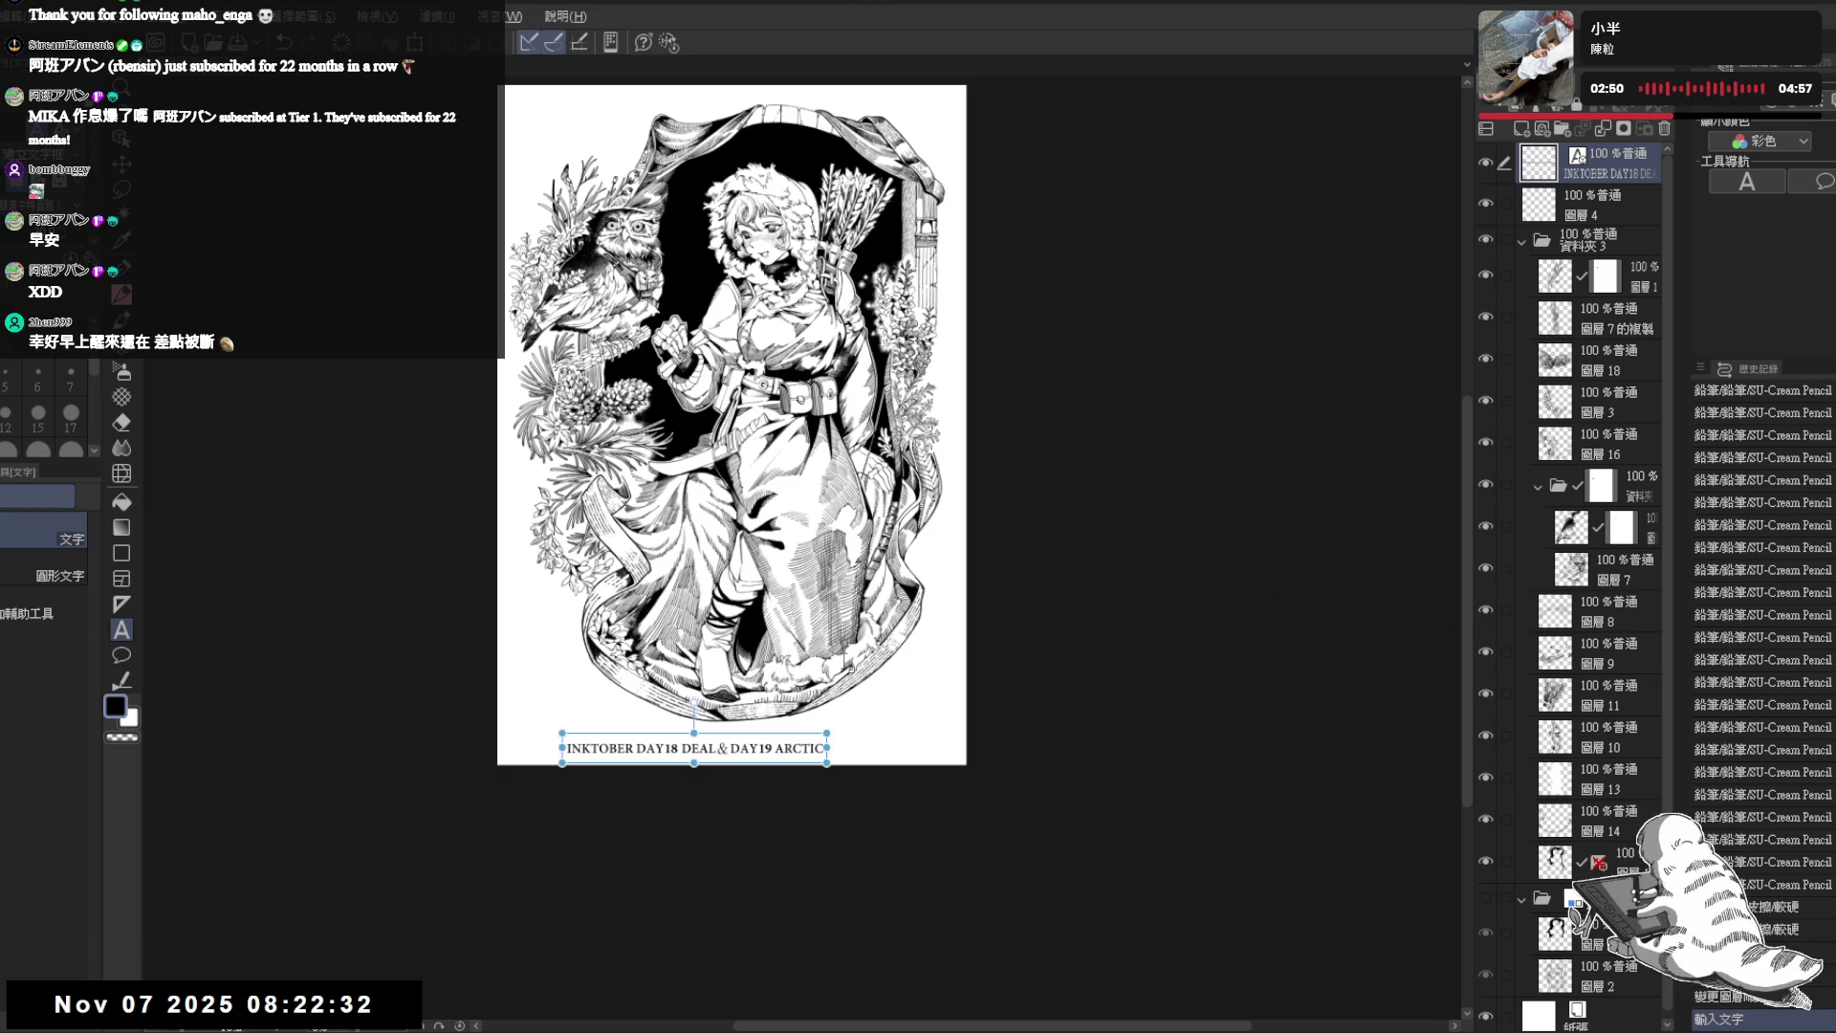
scroll(589, 782, up, 1)
scroll(590, 782, up, 1)
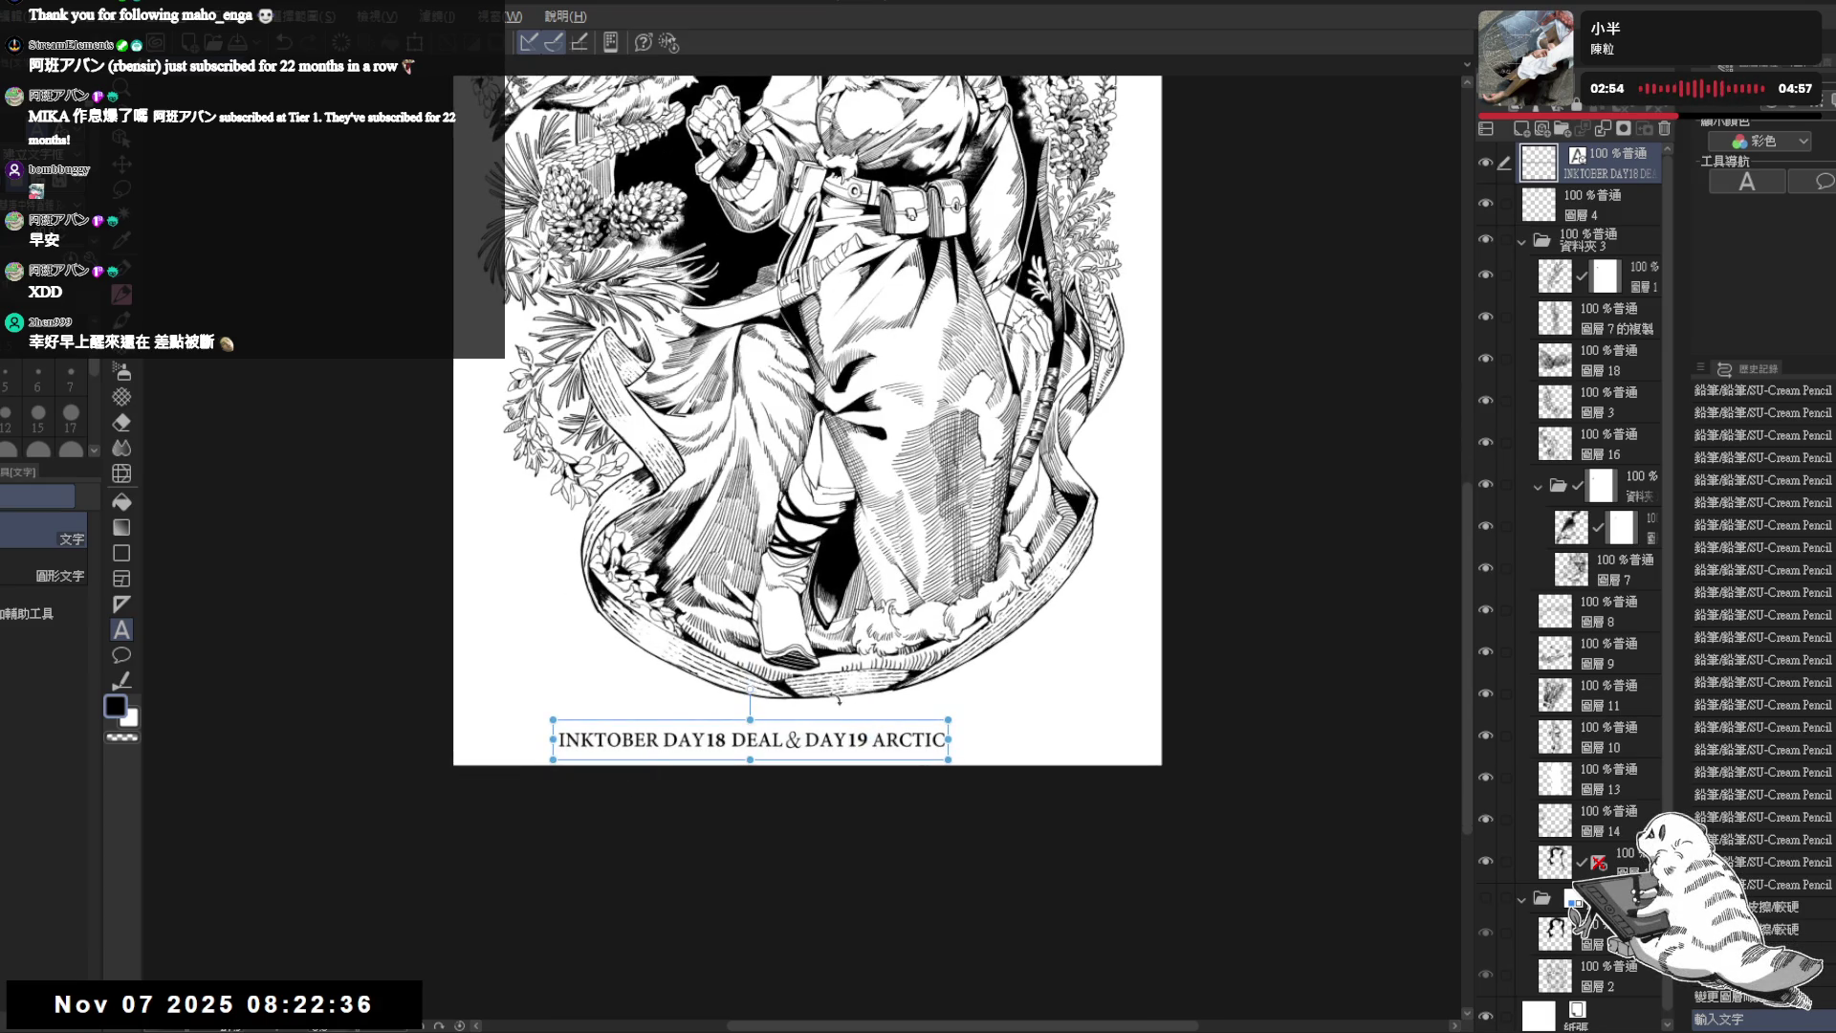
- Move the caption centred under the art and strip the spaces around the ampersand
drag(873, 710, 977, 702)
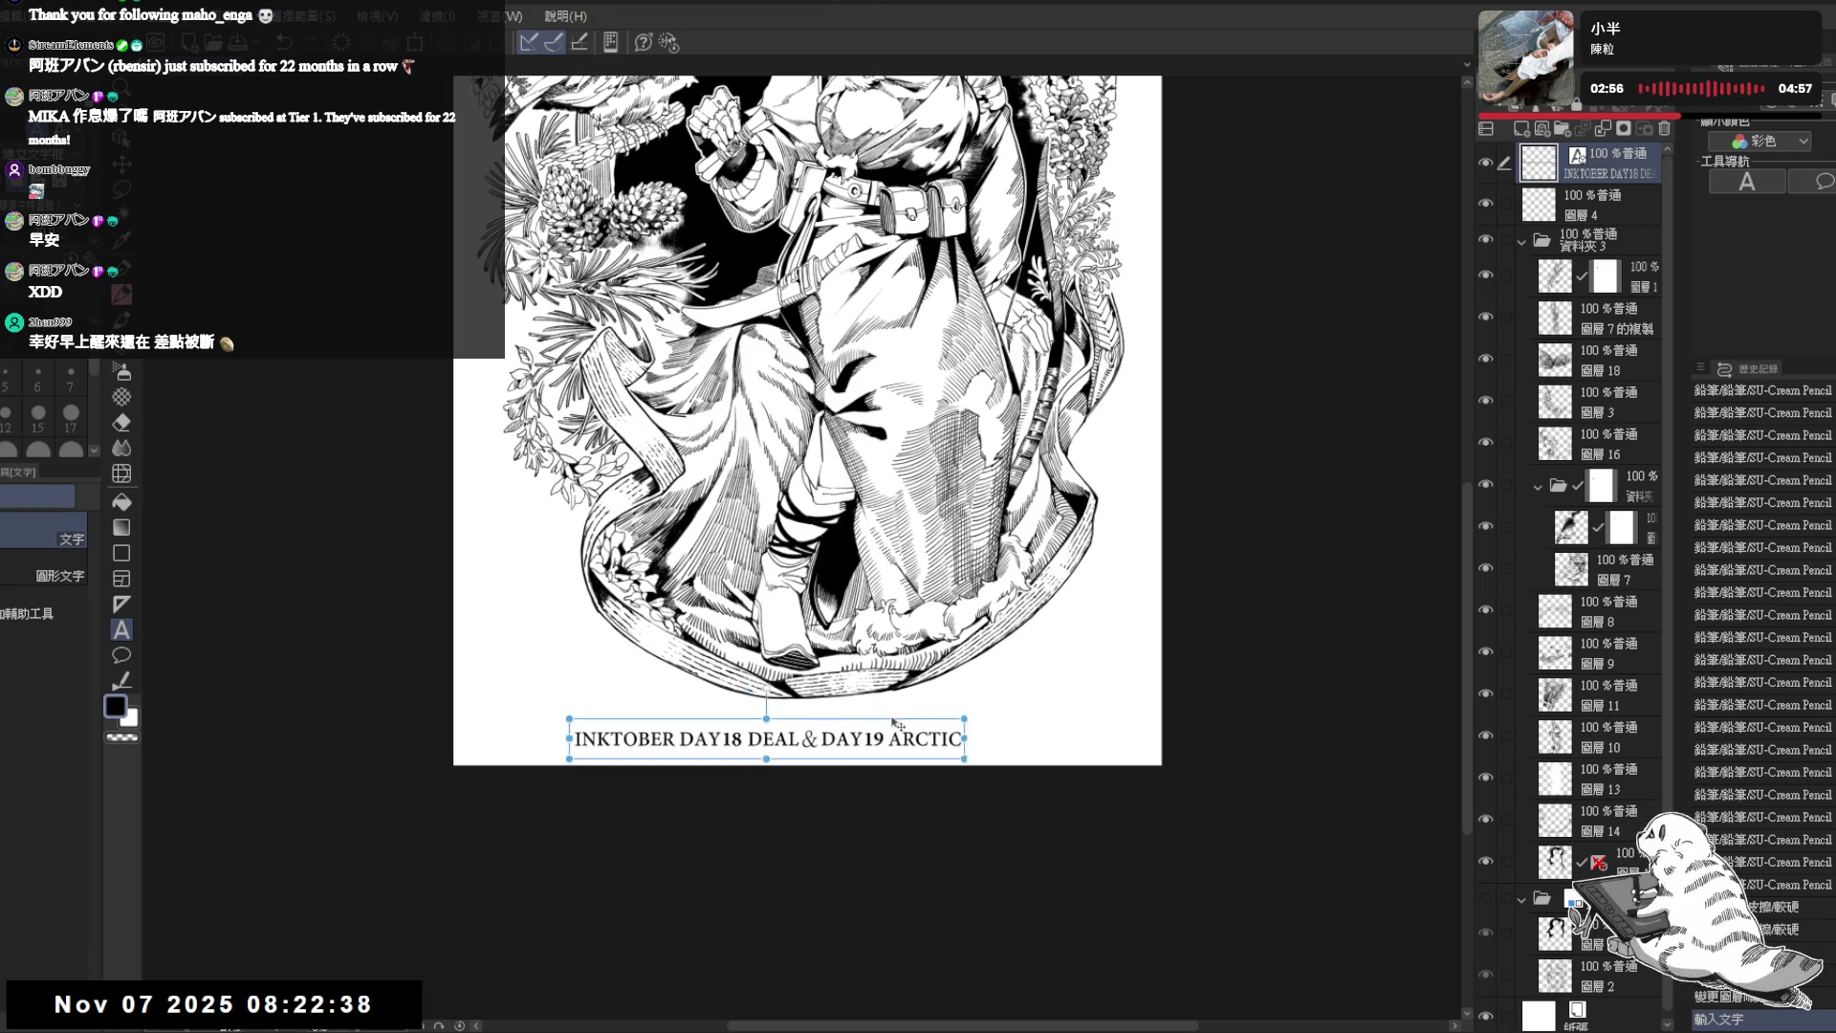
key(ctrl+t)
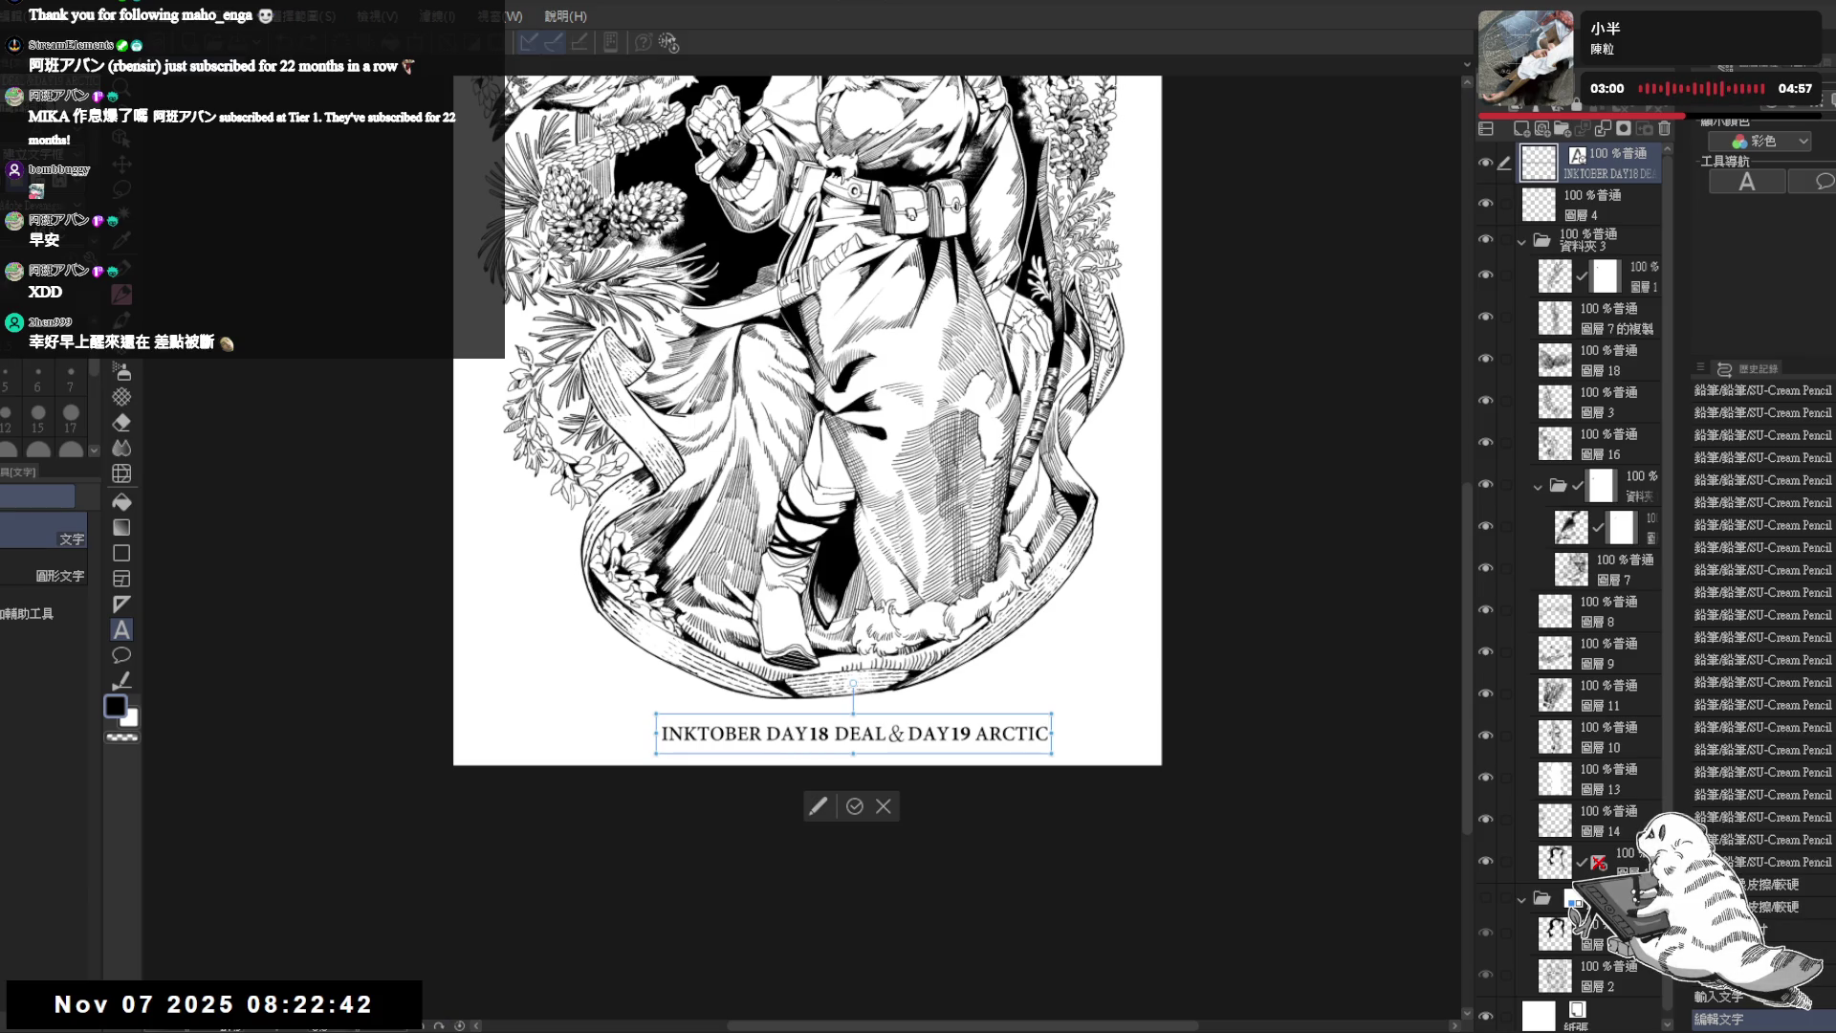
key(shift+Right)
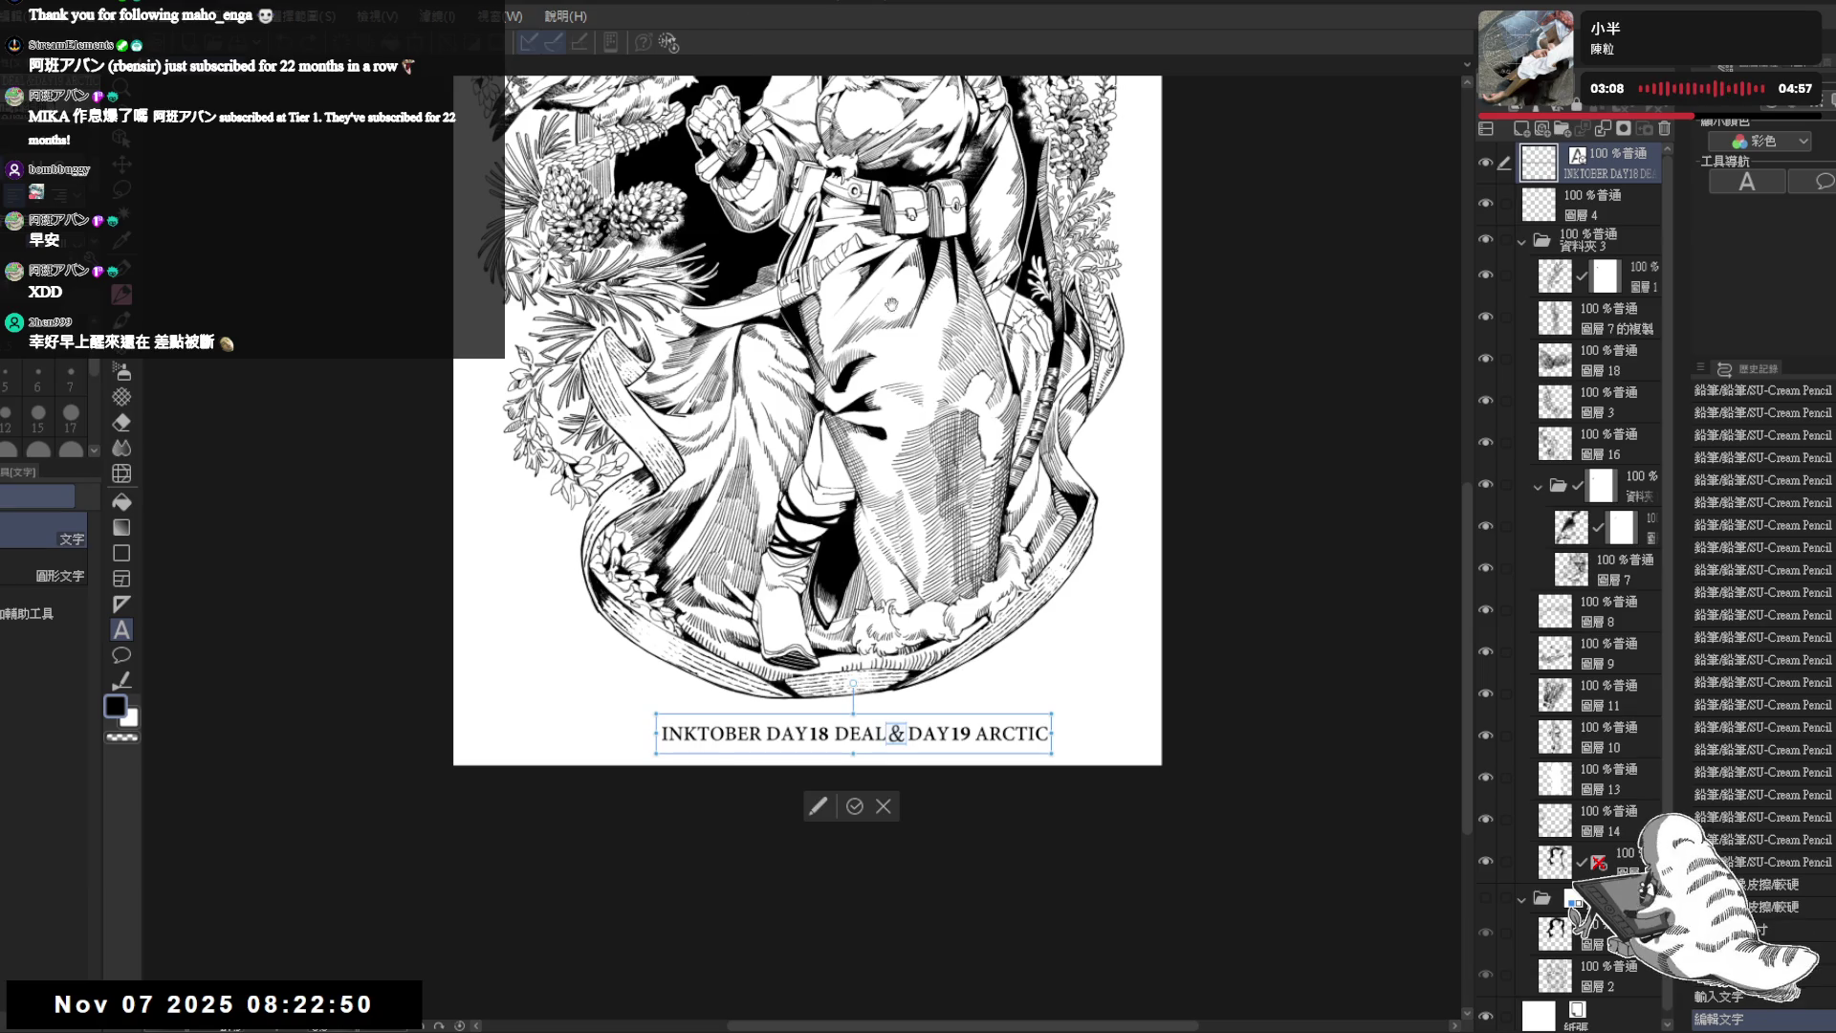
text(&)
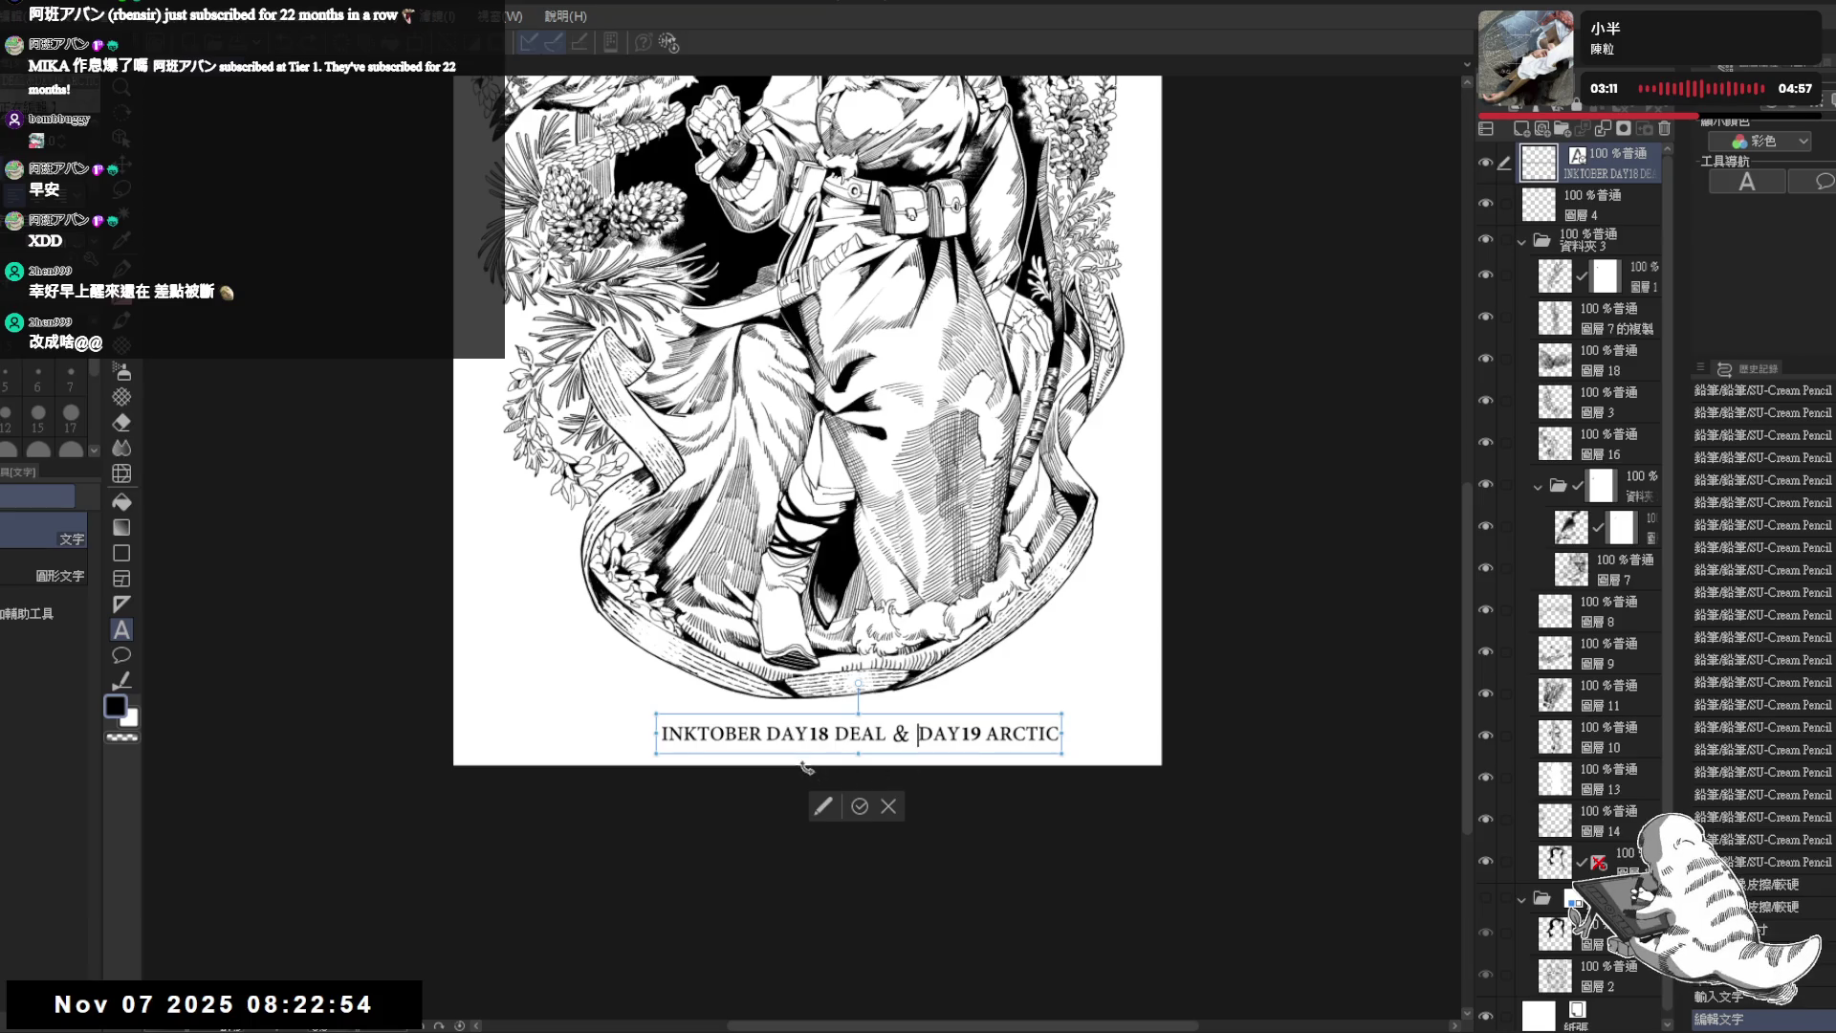
click(896, 736)
key(BackSpace)
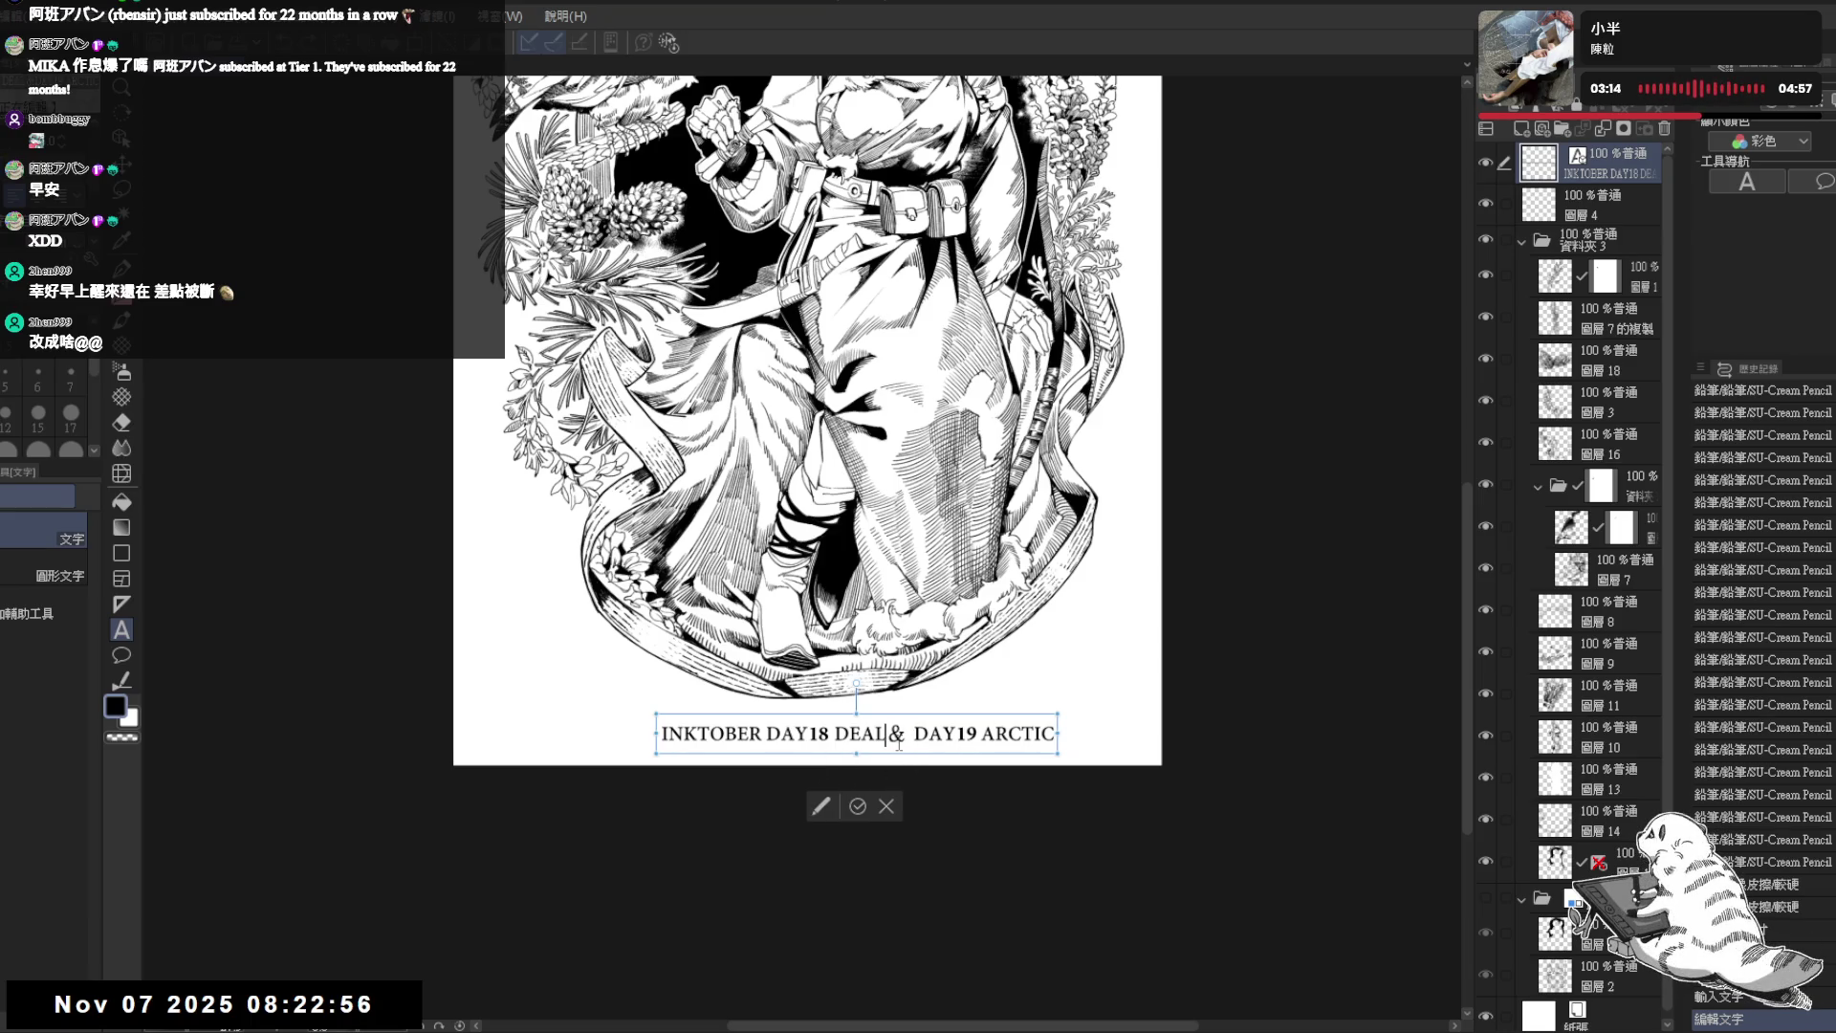
key(BackSpace)
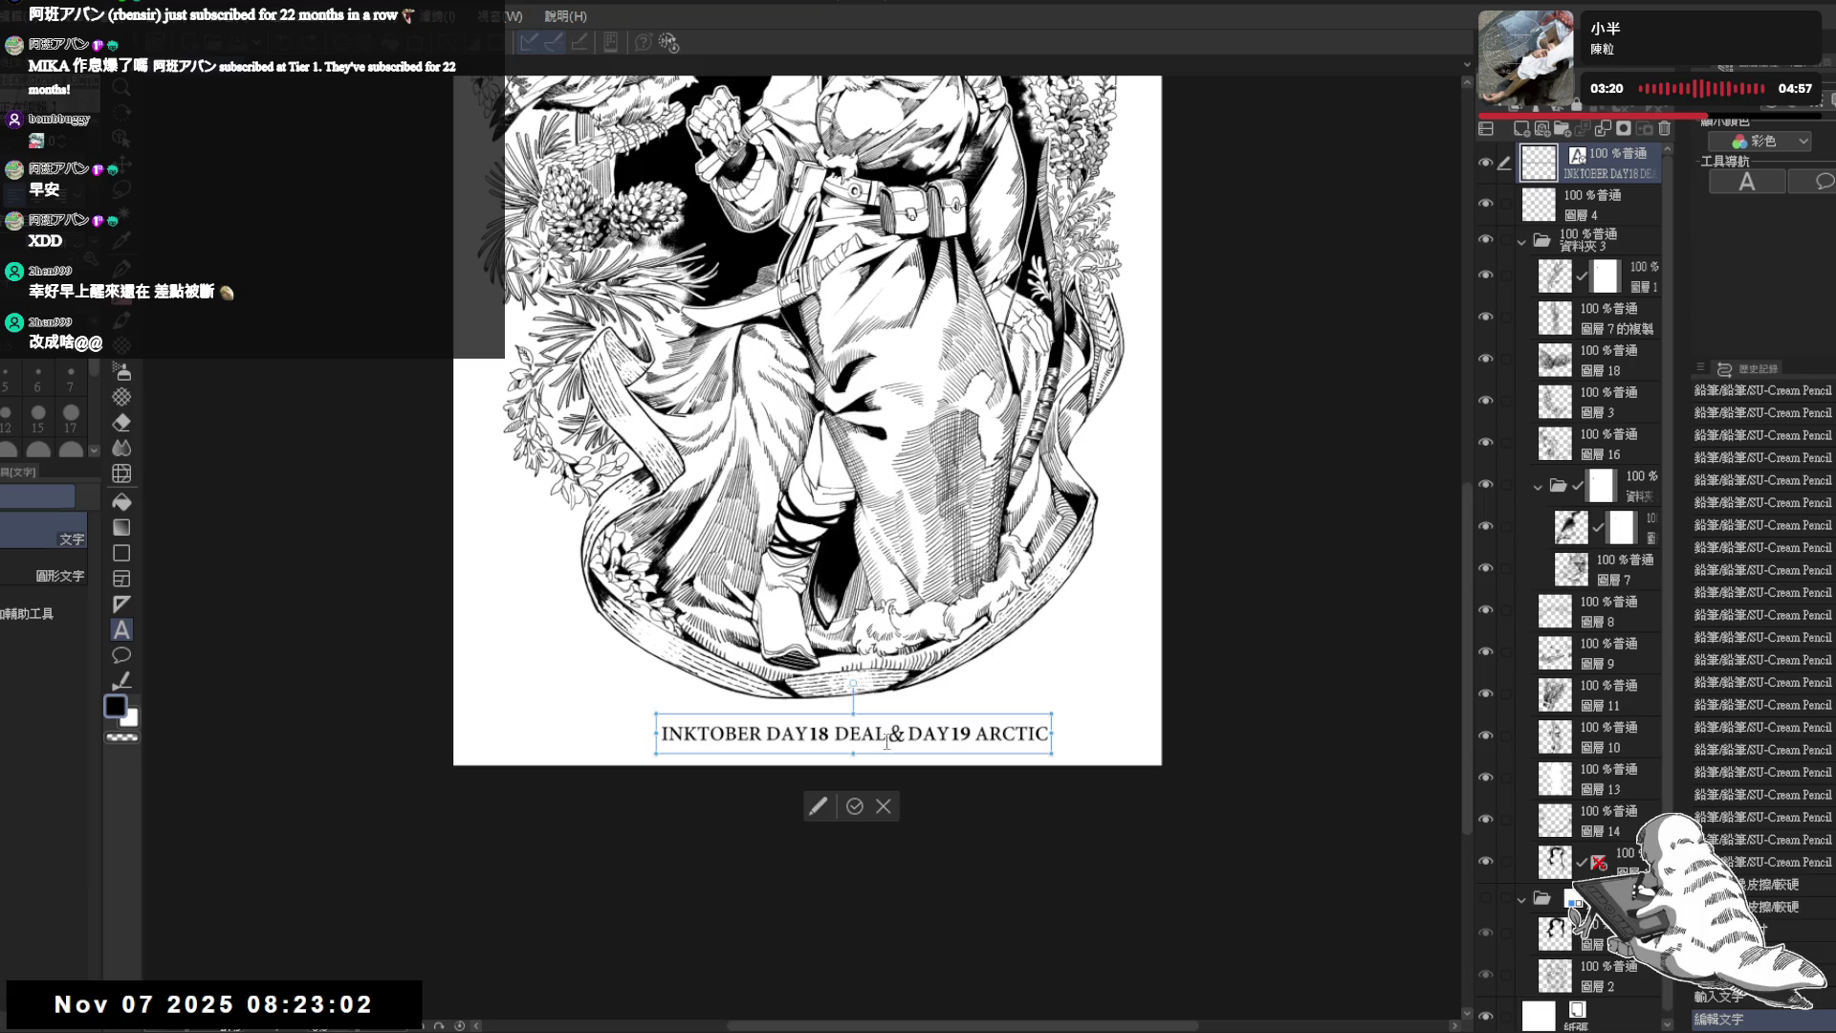
scroll(913, 533, down, 1)
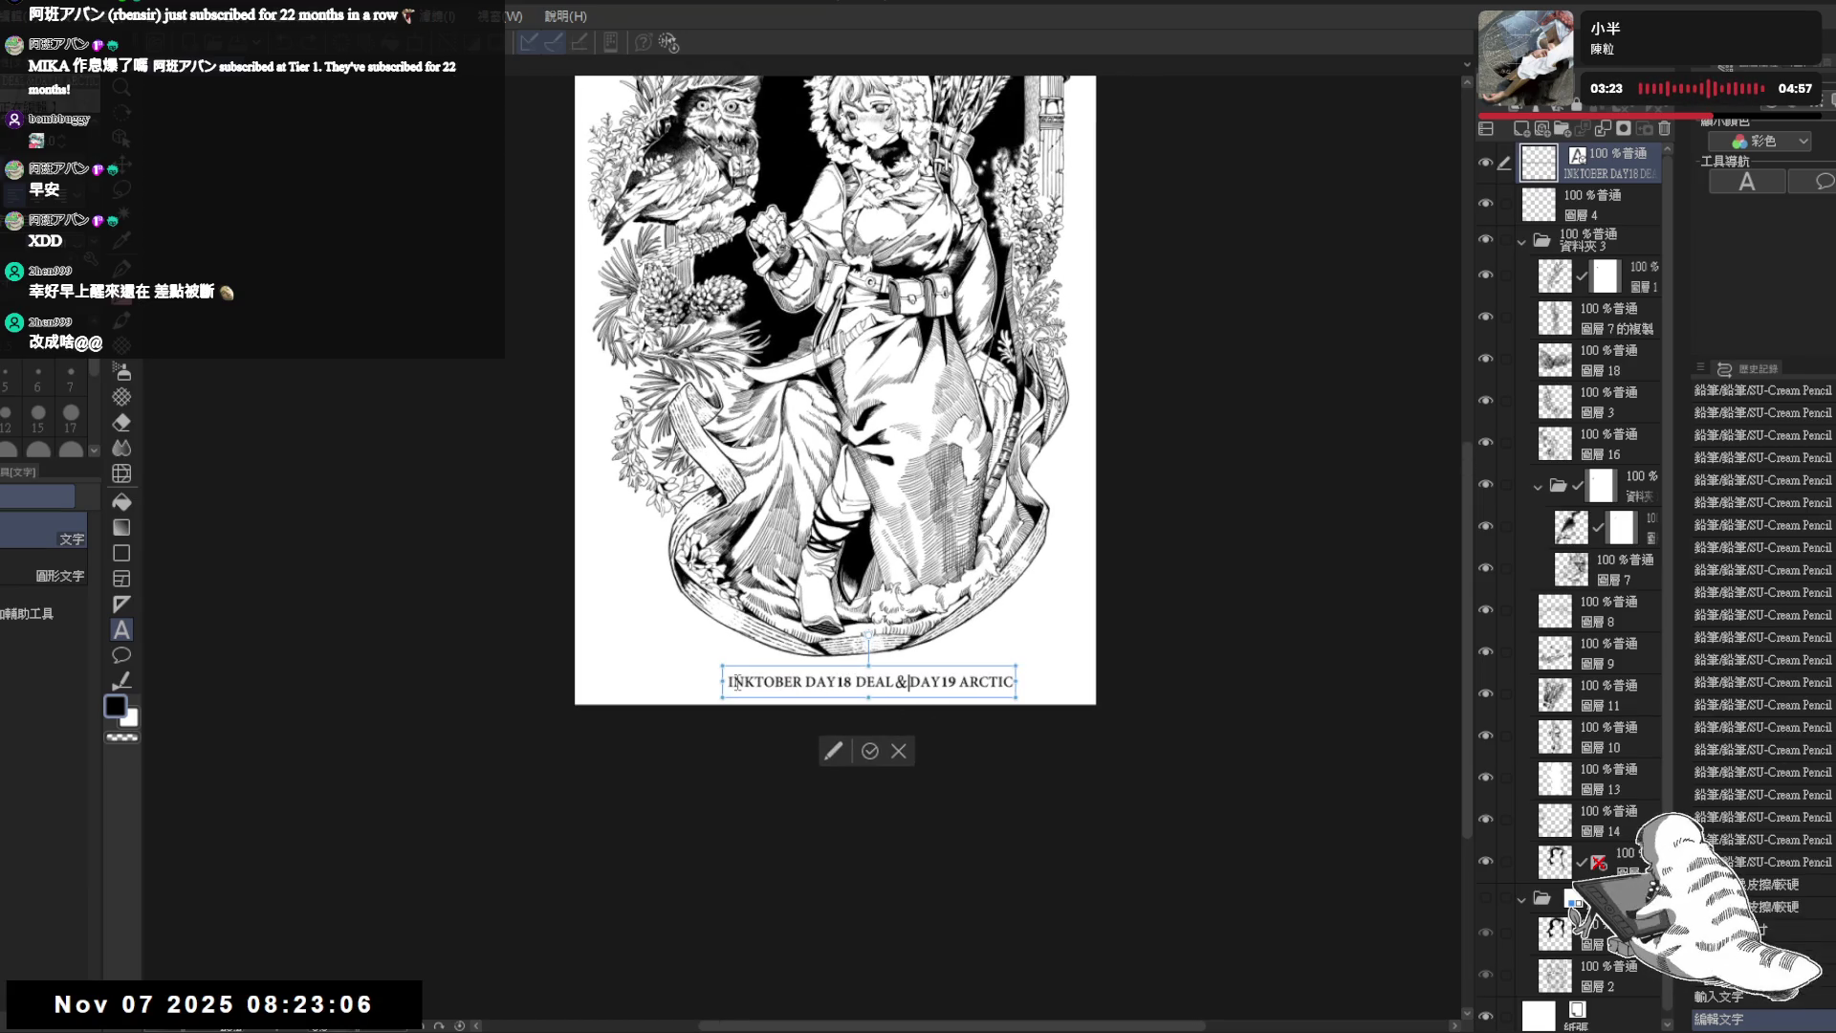
- Probe the caption with selections and insertion points around DAY18 and DAY19
drag(727, 682, 835, 682)
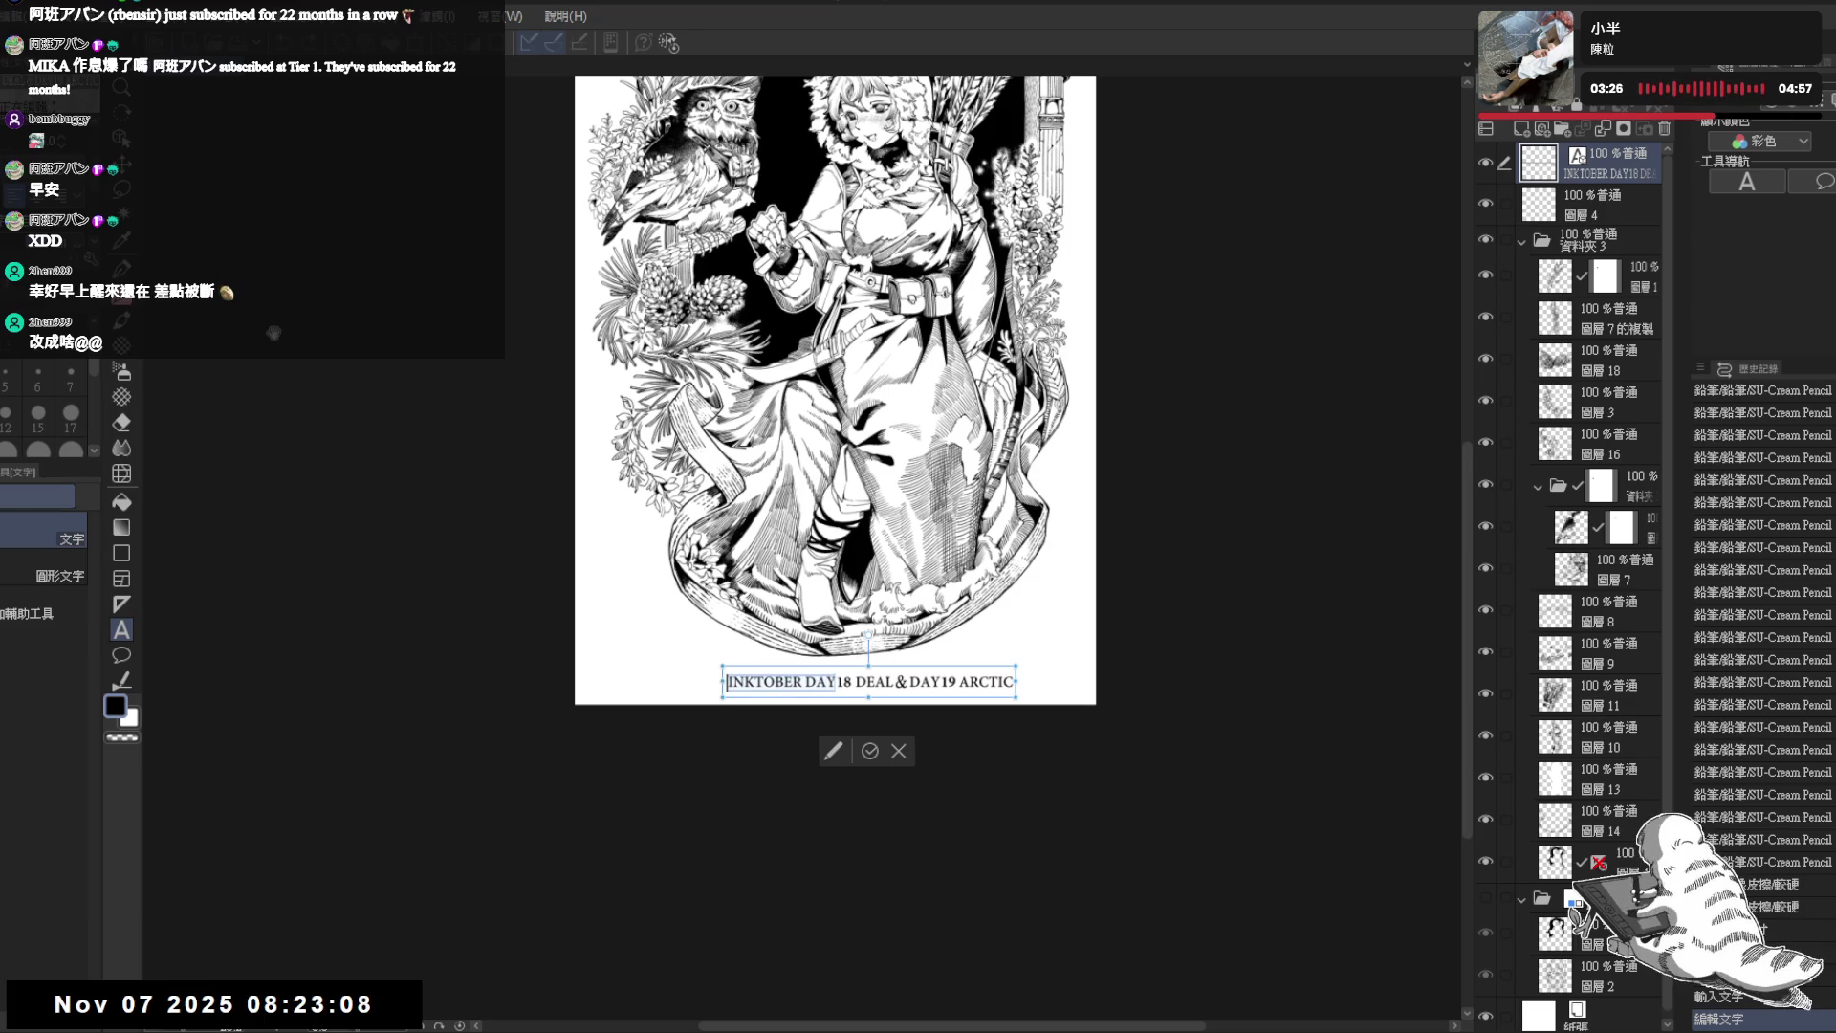
click(871, 665)
drag(849, 681, 728, 679)
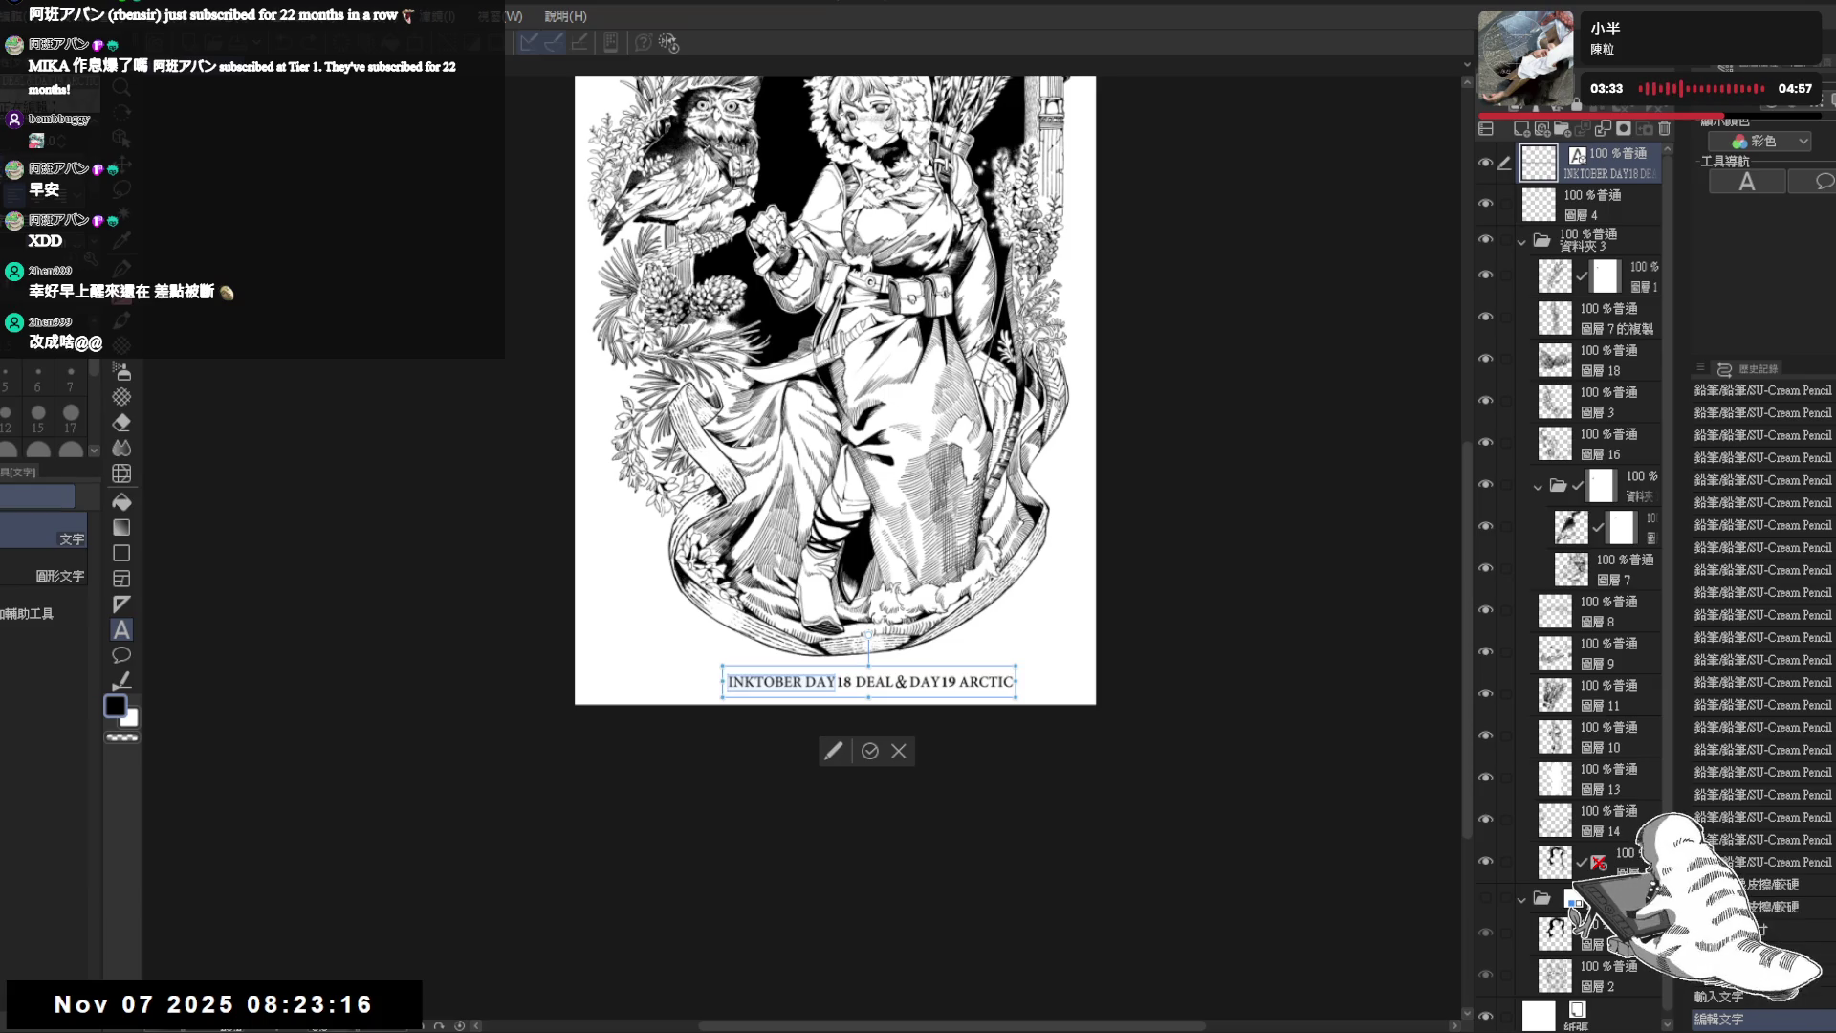
click(857, 683)
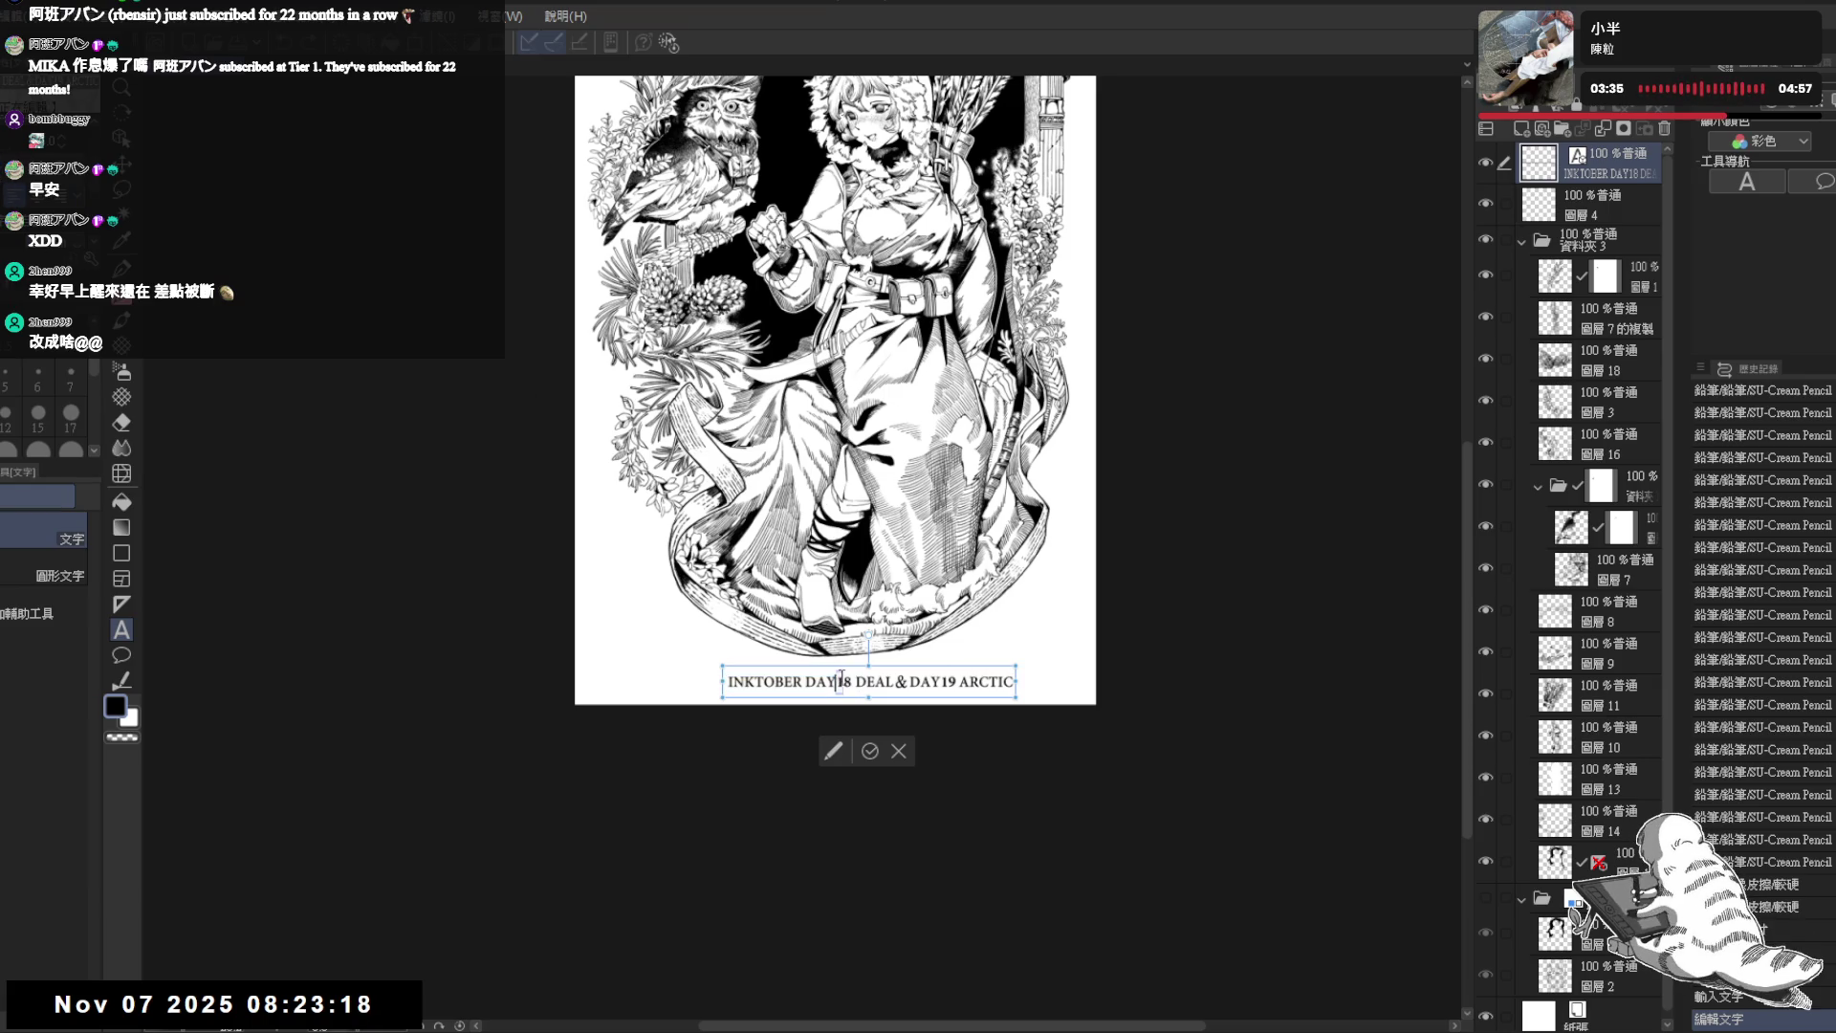
shift+click(948, 682)
click(943, 684)
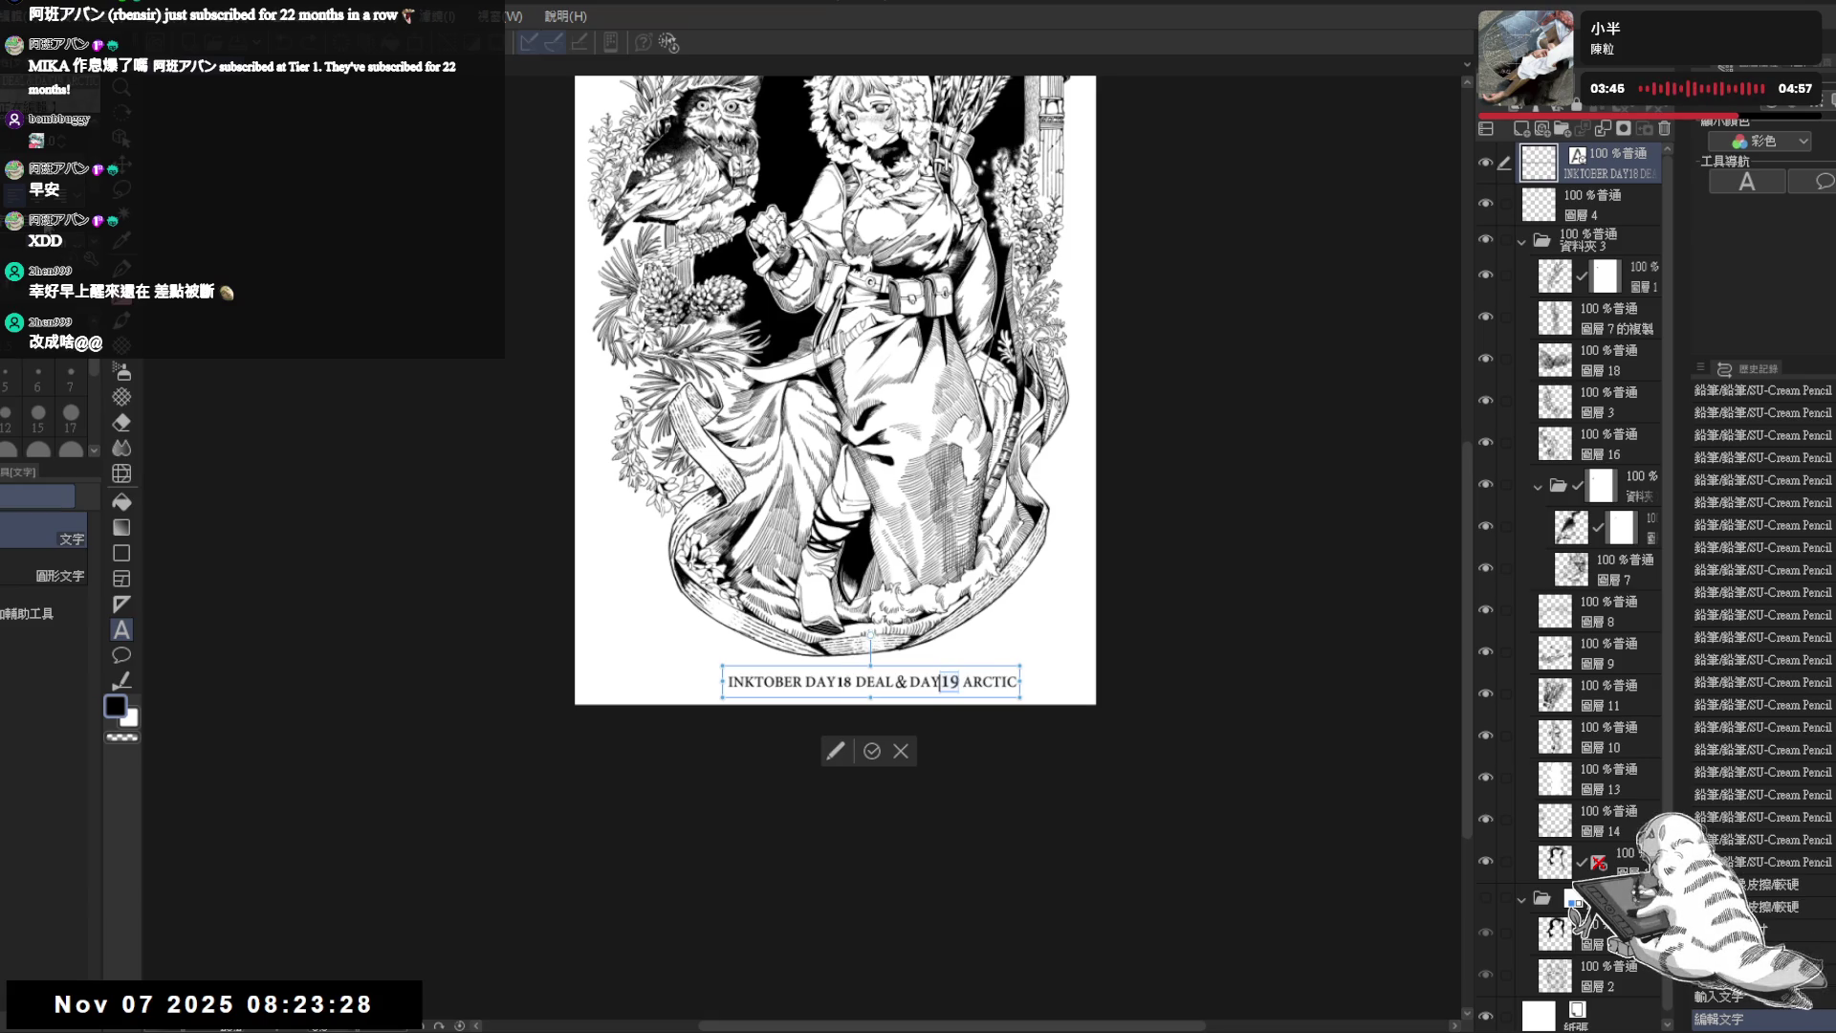
- Remove the extra space before 18 and leave text editing with the caption otherwise unchanged
click(840, 684)
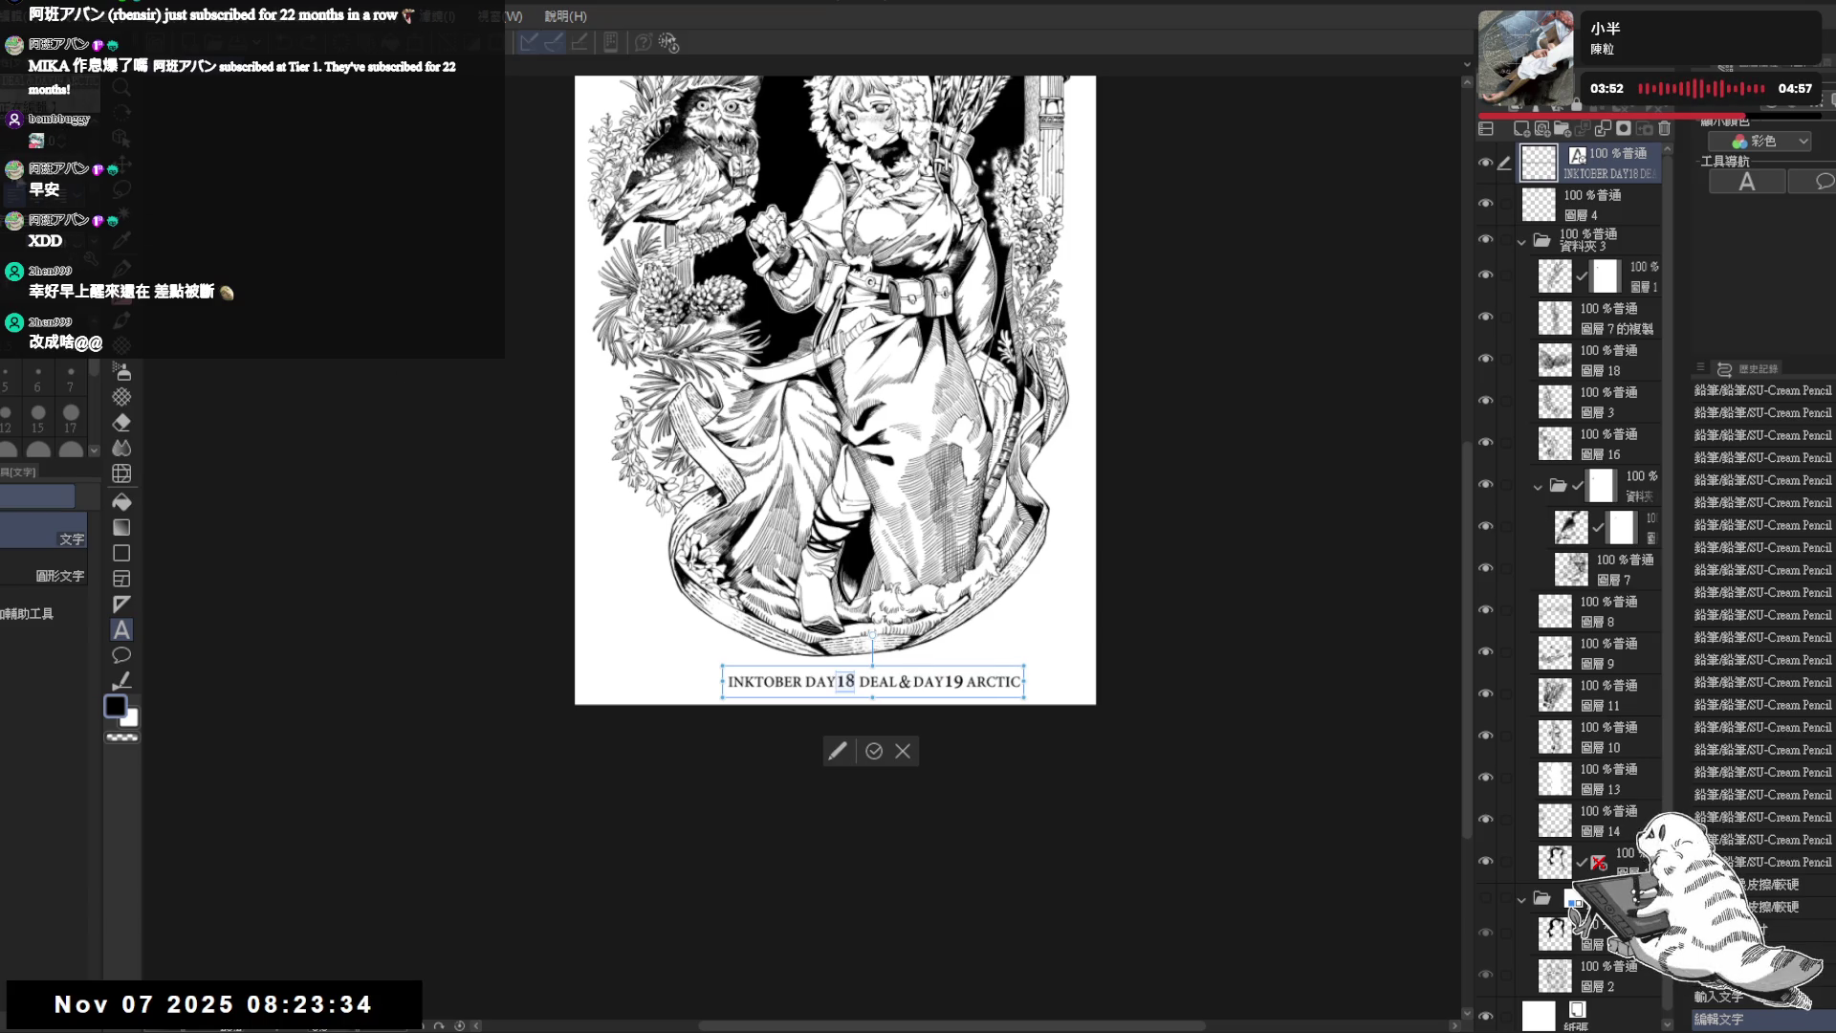
key(BackSpace)
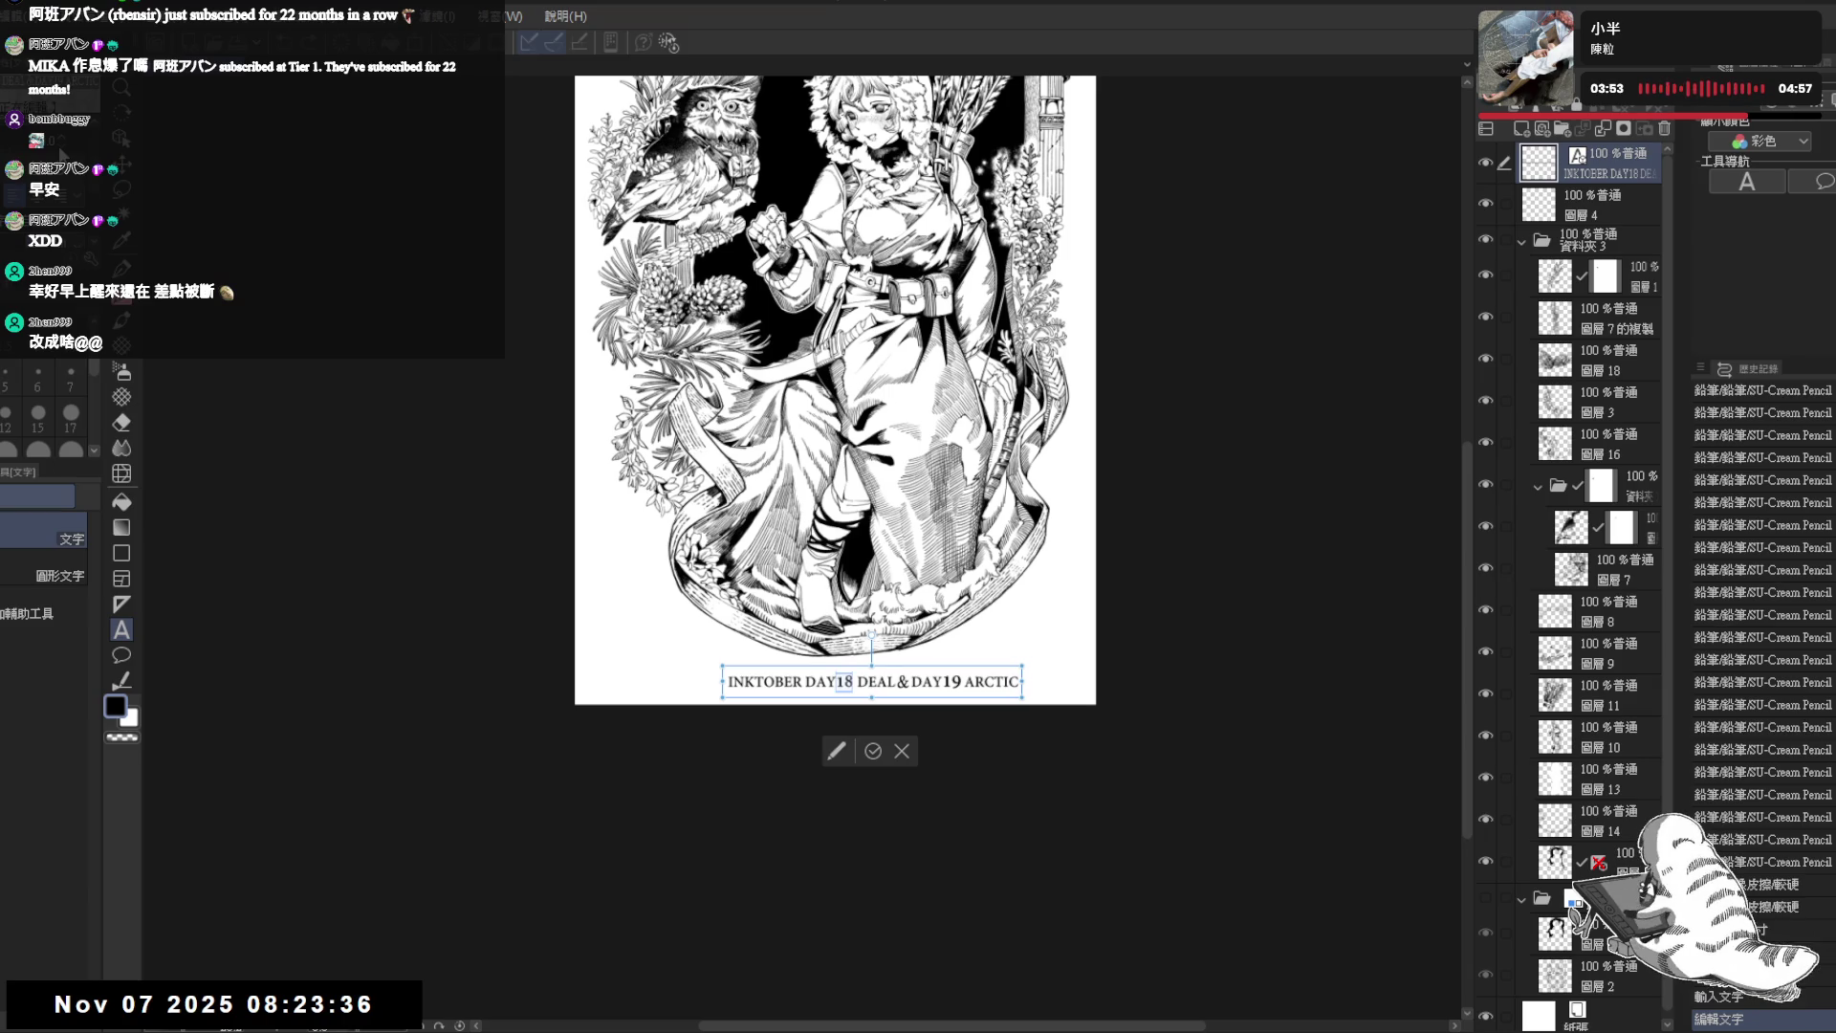
click(948, 683)
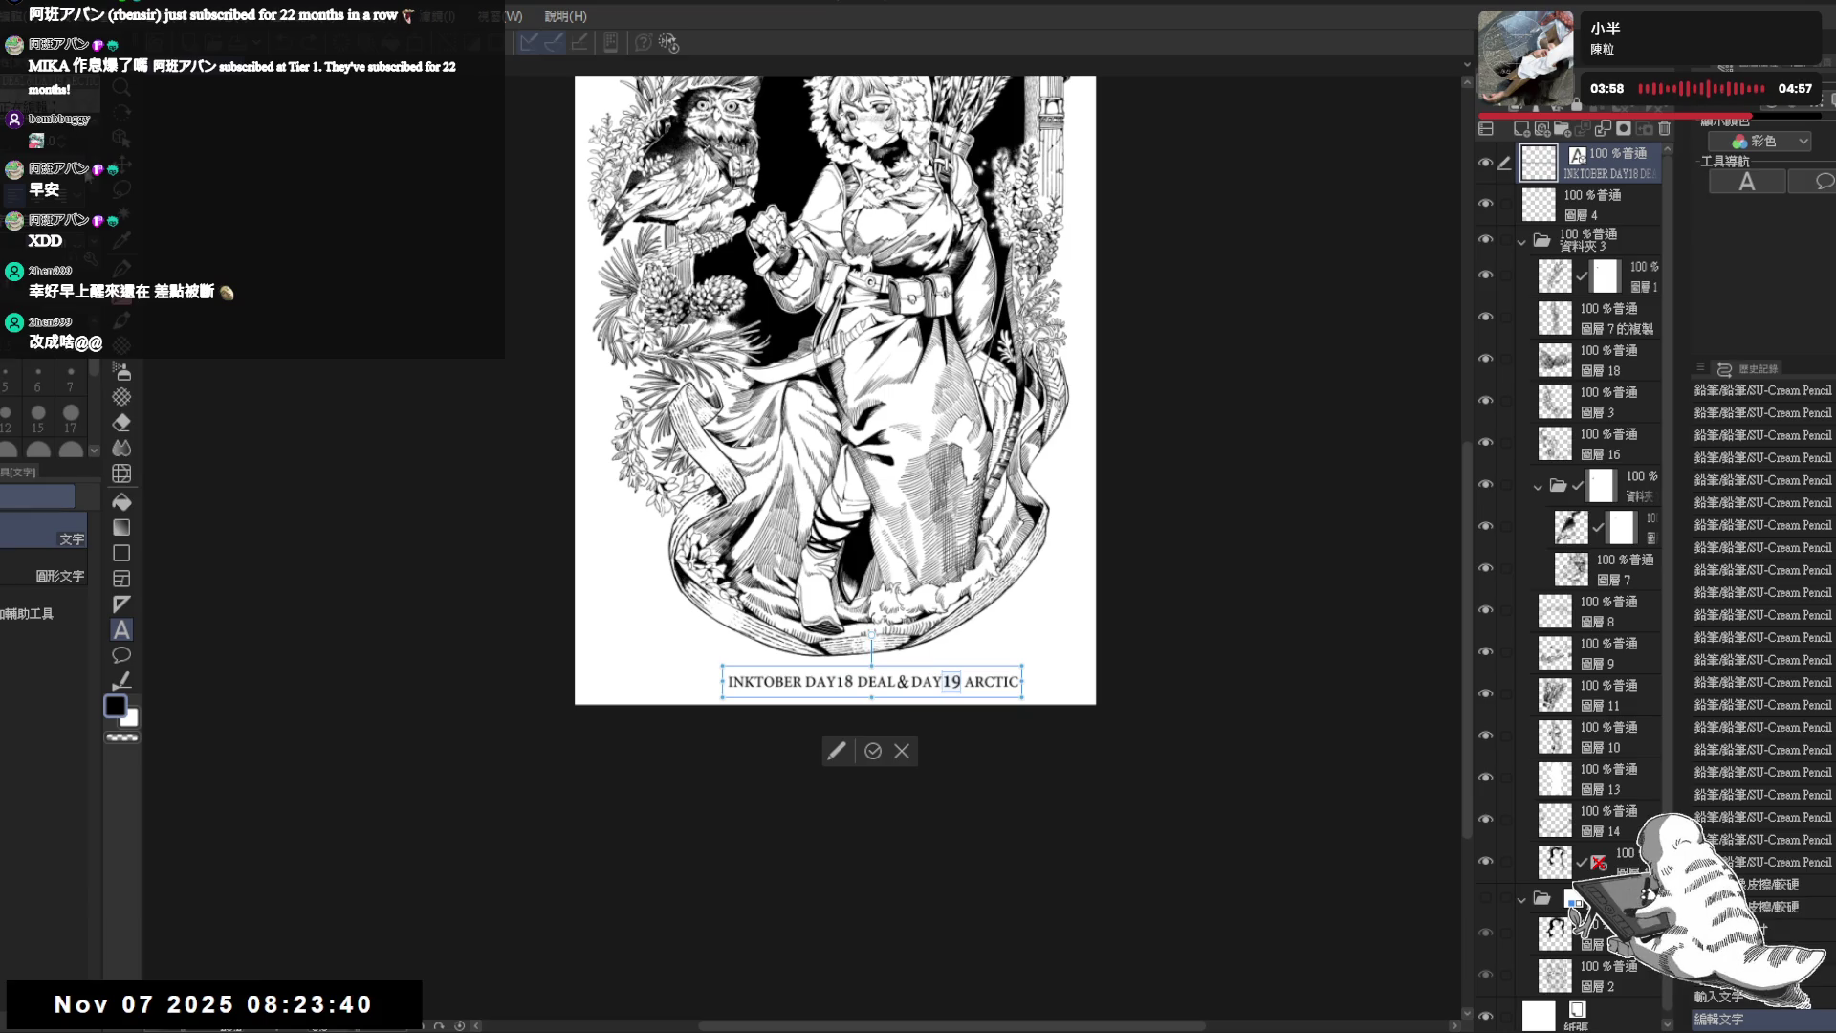
click(848, 683)
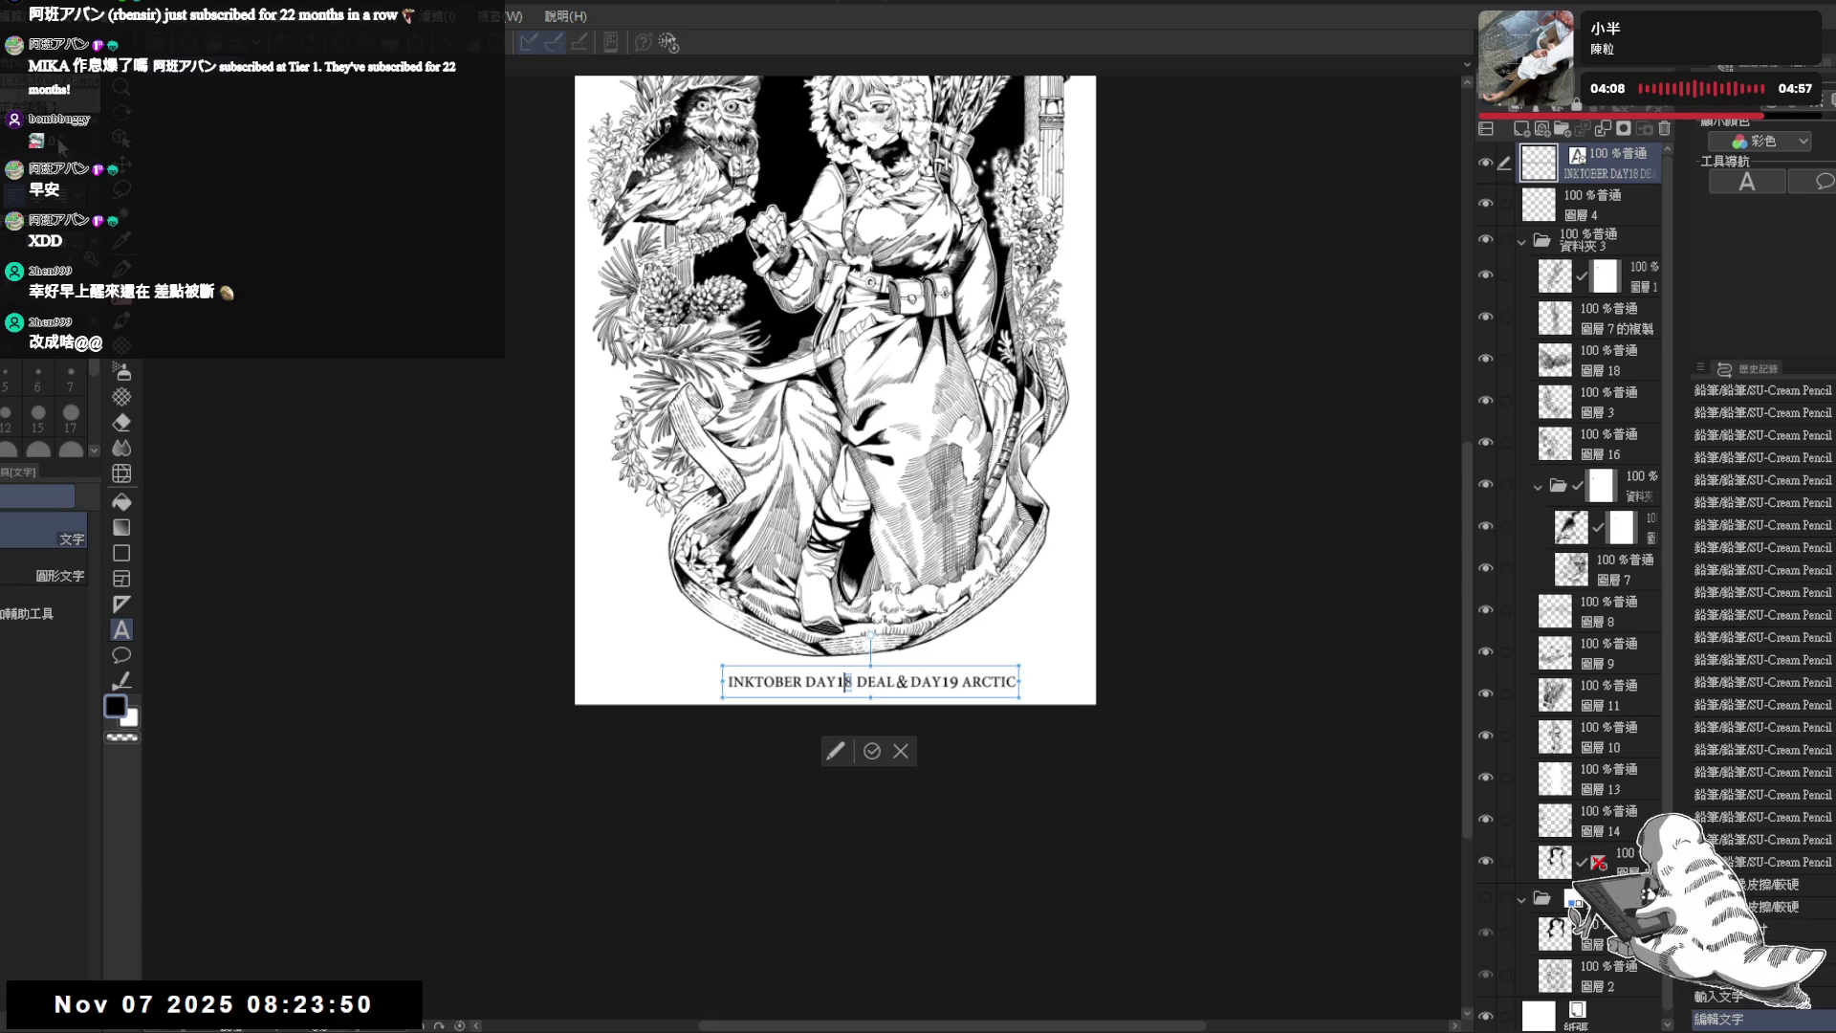
click(951, 680)
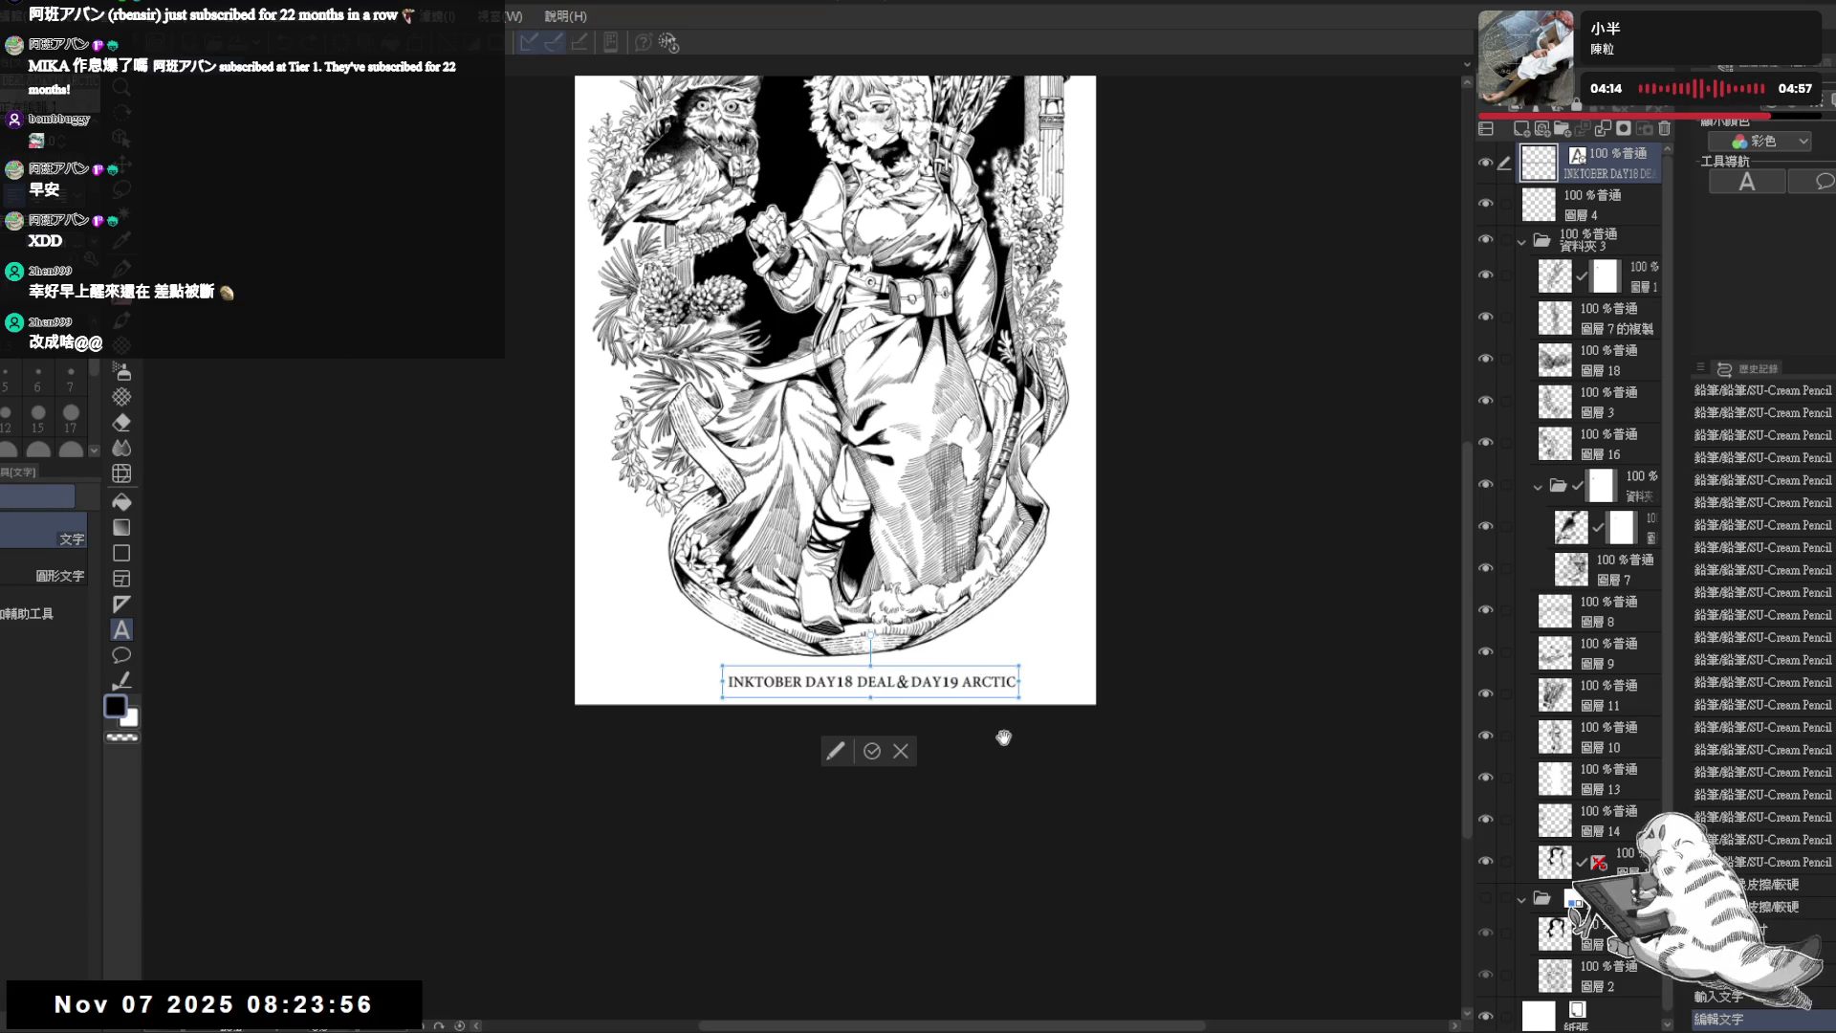
click(869, 754)
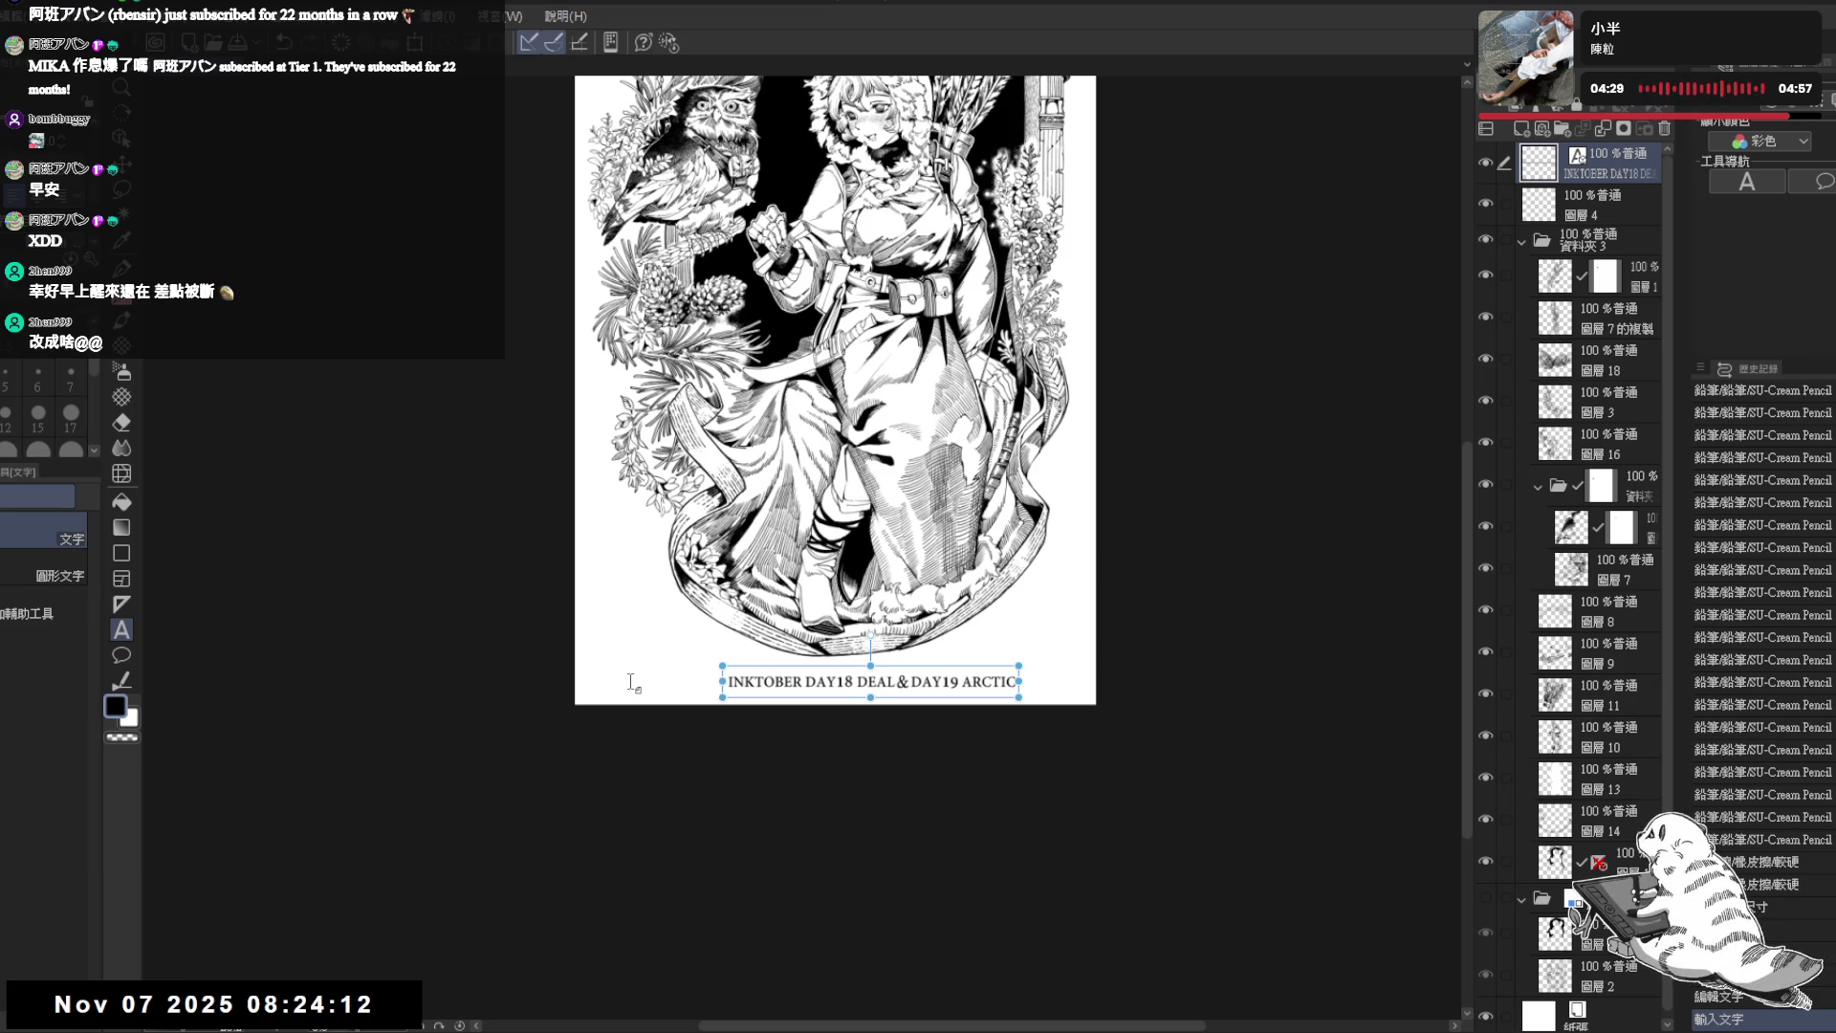
scroll(900, 734, up, 1)
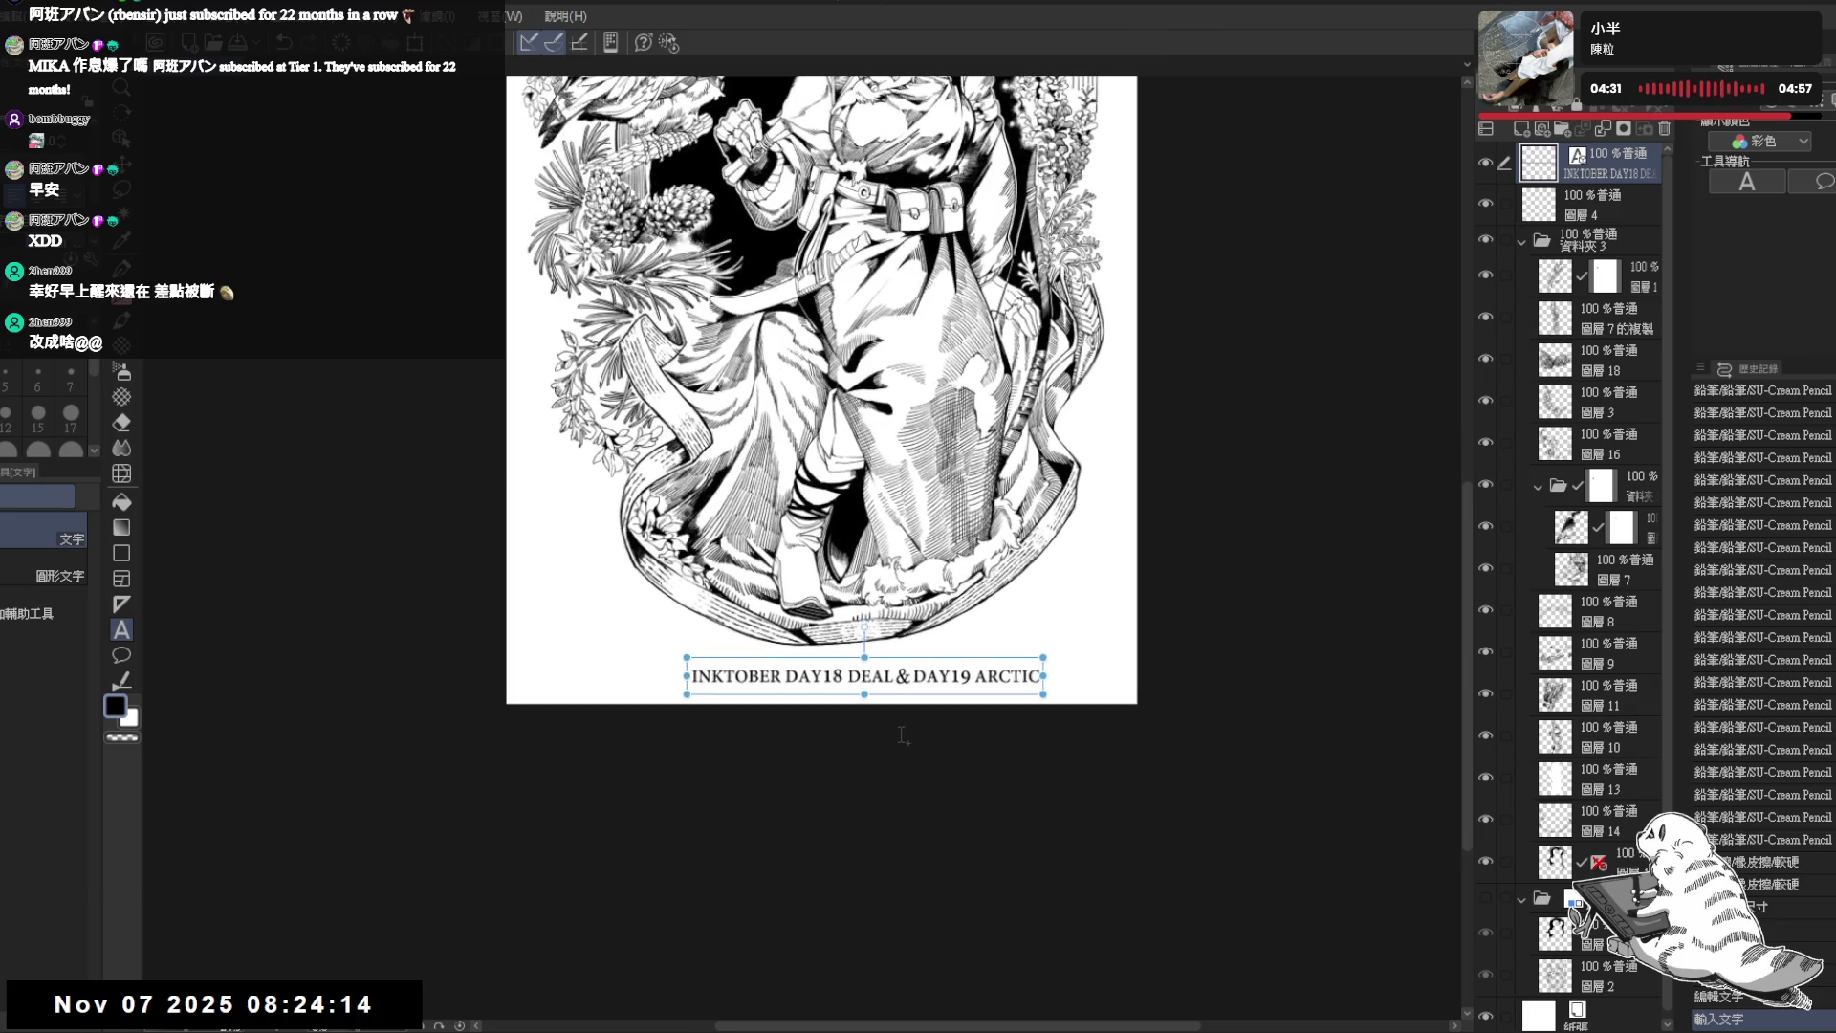
- Leave text editing and try a lasso loop around the 9 in DAY19, then drop it
click(957, 675)
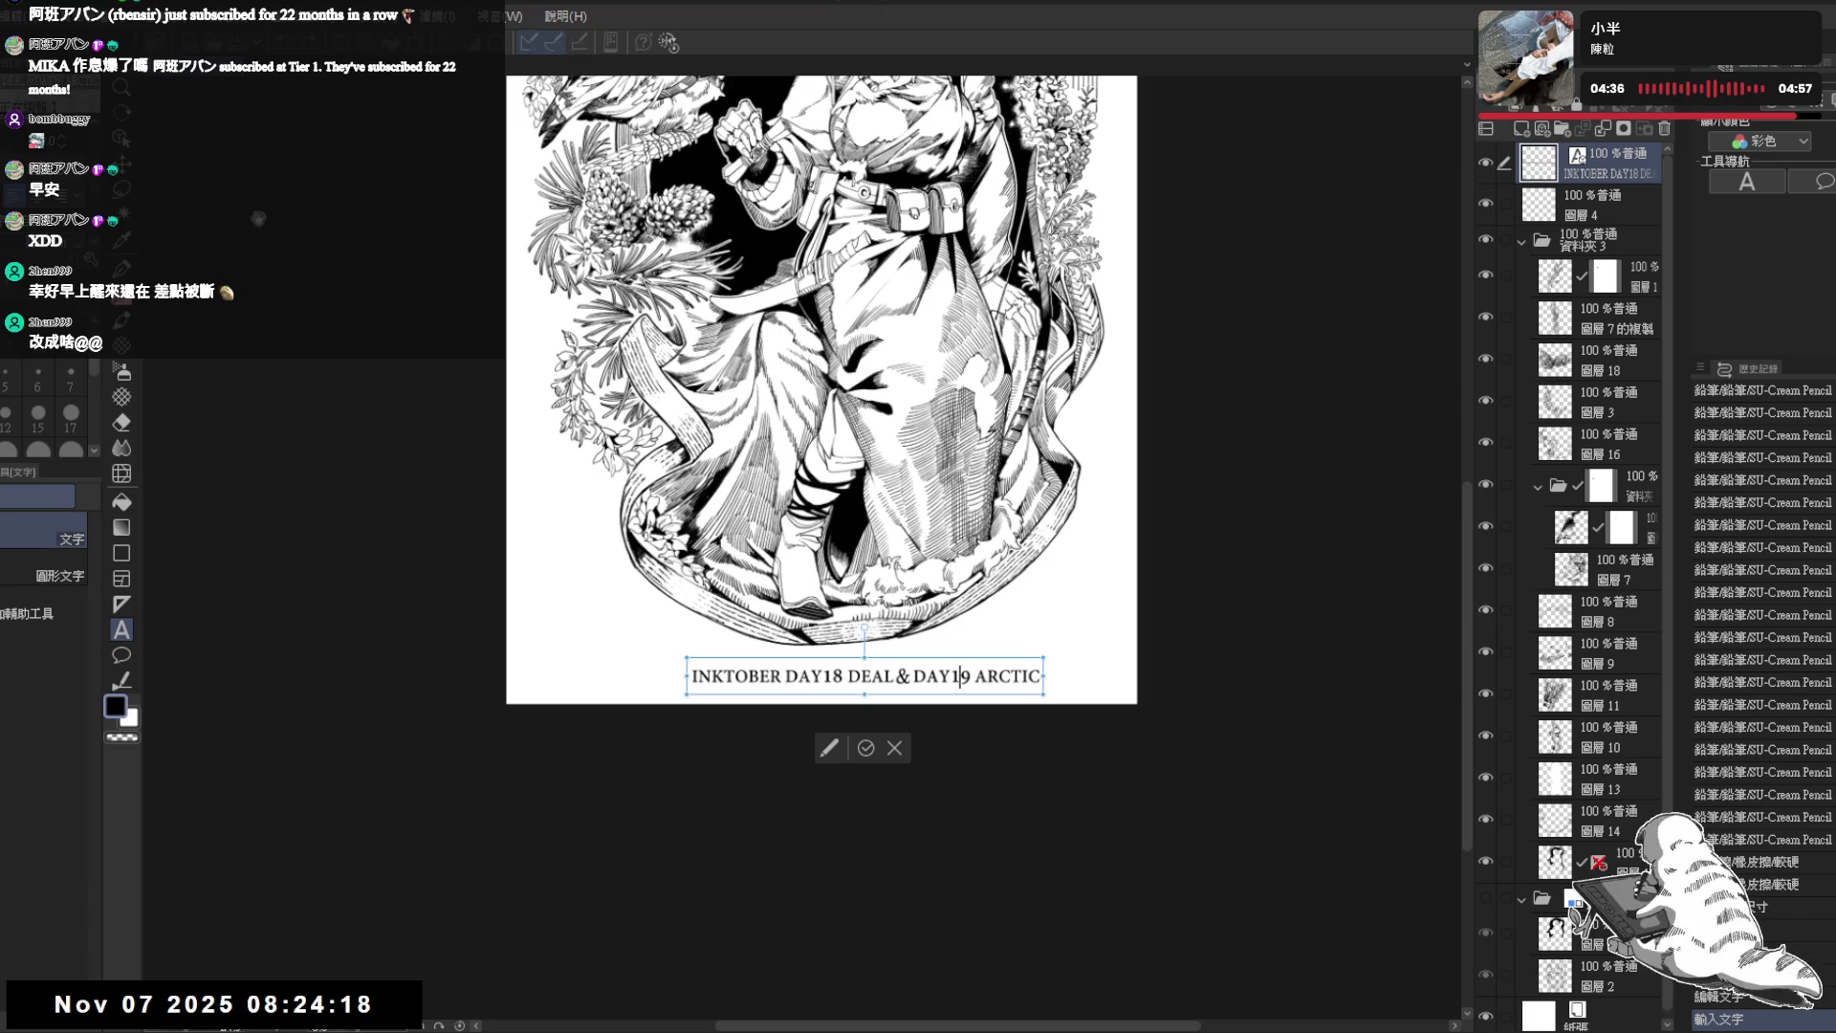
key(m)
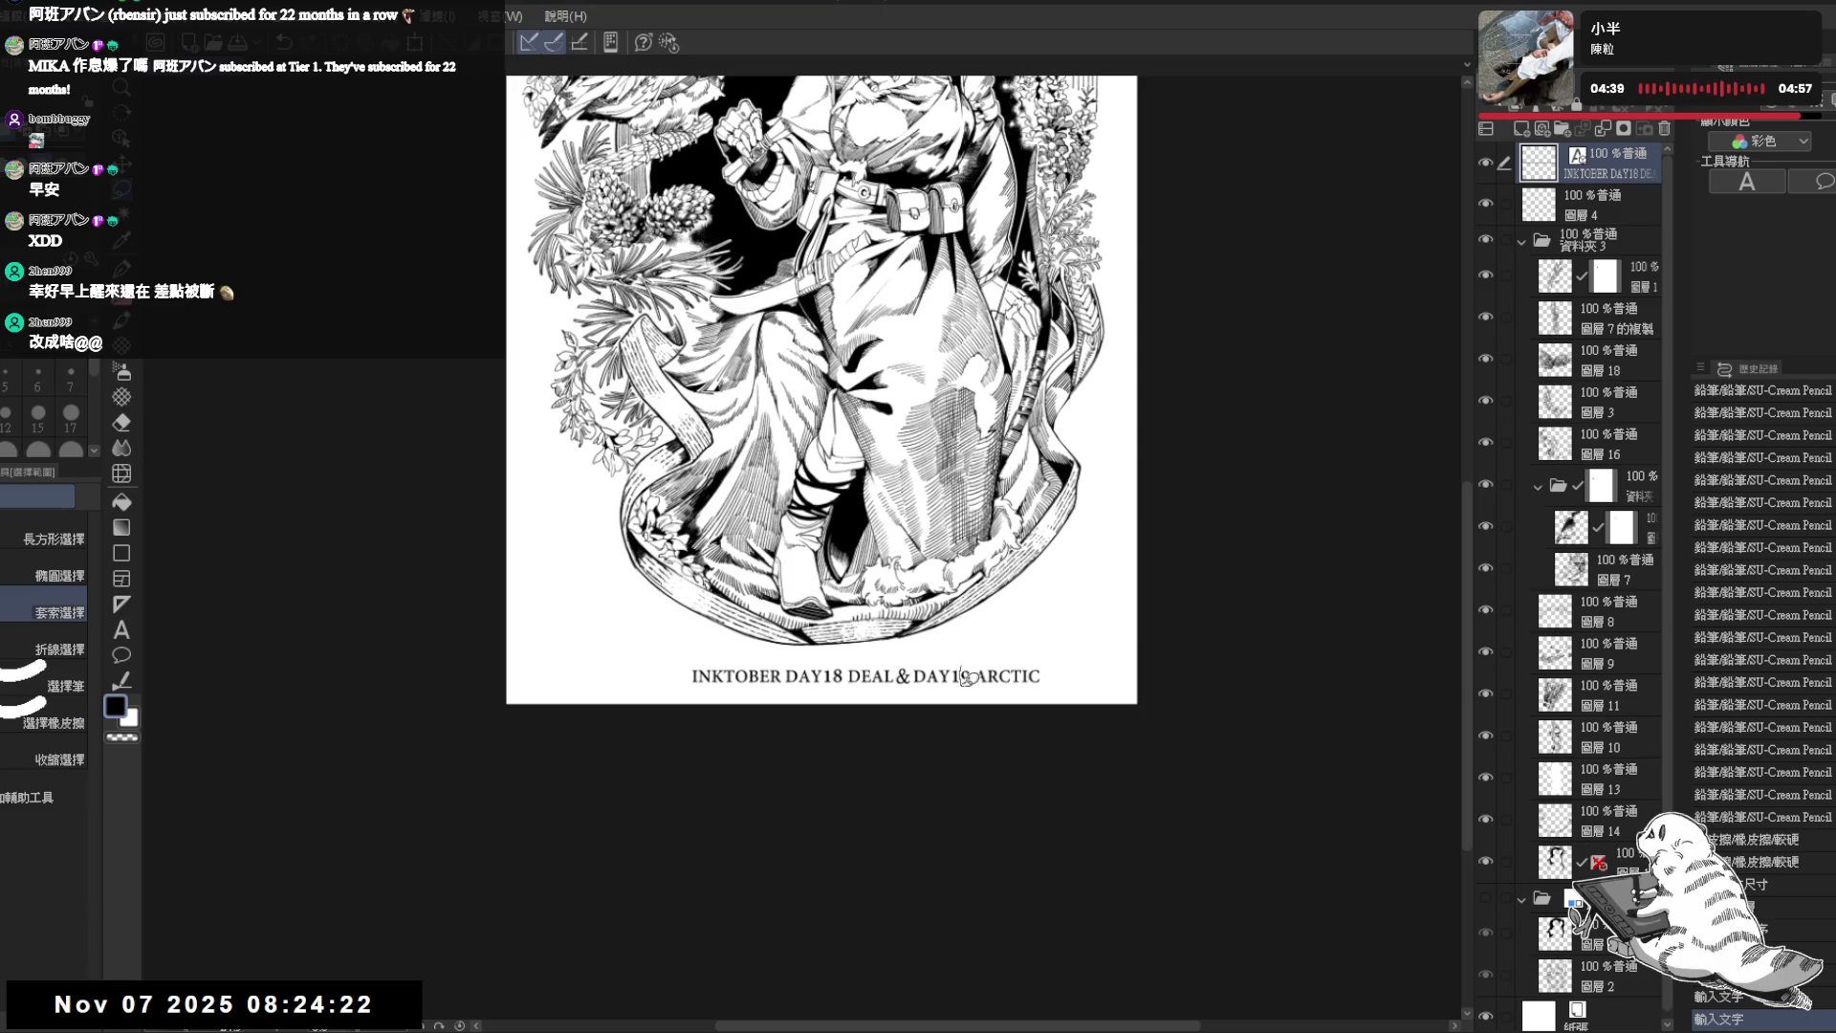
drag(966, 676, 962, 652)
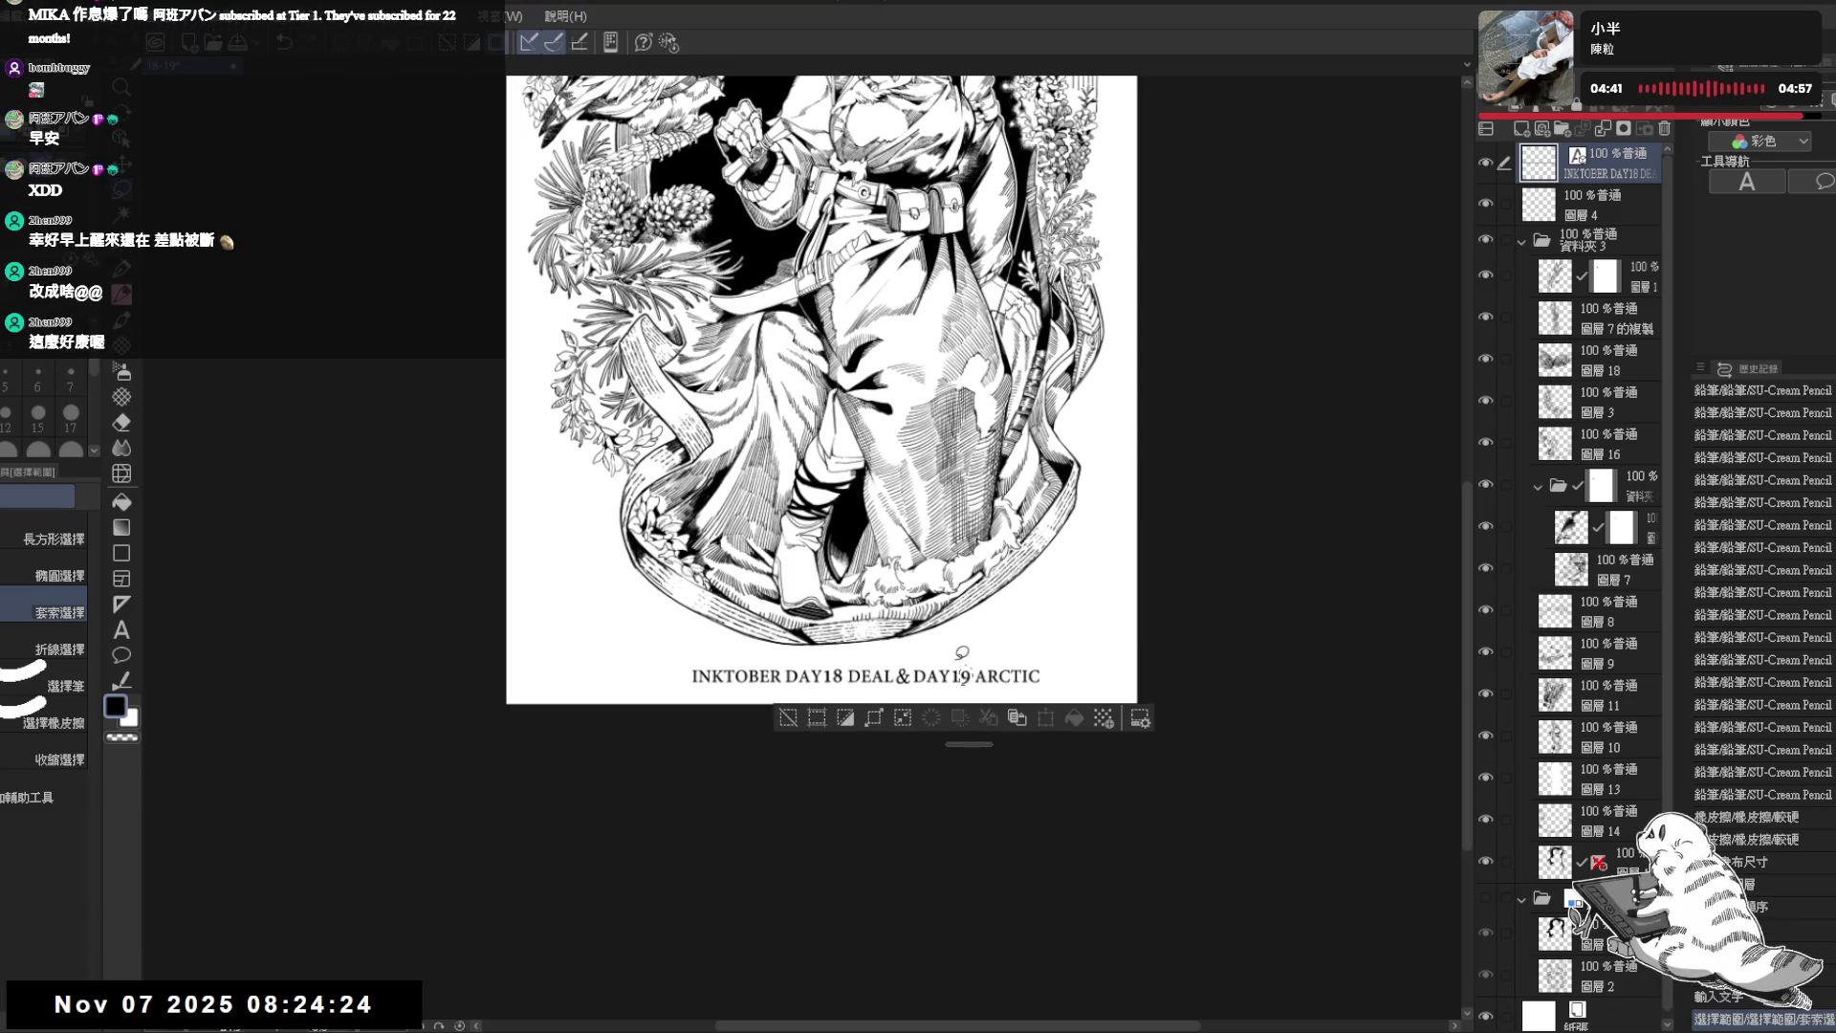
key(ctrl+d)
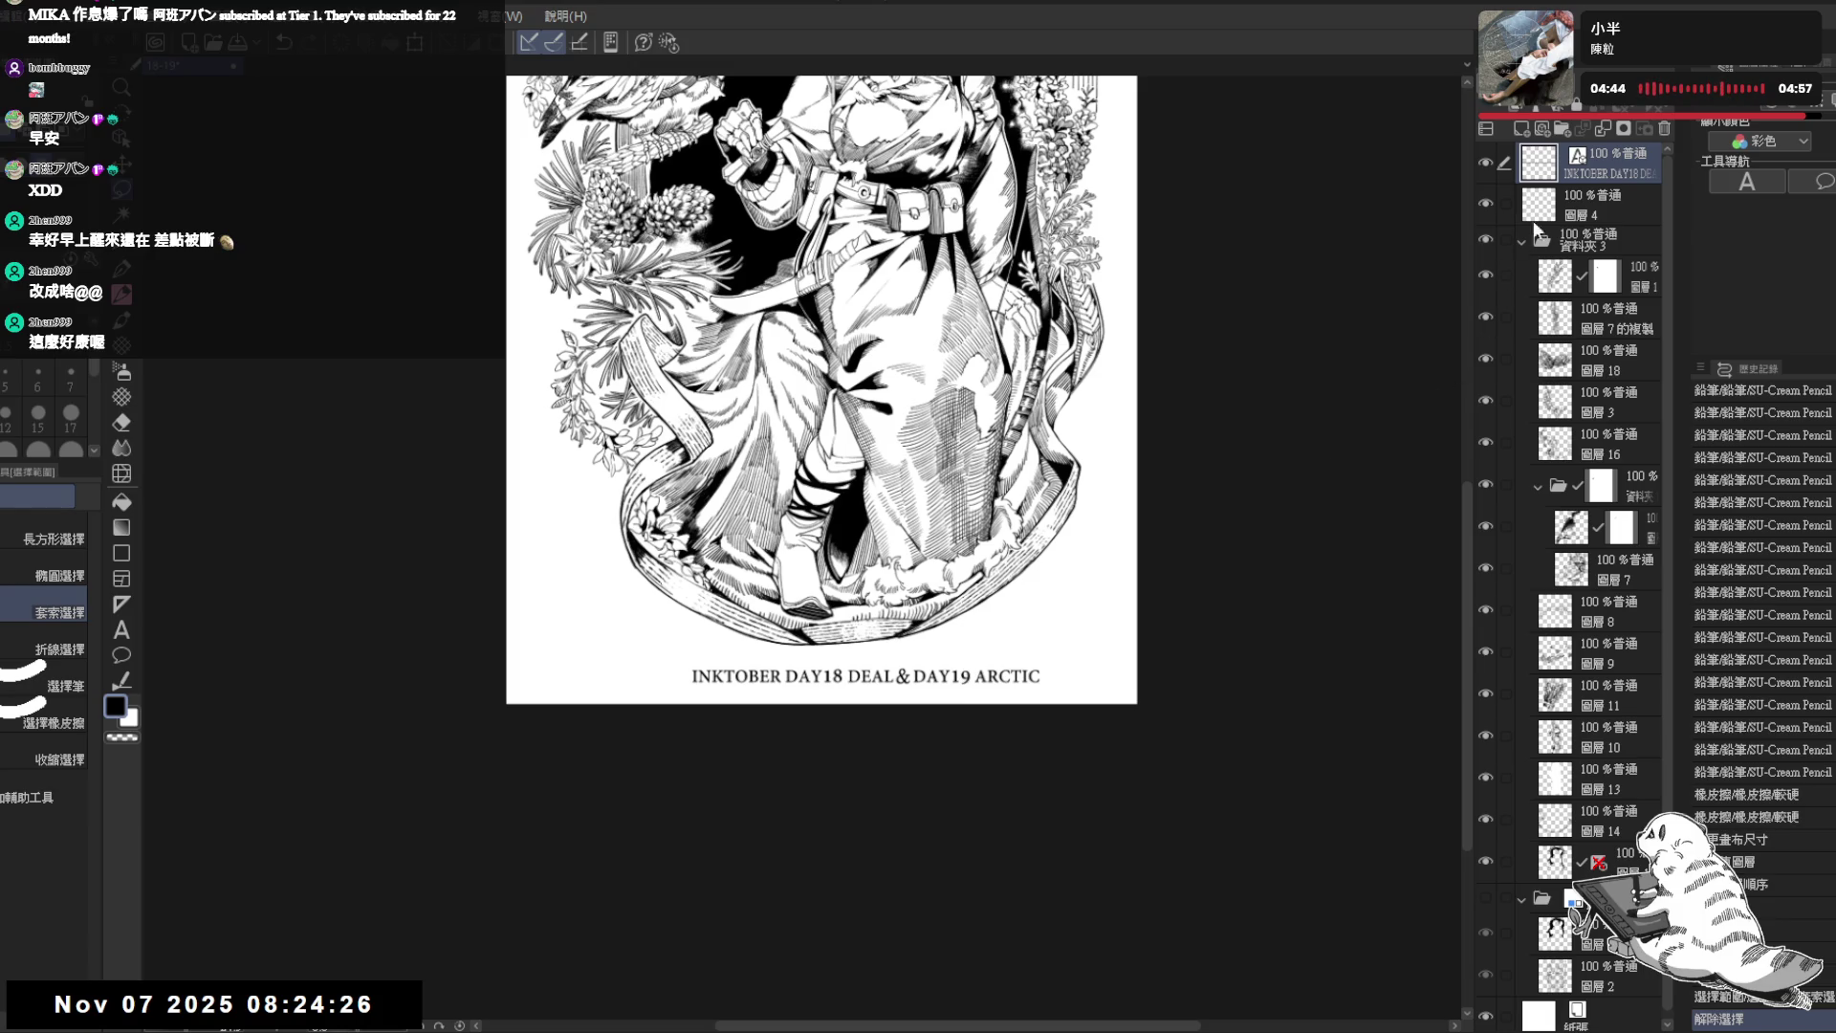
- Test layer selection and a throwaway new layer, settle on 圖層 4 and start transforming the 9
ctrl+click(1539, 169)
click(1521, 129)
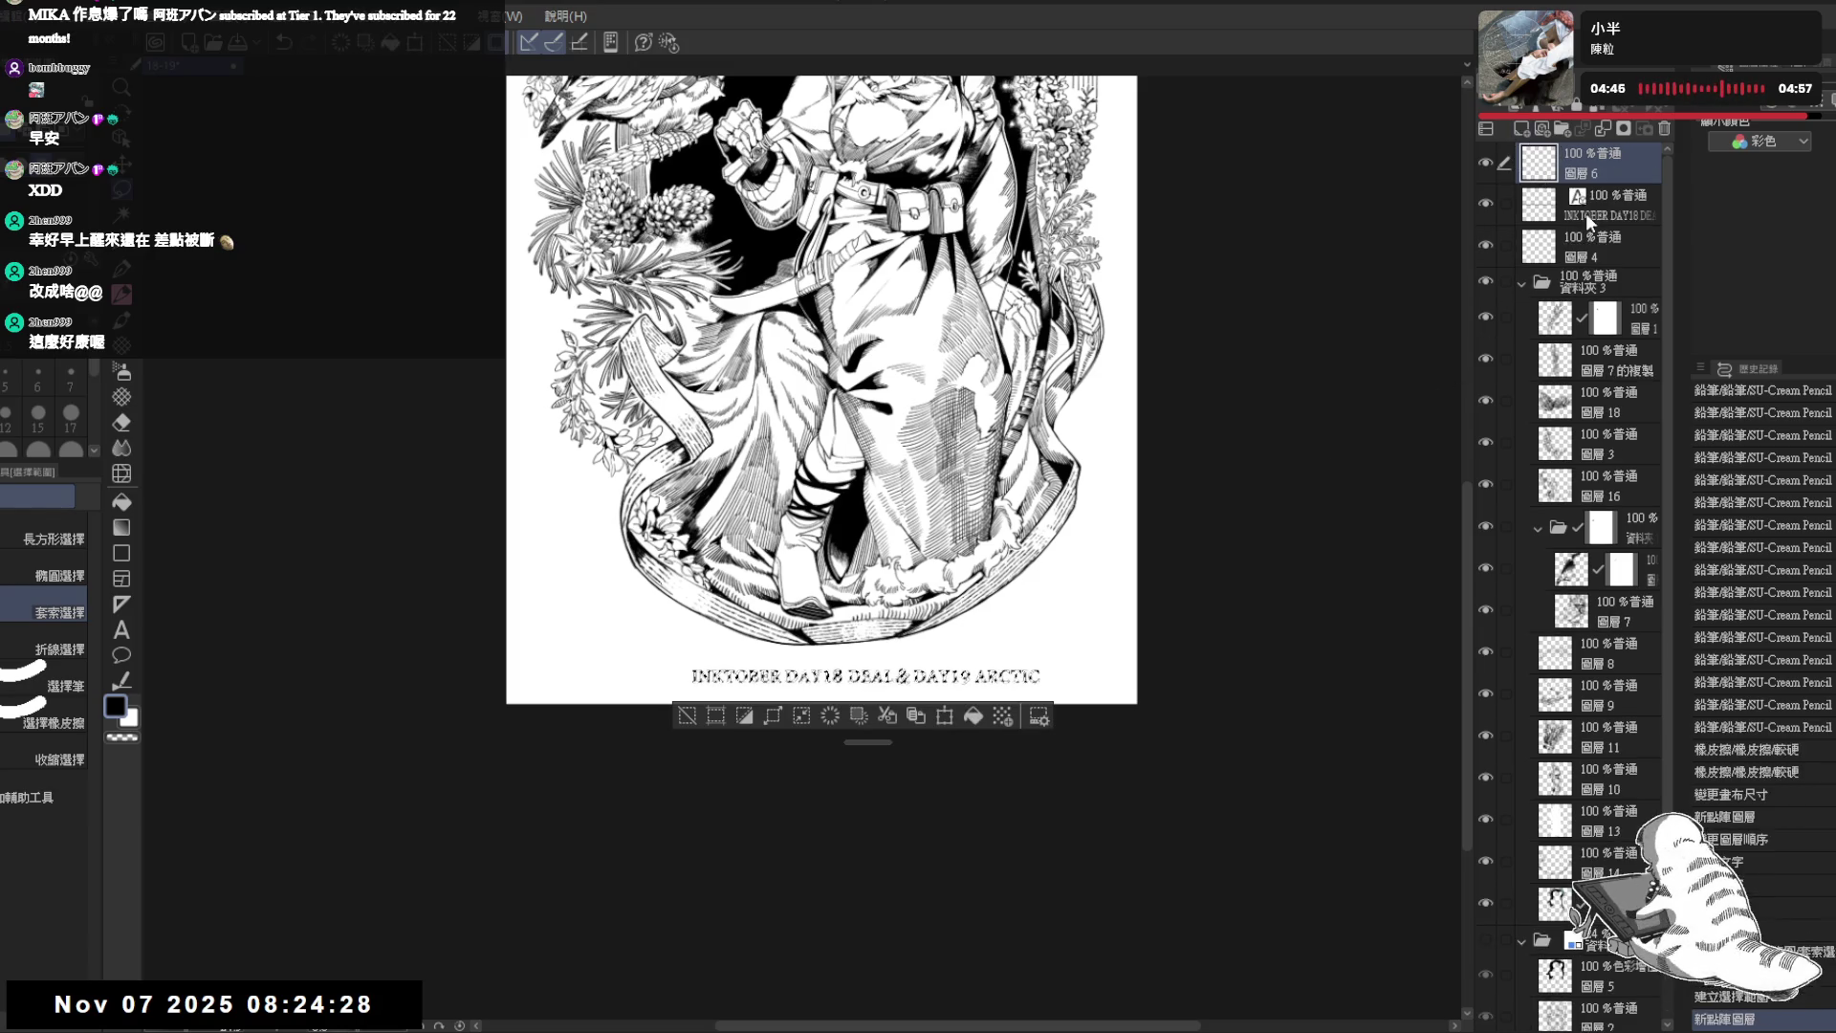
click(1664, 129)
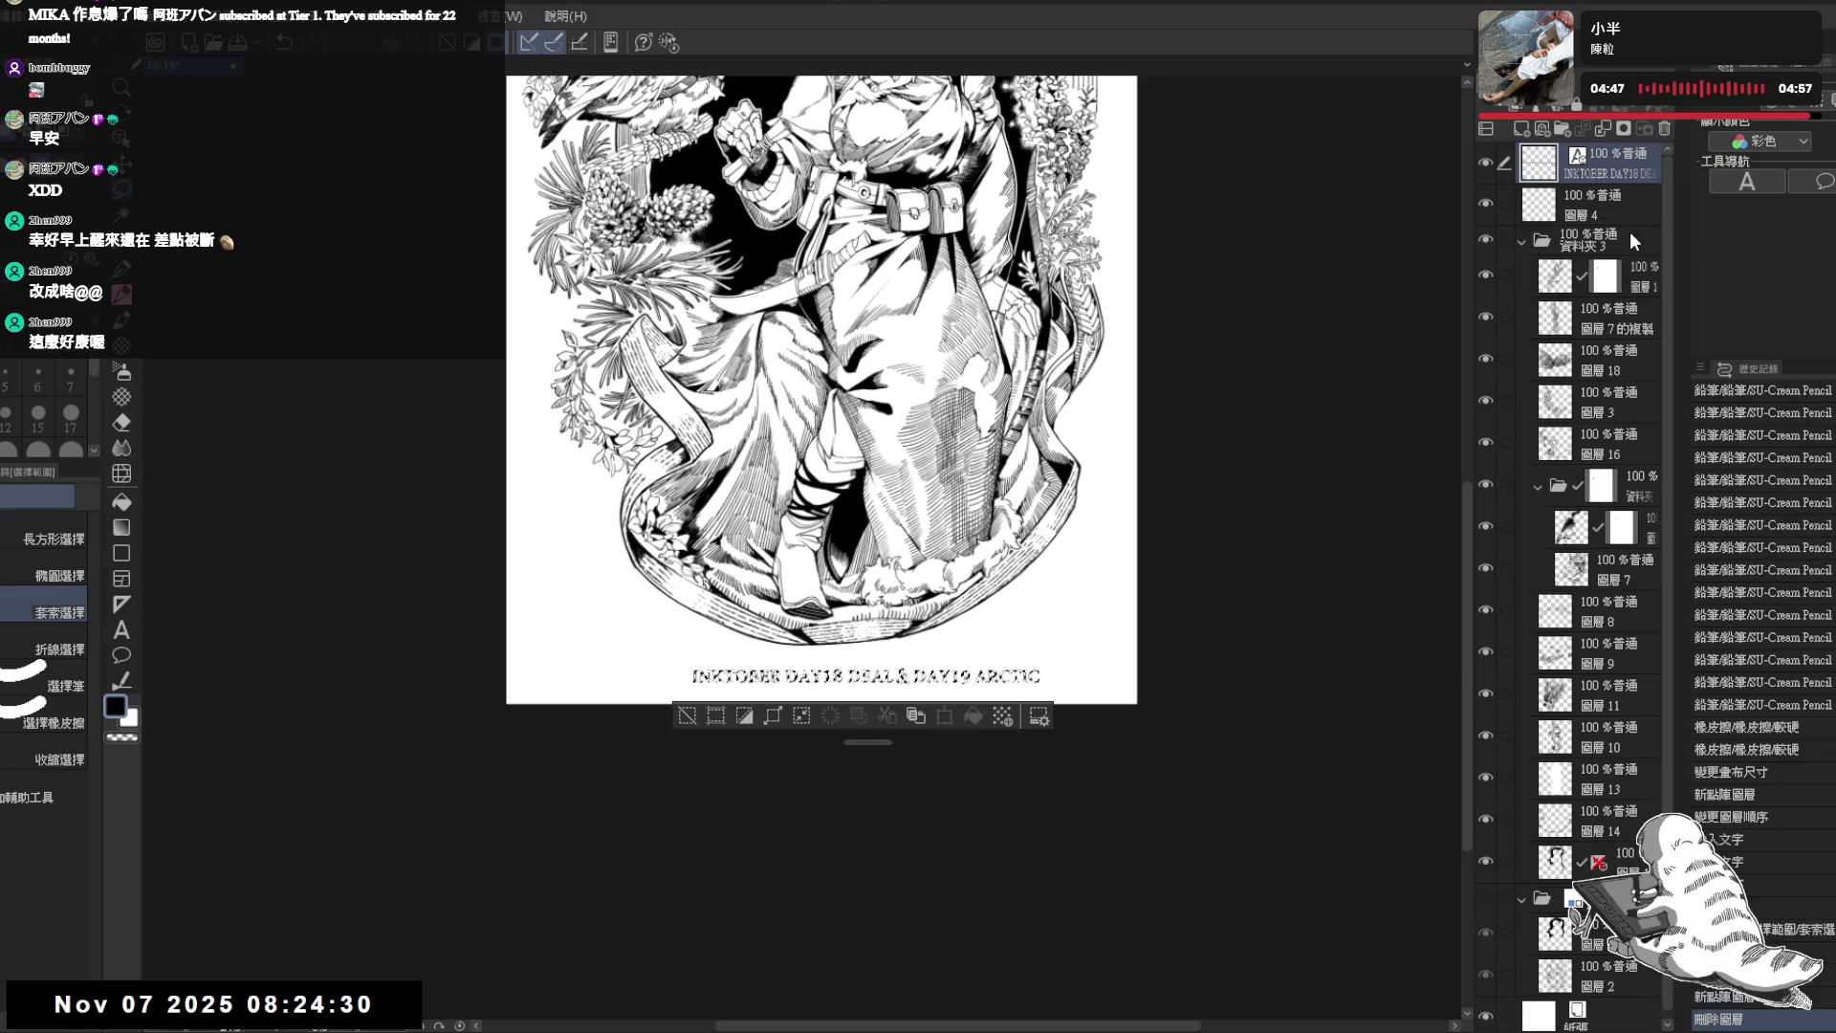
click(1599, 207)
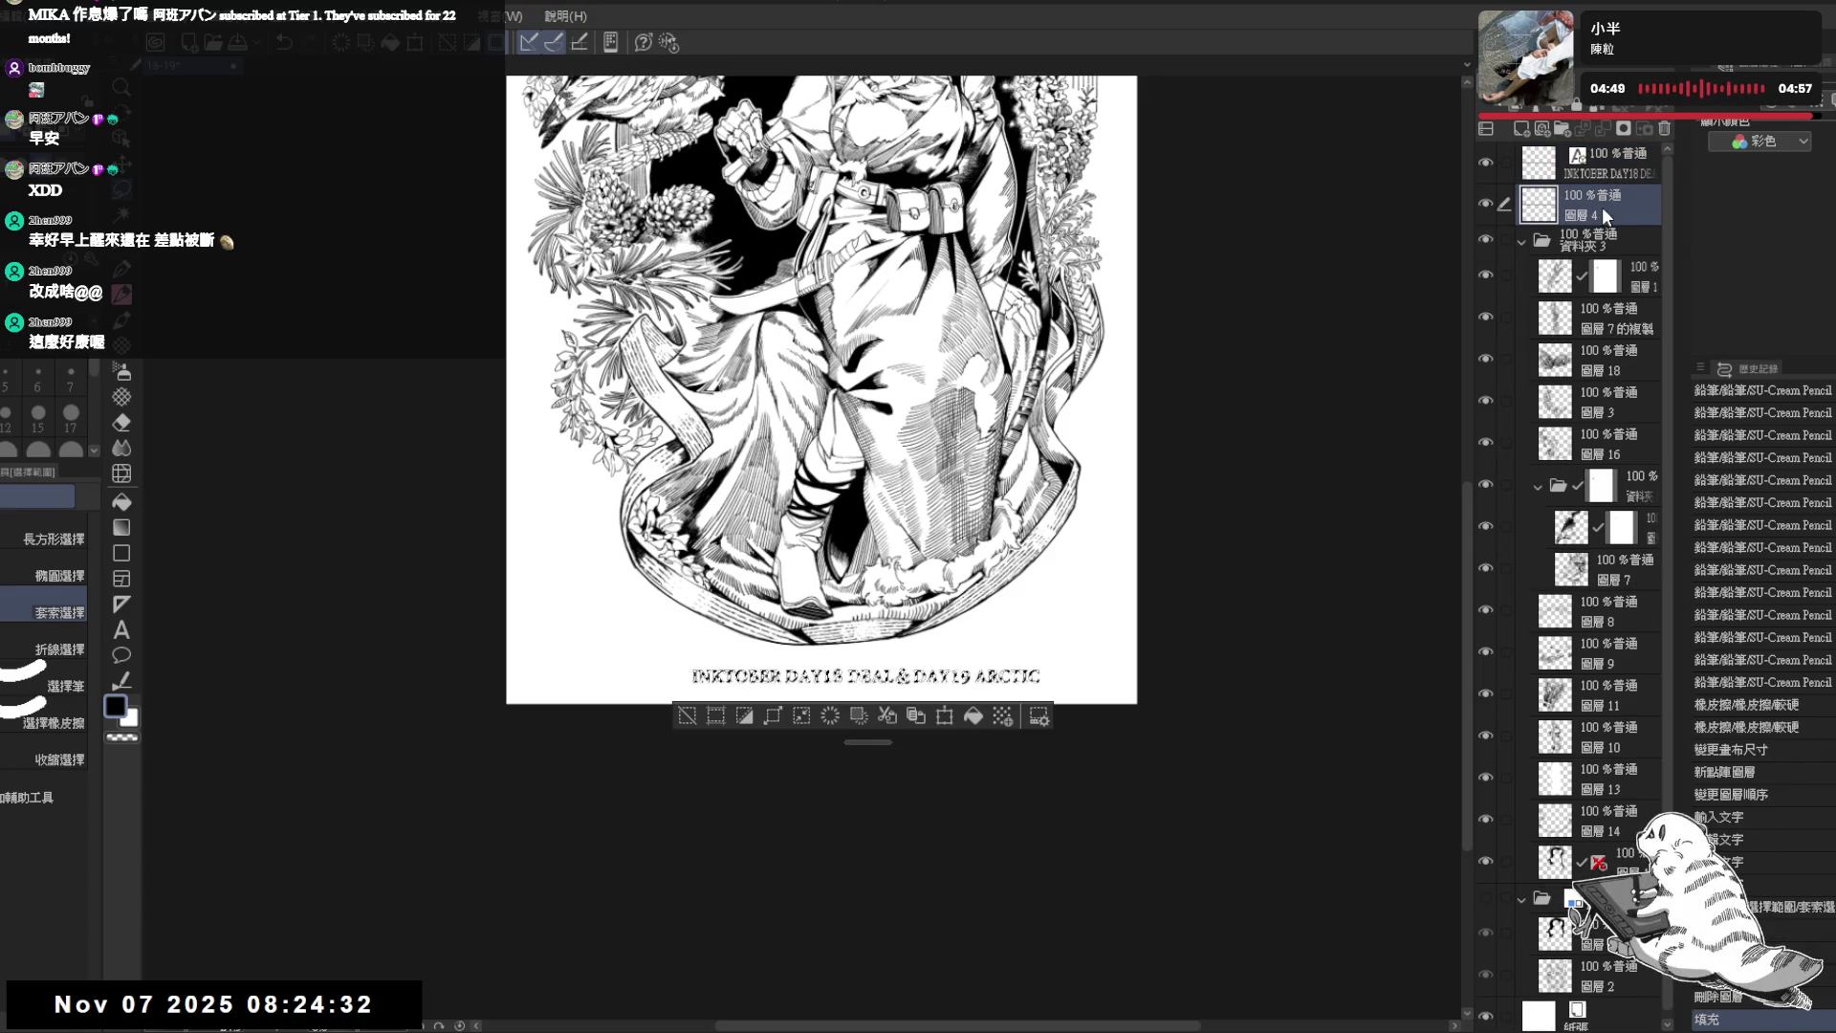
key(ctrl+d)
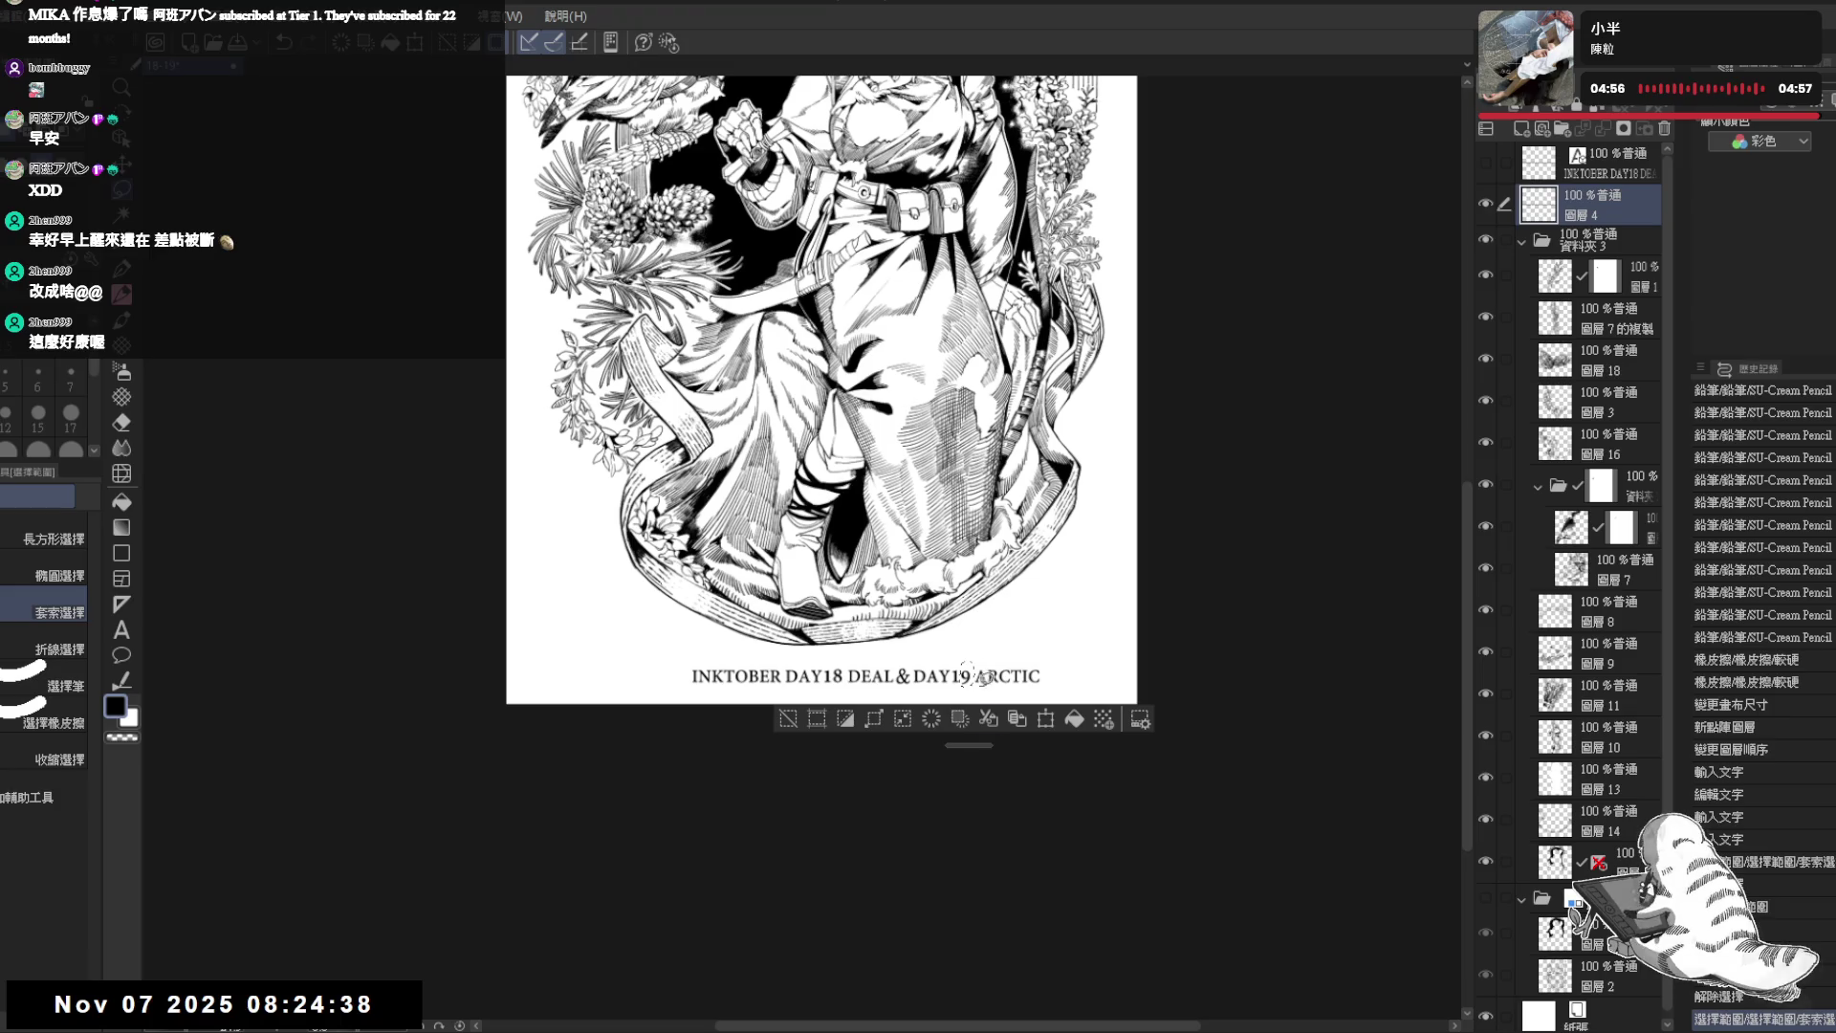
scroll(979, 608, up, 2)
scroll(980, 609, up, 2)
key(ctrl+t)
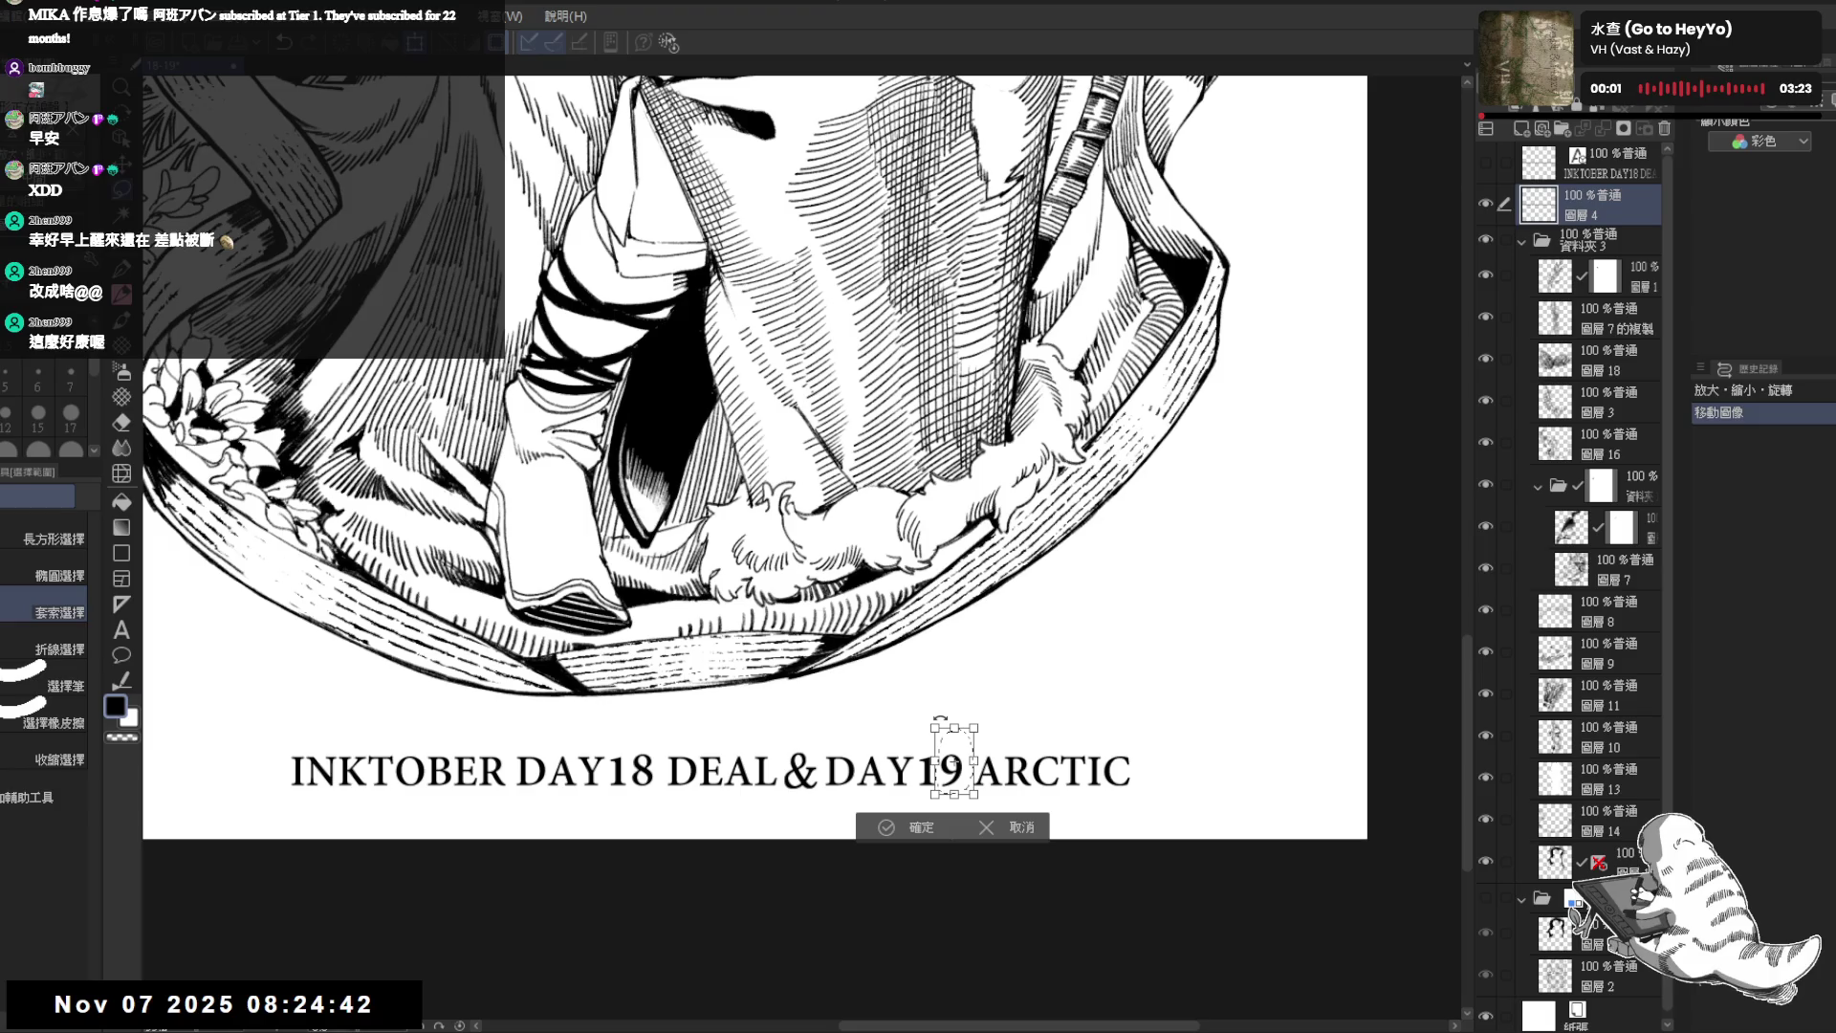
- Confirm the 9 adjustment, then lasso and transform the 8 of DAY18 so the digits sit evenly
click(940, 722)
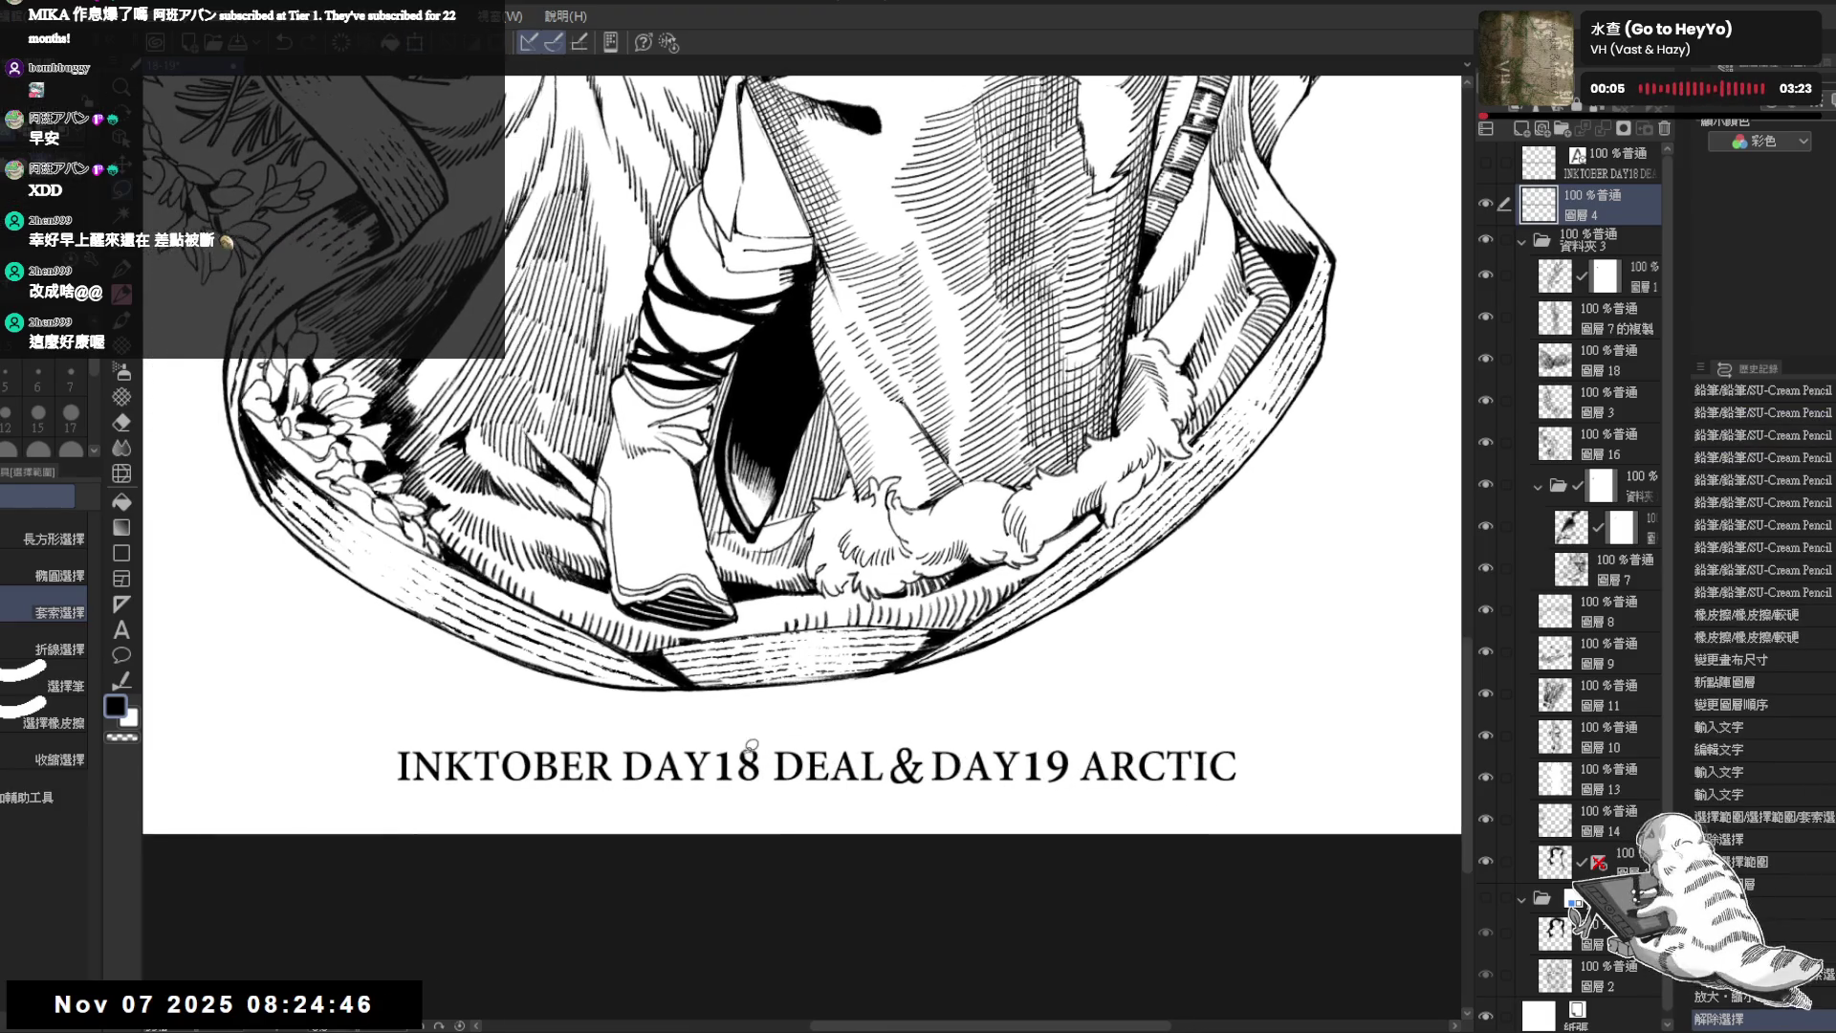
drag(770, 764, 757, 744)
key(ctrl+t)
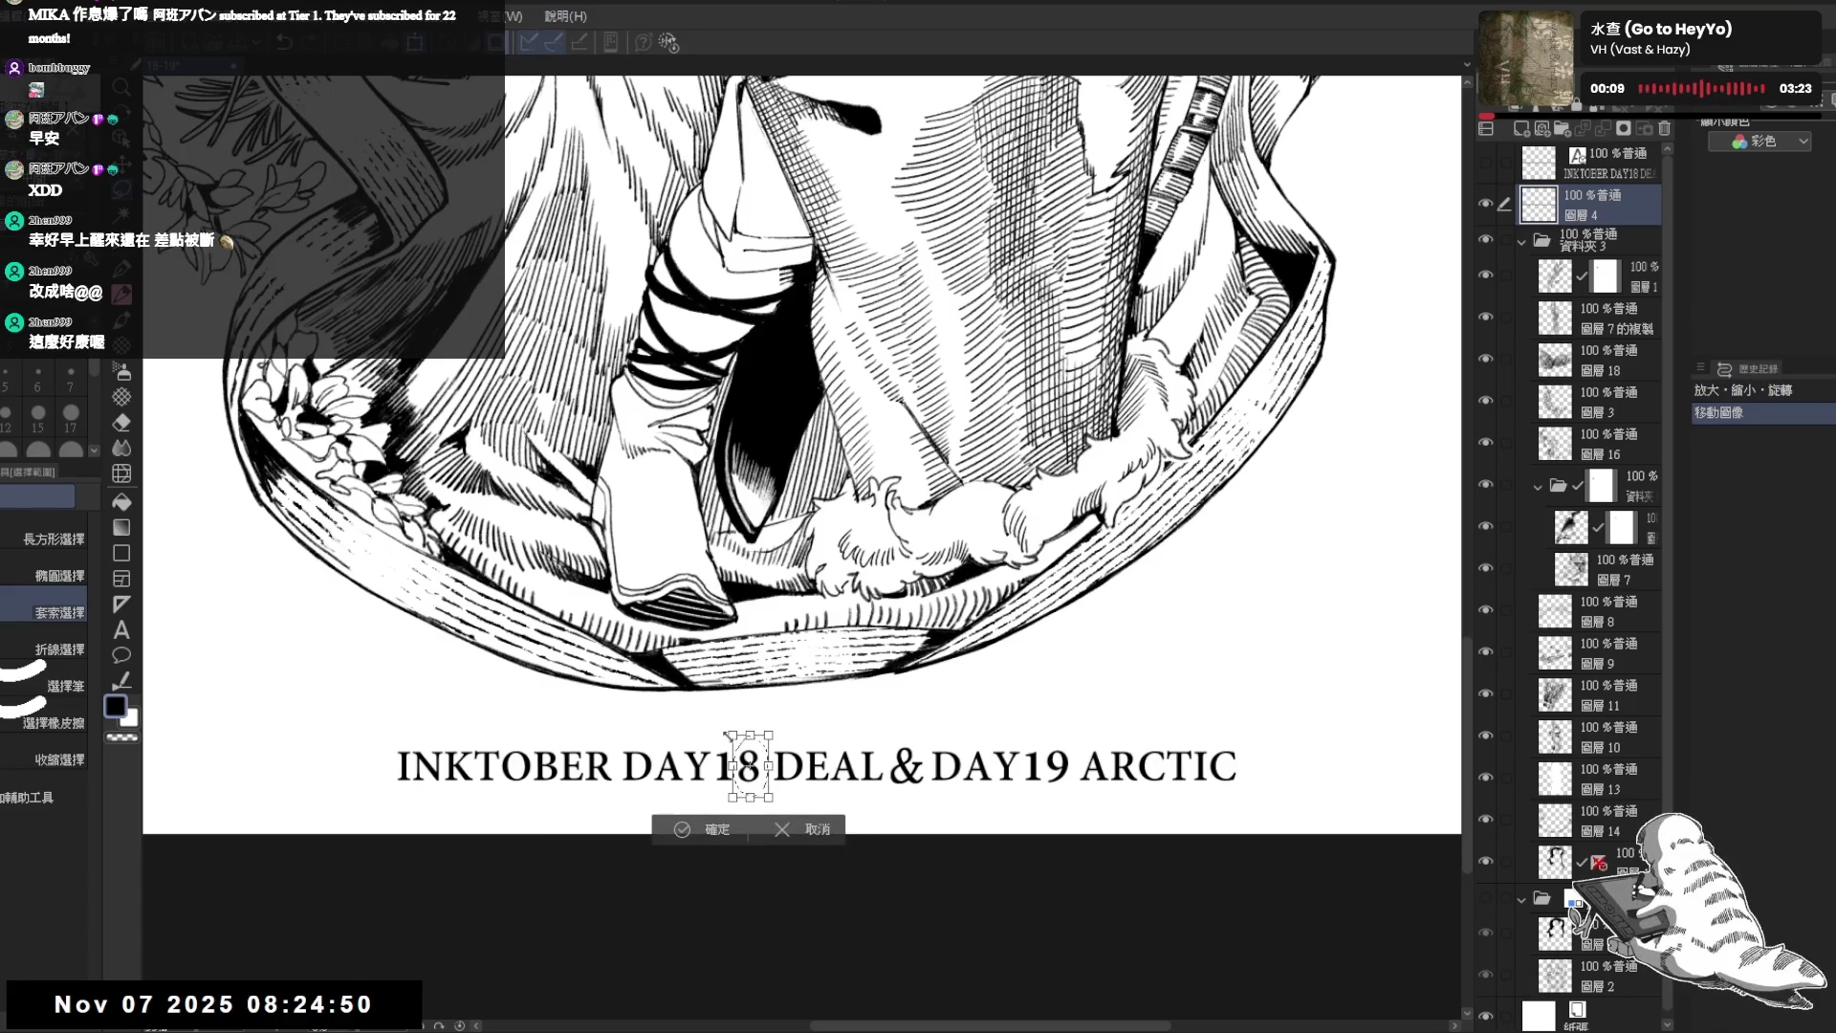
key(Return)
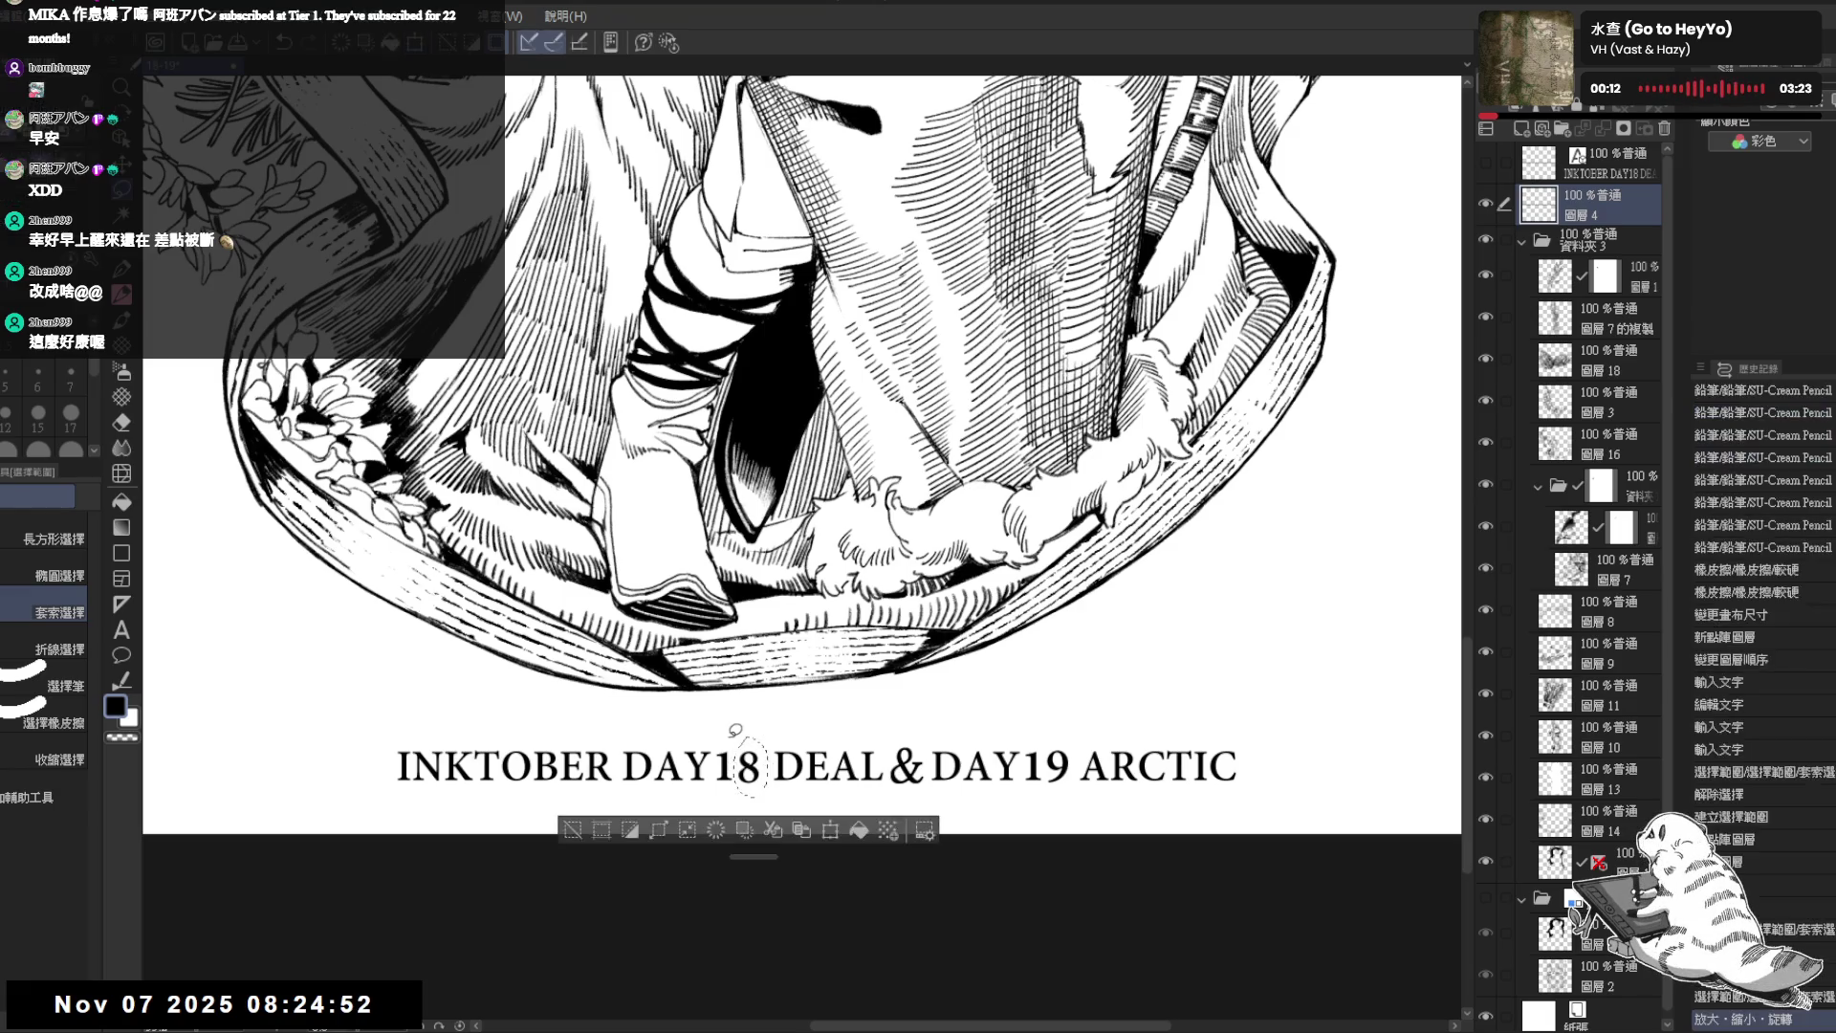
scroll(987, 552, down, 1)
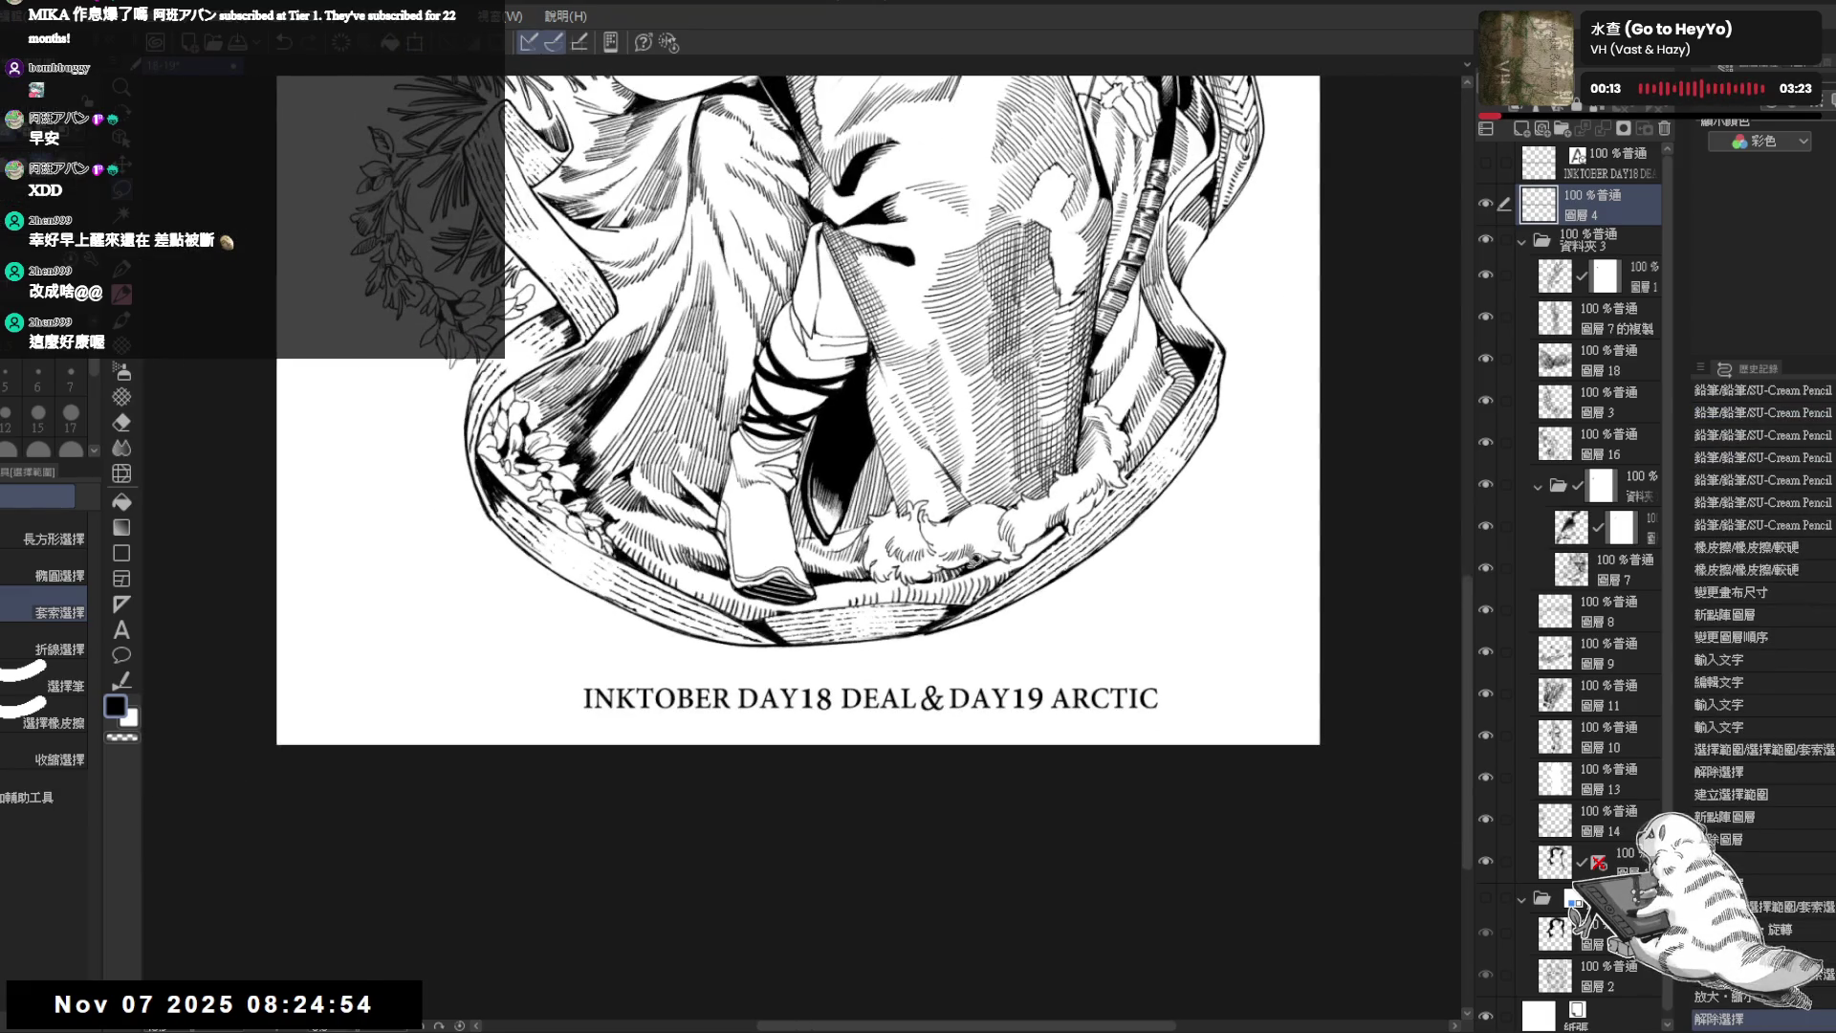
scroll(778, 552, down, 1)
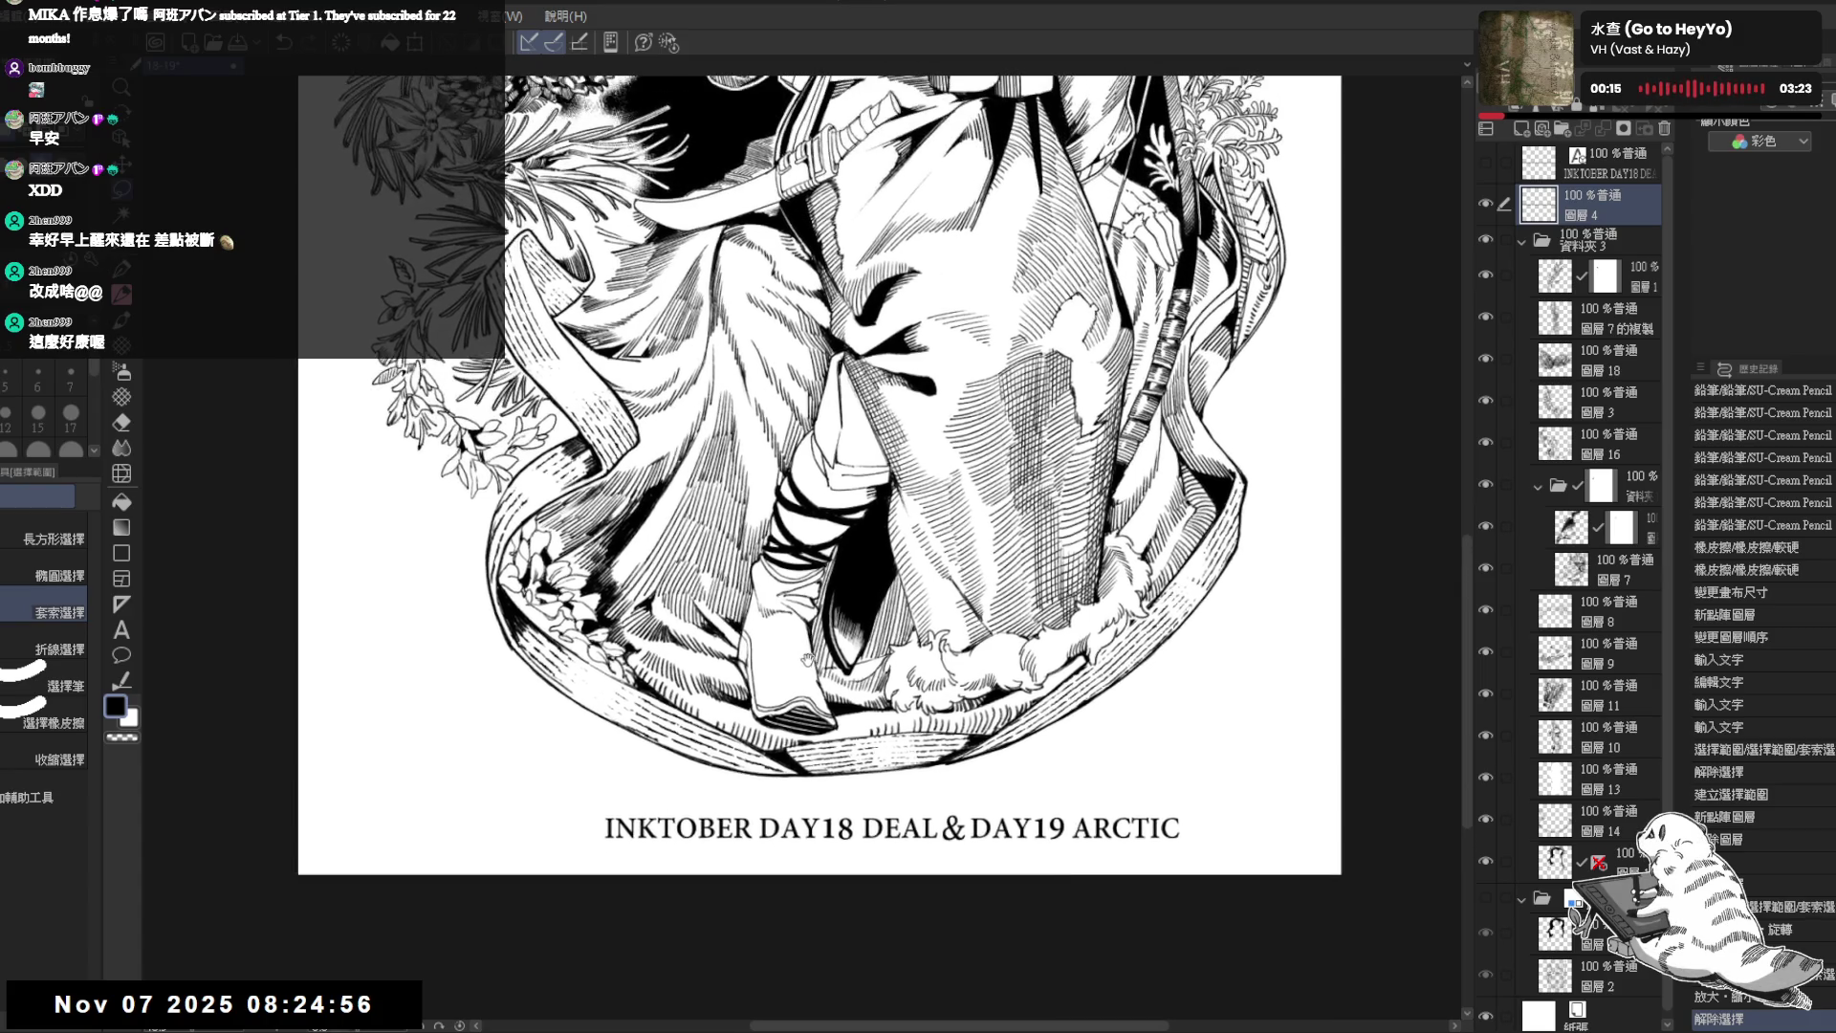
scroll(844, 648, down, 1)
mouse_move(848, 666)
mouse_down()
mouse_move(804, 652)
mouse_move(746, 672)
mouse_up()
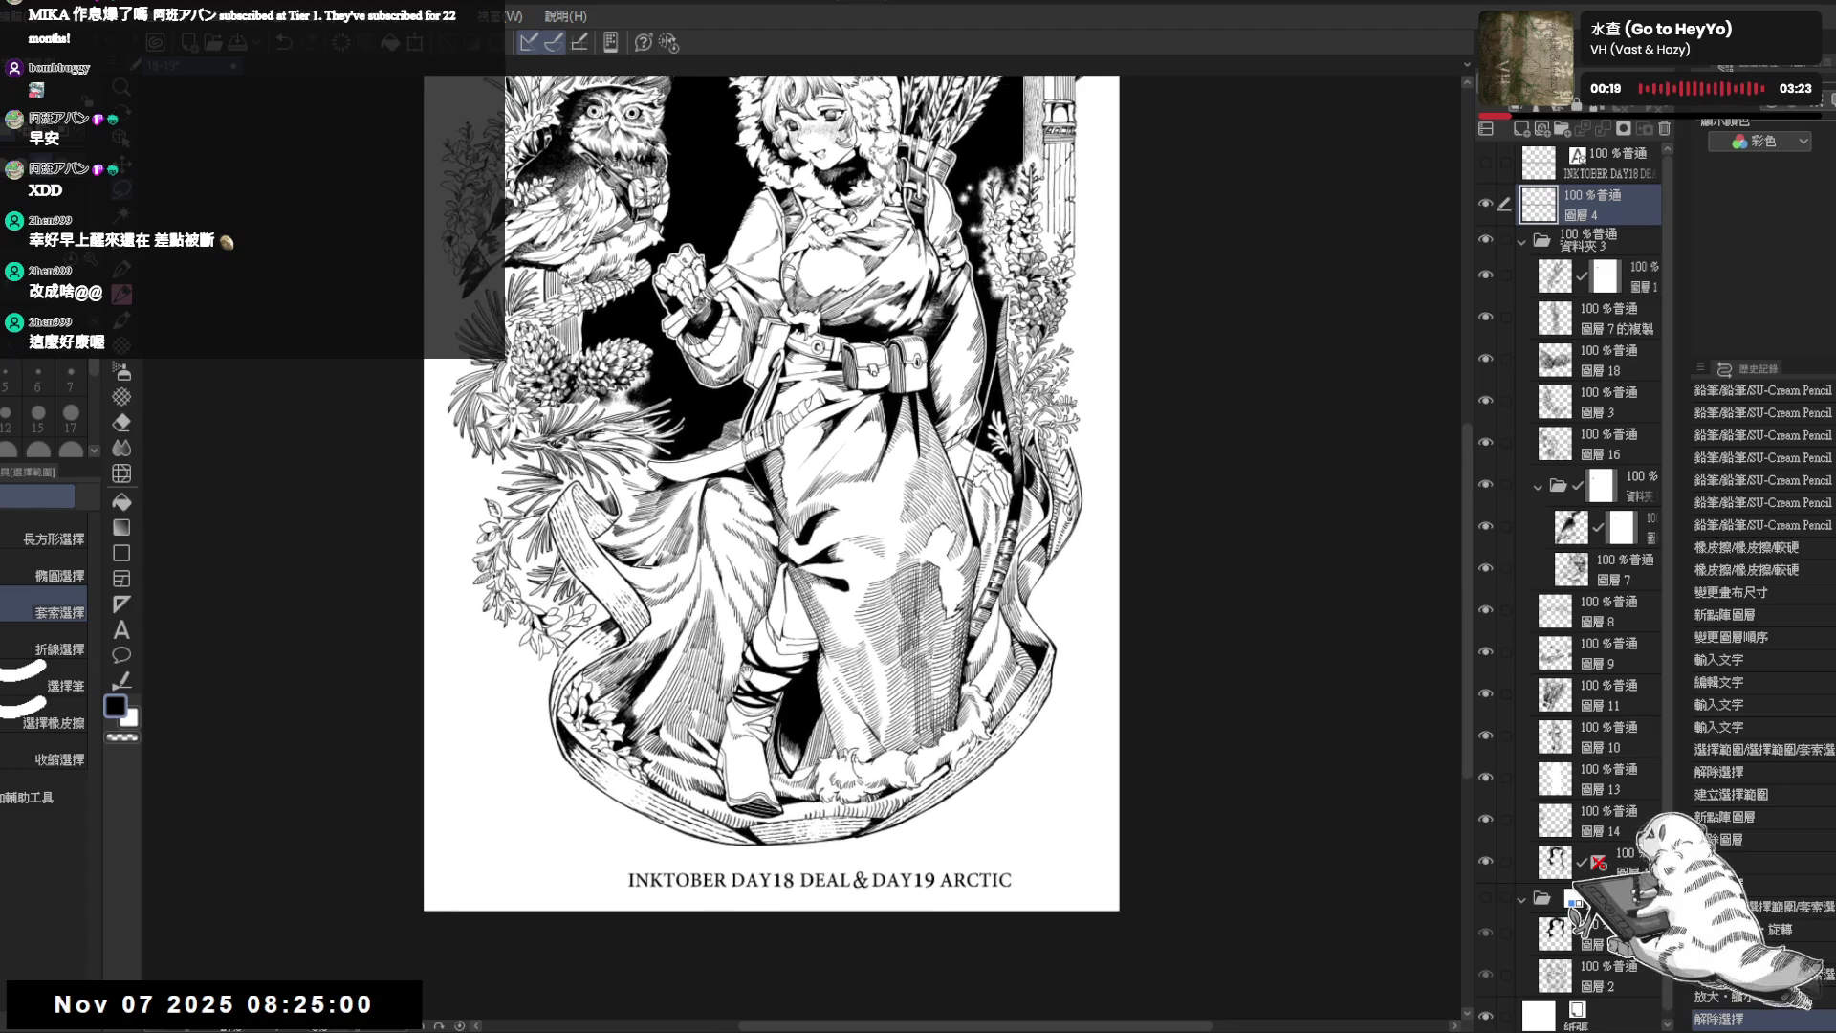
scroll(768, 644, down, 1)
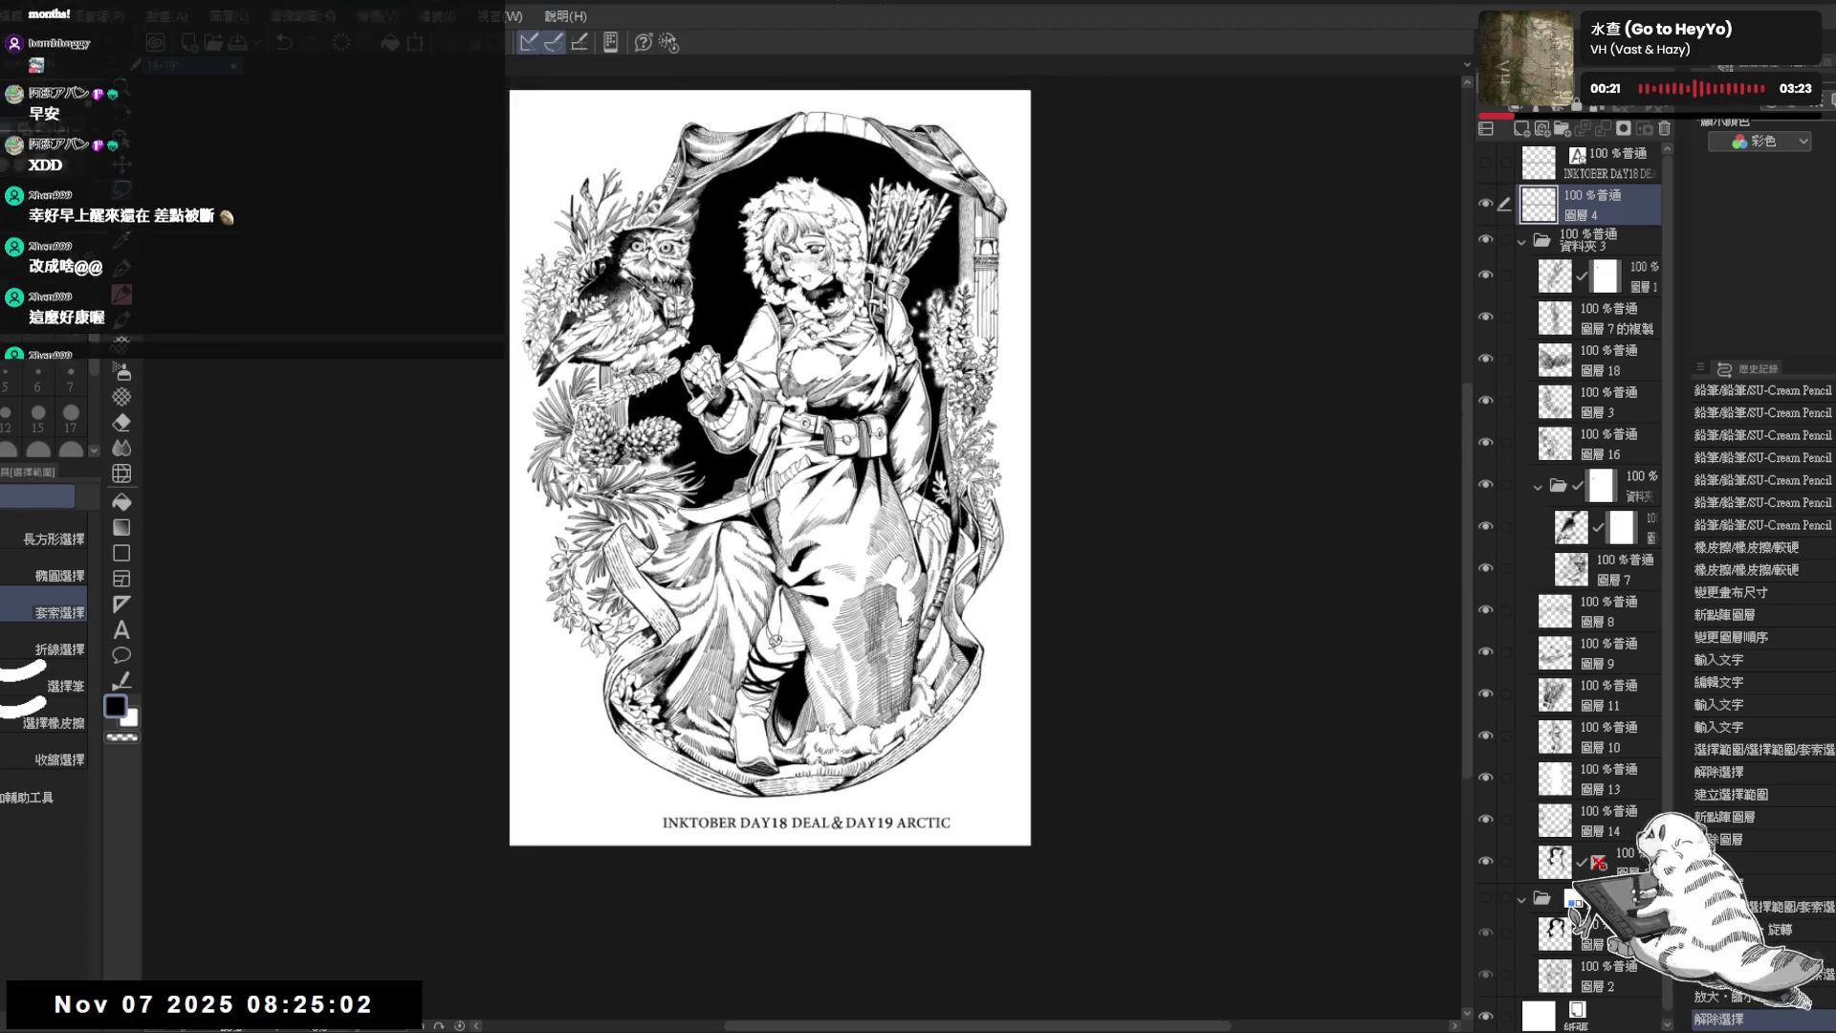
drag(787, 613, 793, 628)
drag(804, 714, 818, 686)
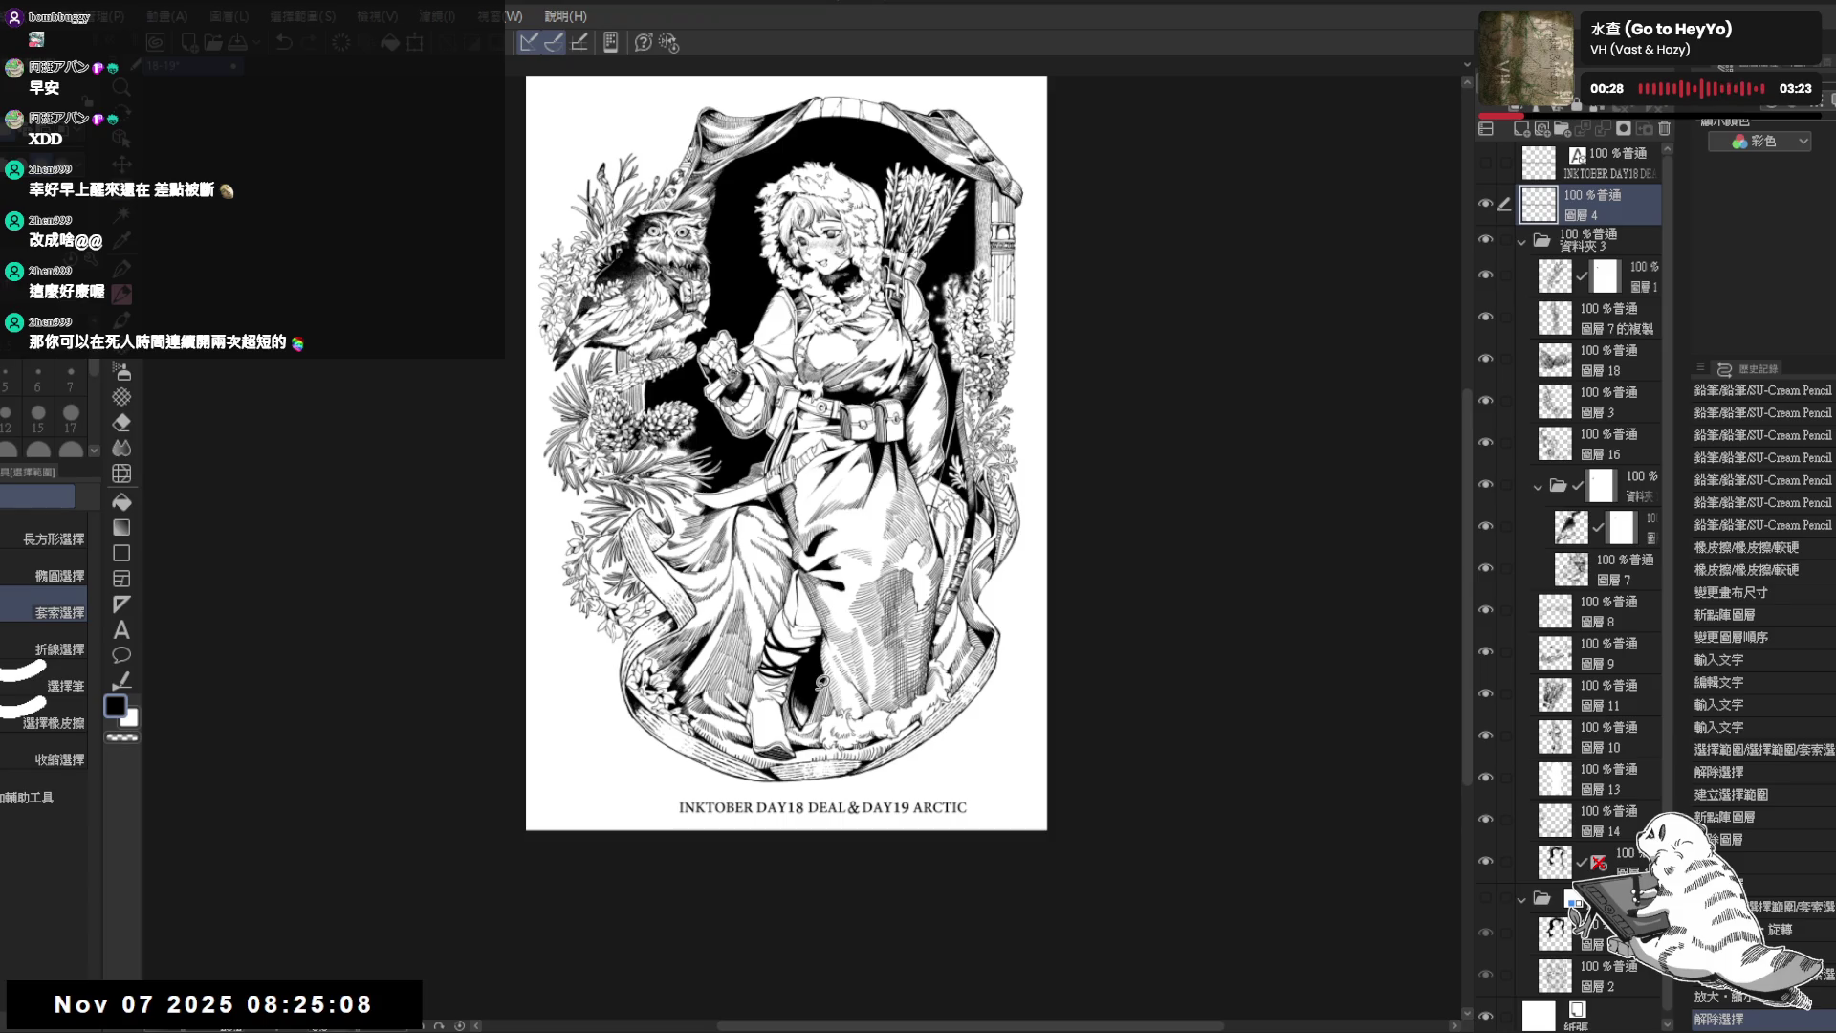
scroll(1022, 718, up, 1)
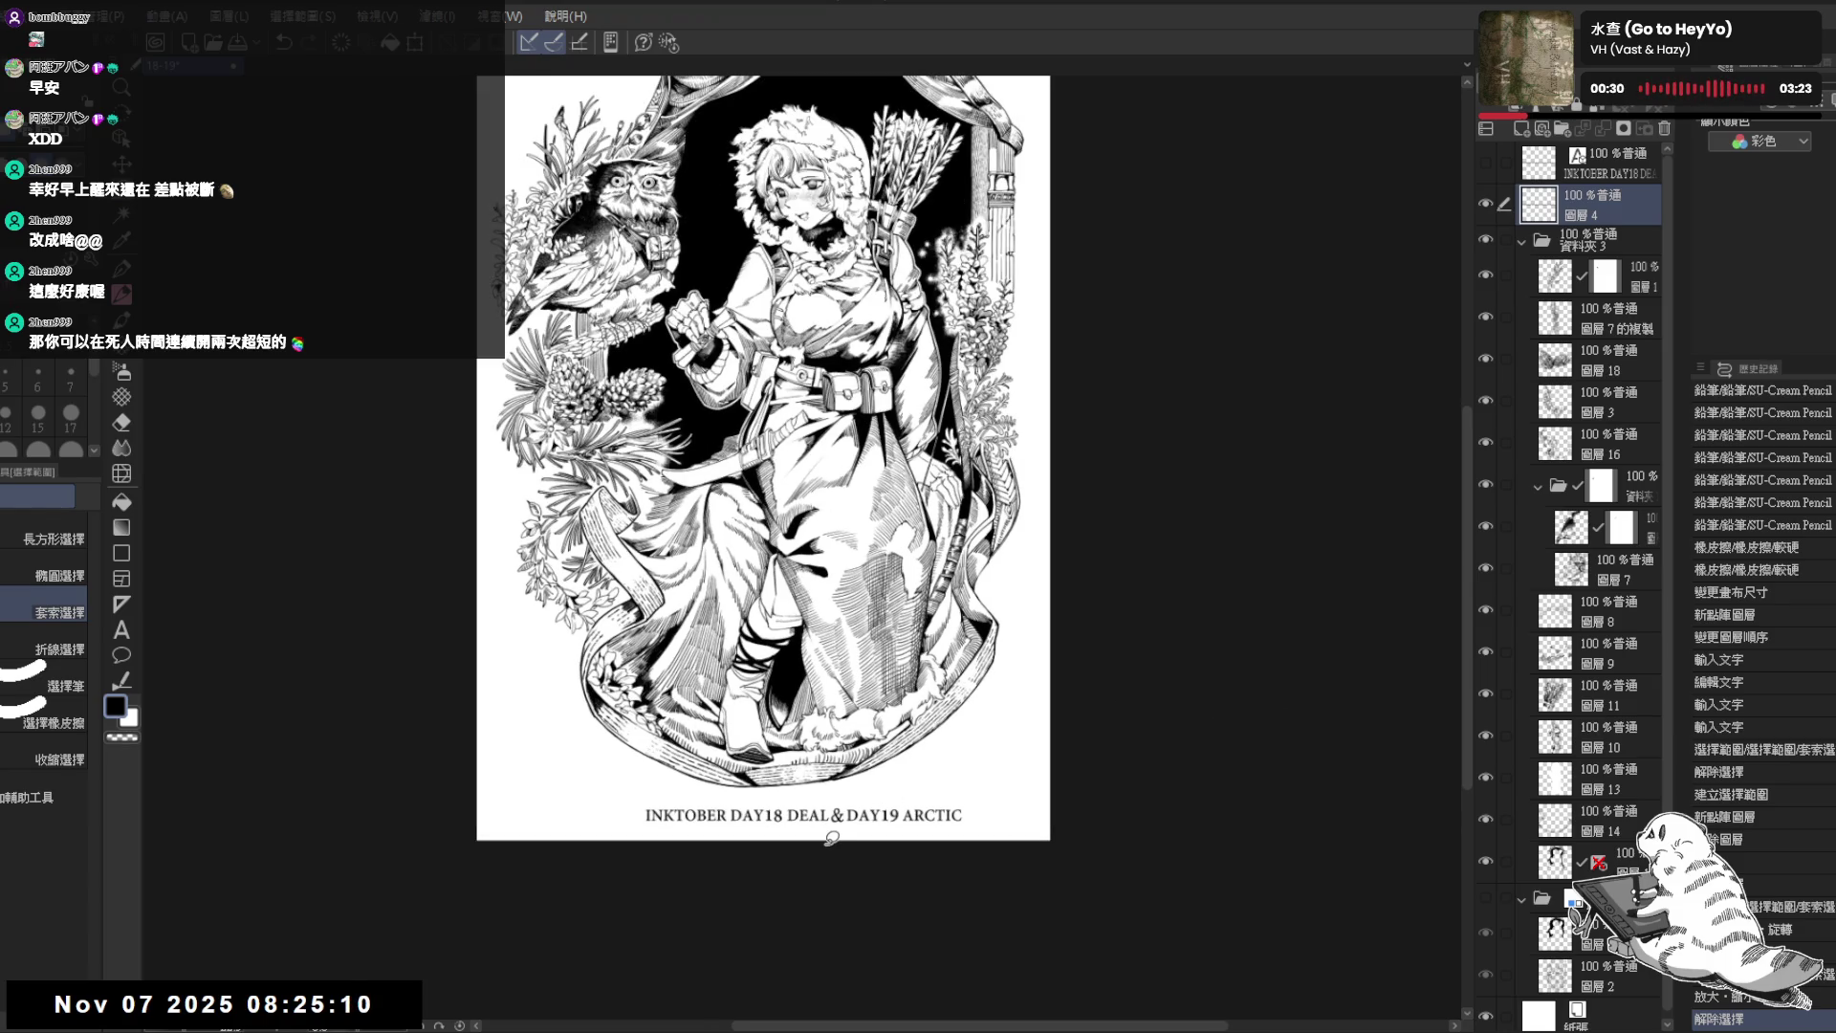
scroll(831, 838, up, 1)
scroll(831, 838, up, 1)
drag(874, 833, 865, 791)
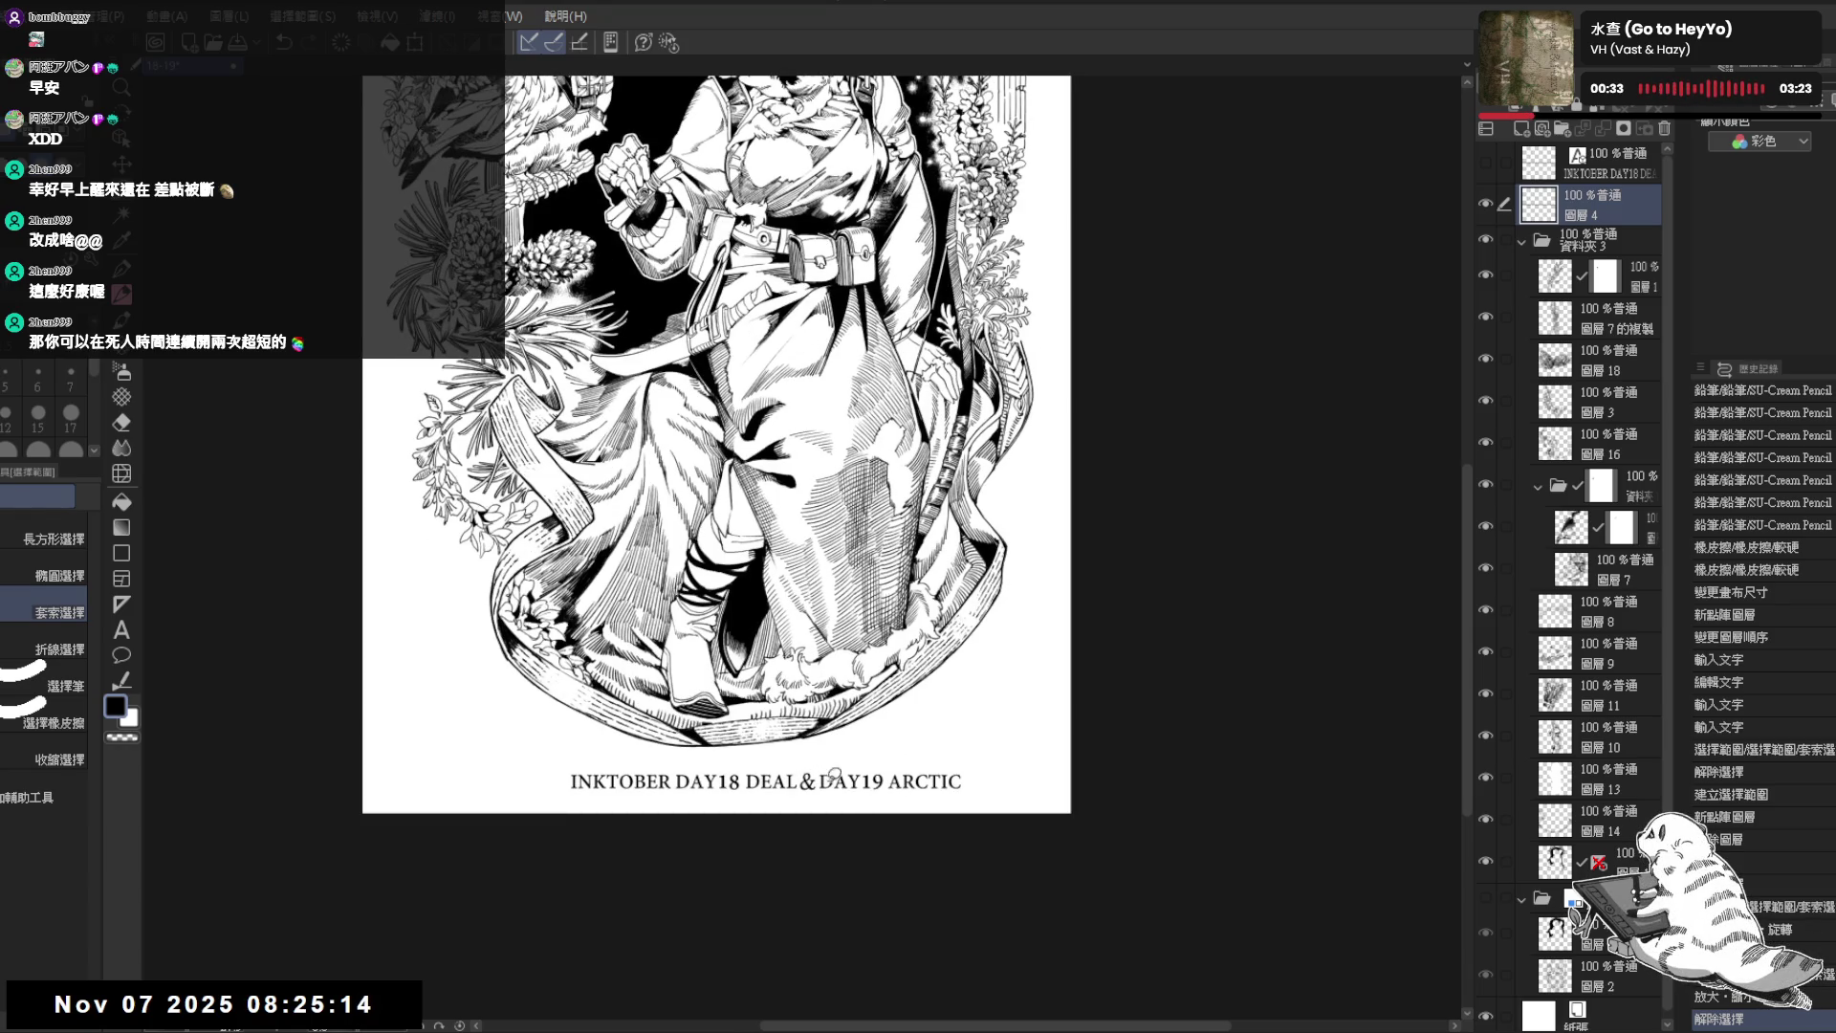
drag(803, 777, 809, 780)
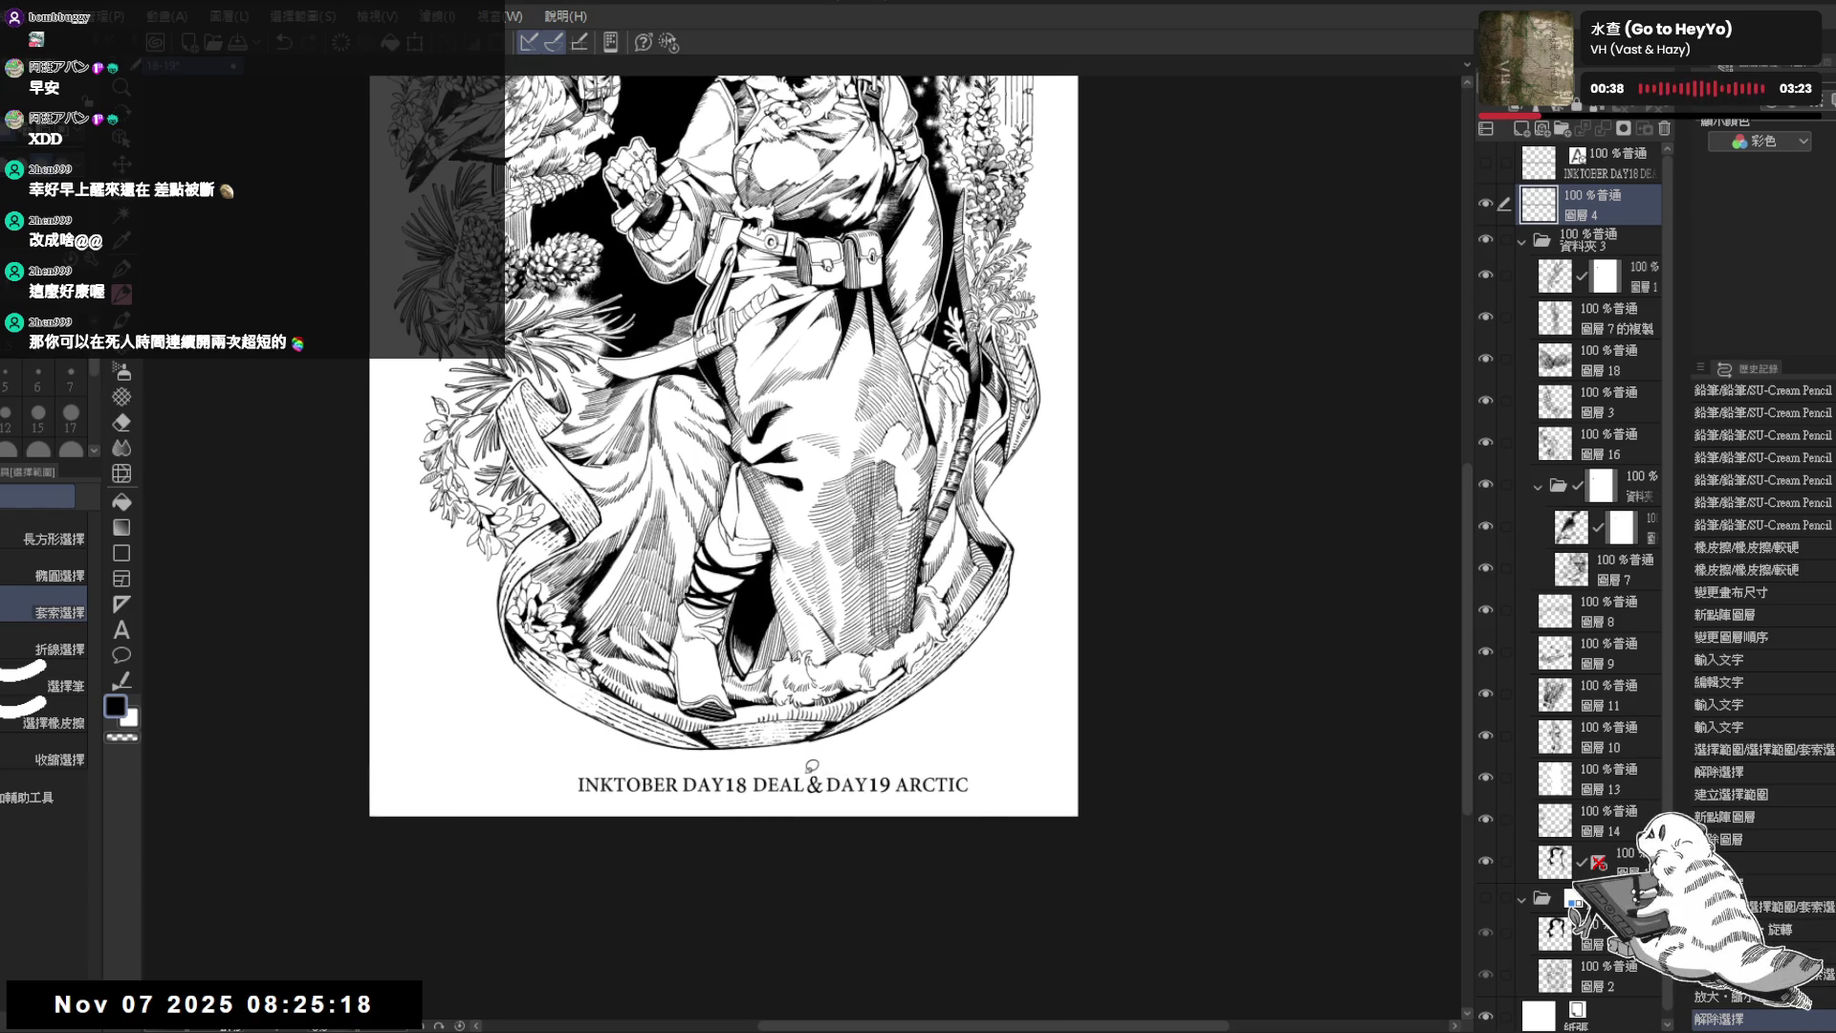
- Lasso DAY19 ARCTIC and run a first transform pass without moving it
drag(812, 765, 871, 740)
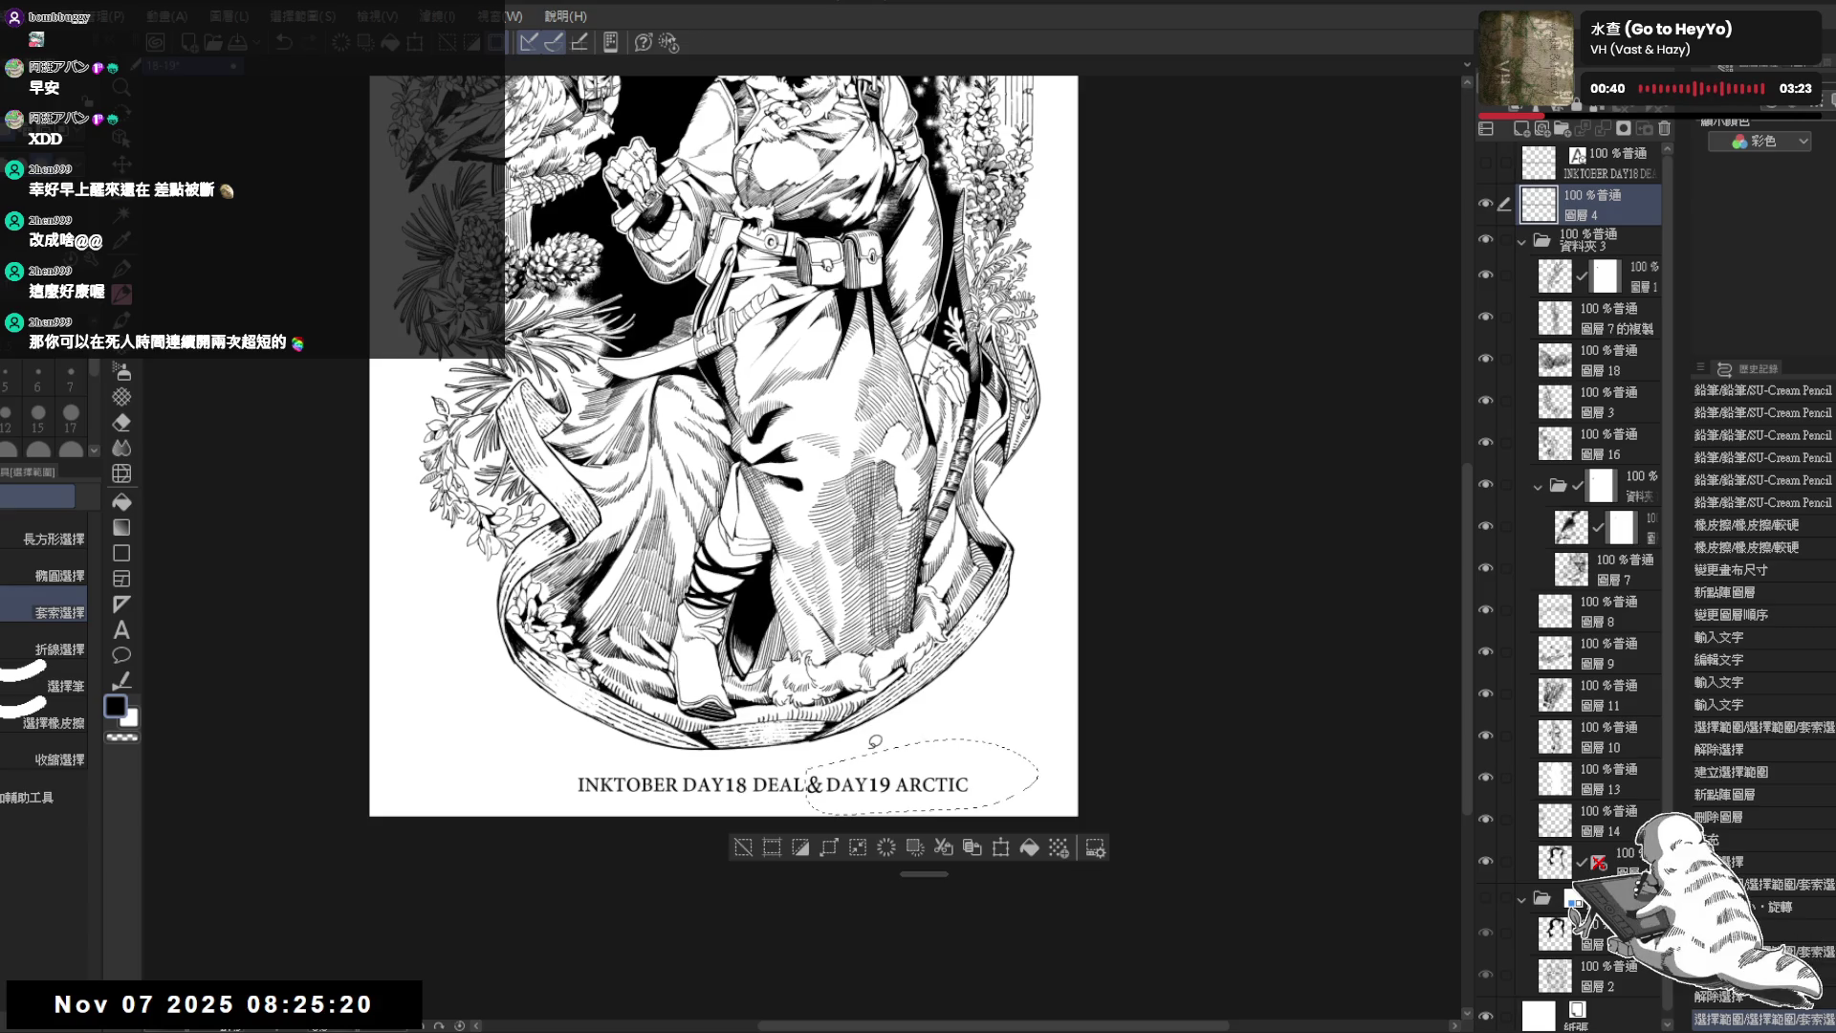
key(ctrl+t)
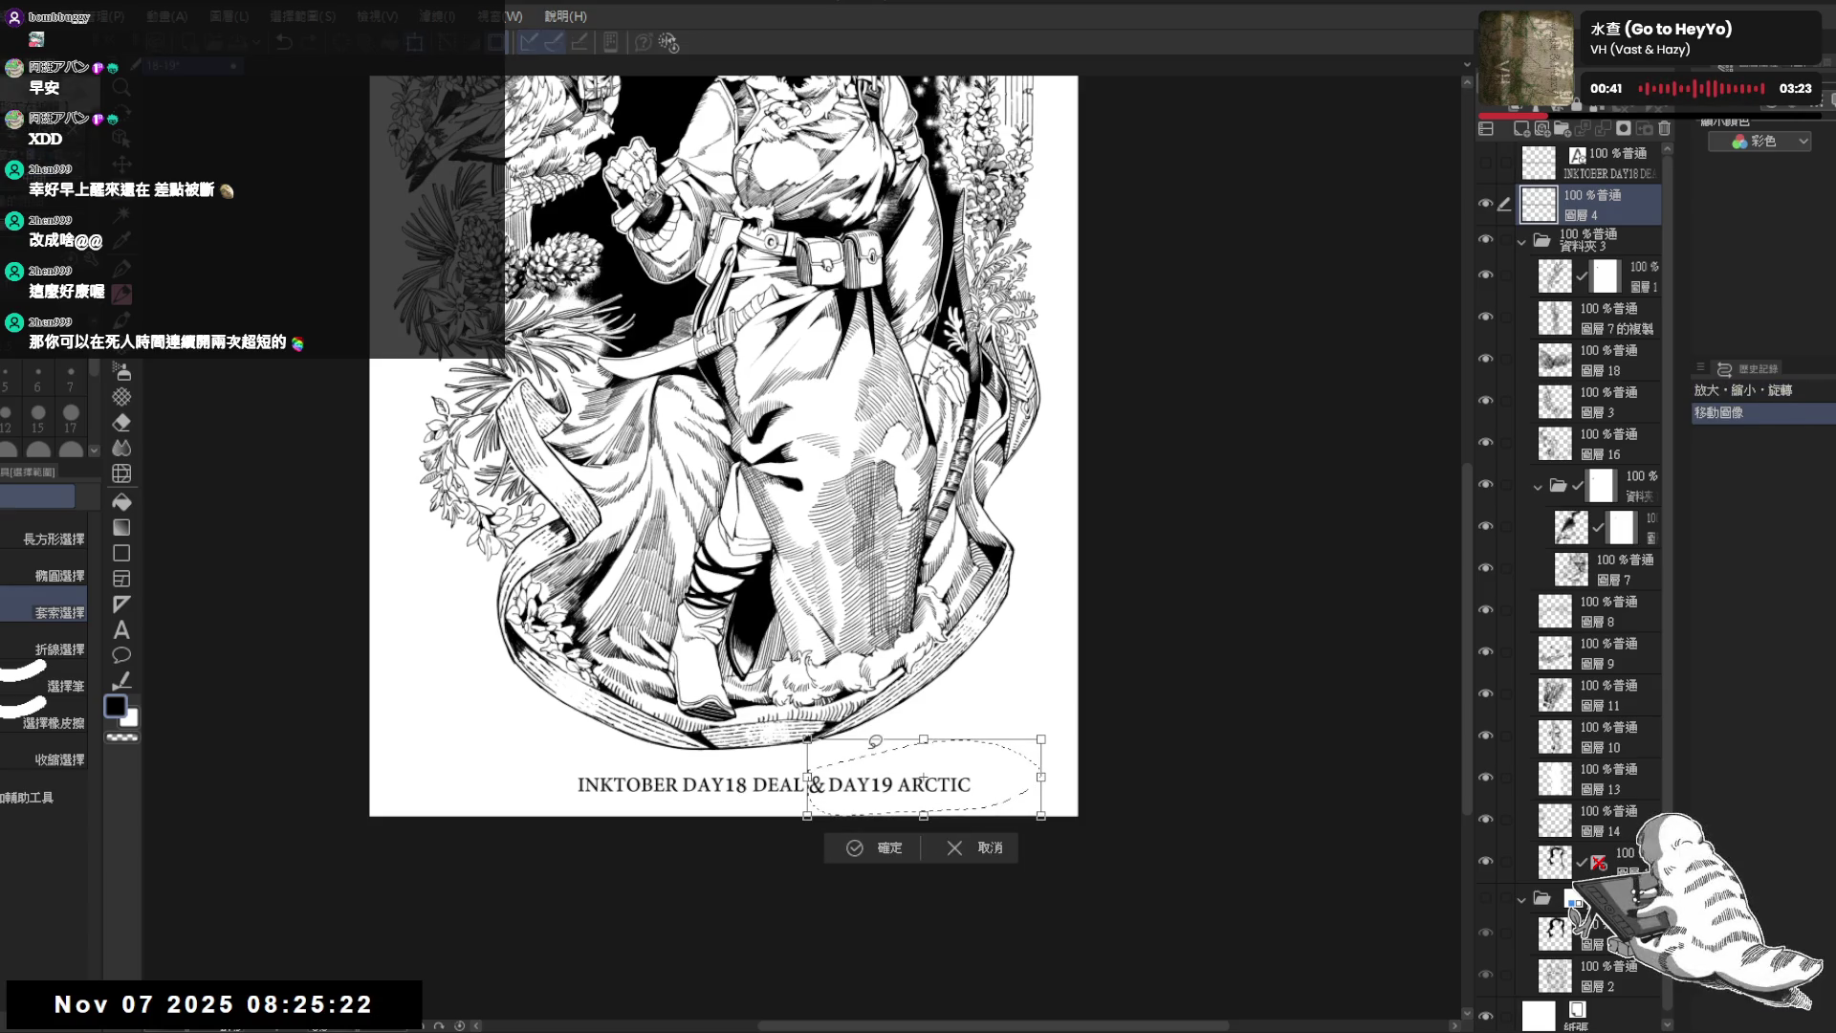
key(Return)
key(ctrl+d)
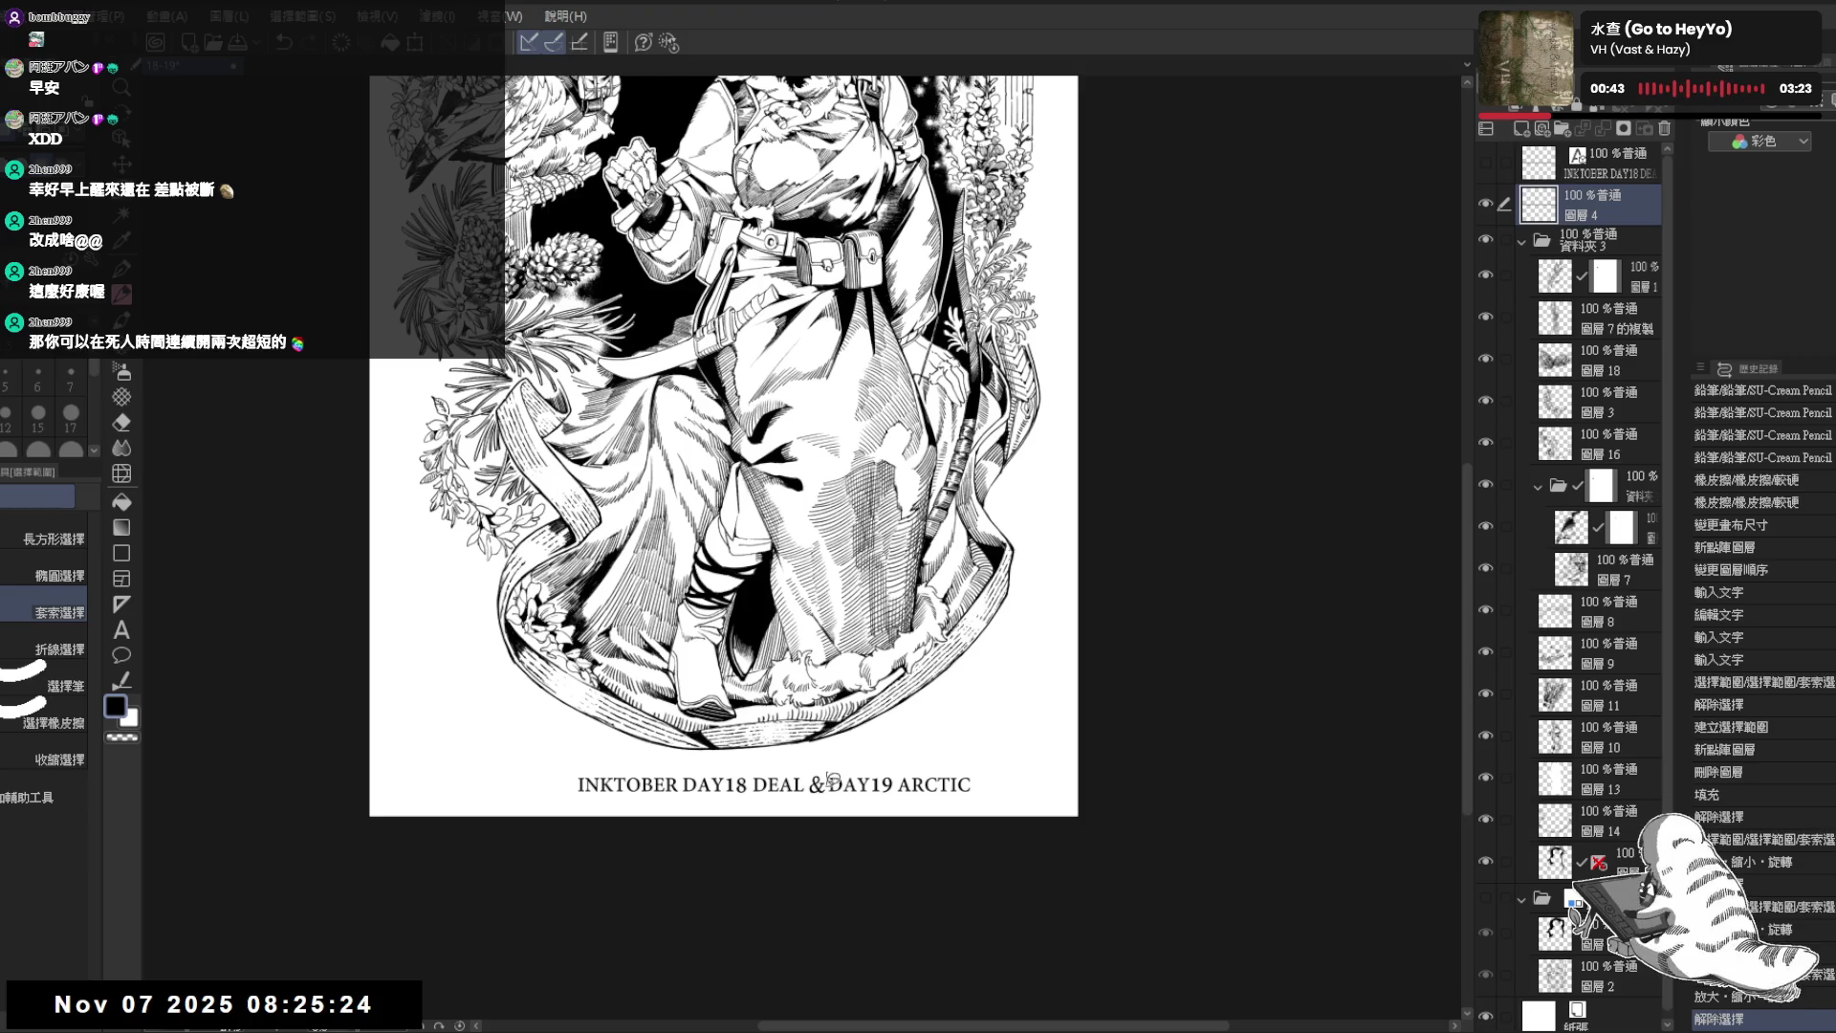
- Reselect DAY19 ARCTIC and nudge it one step right, leaving a gap after the ampersand
drag(829, 779, 868, 742)
key(ctrl+t)
key(Right)
key(Right)
key(Return)
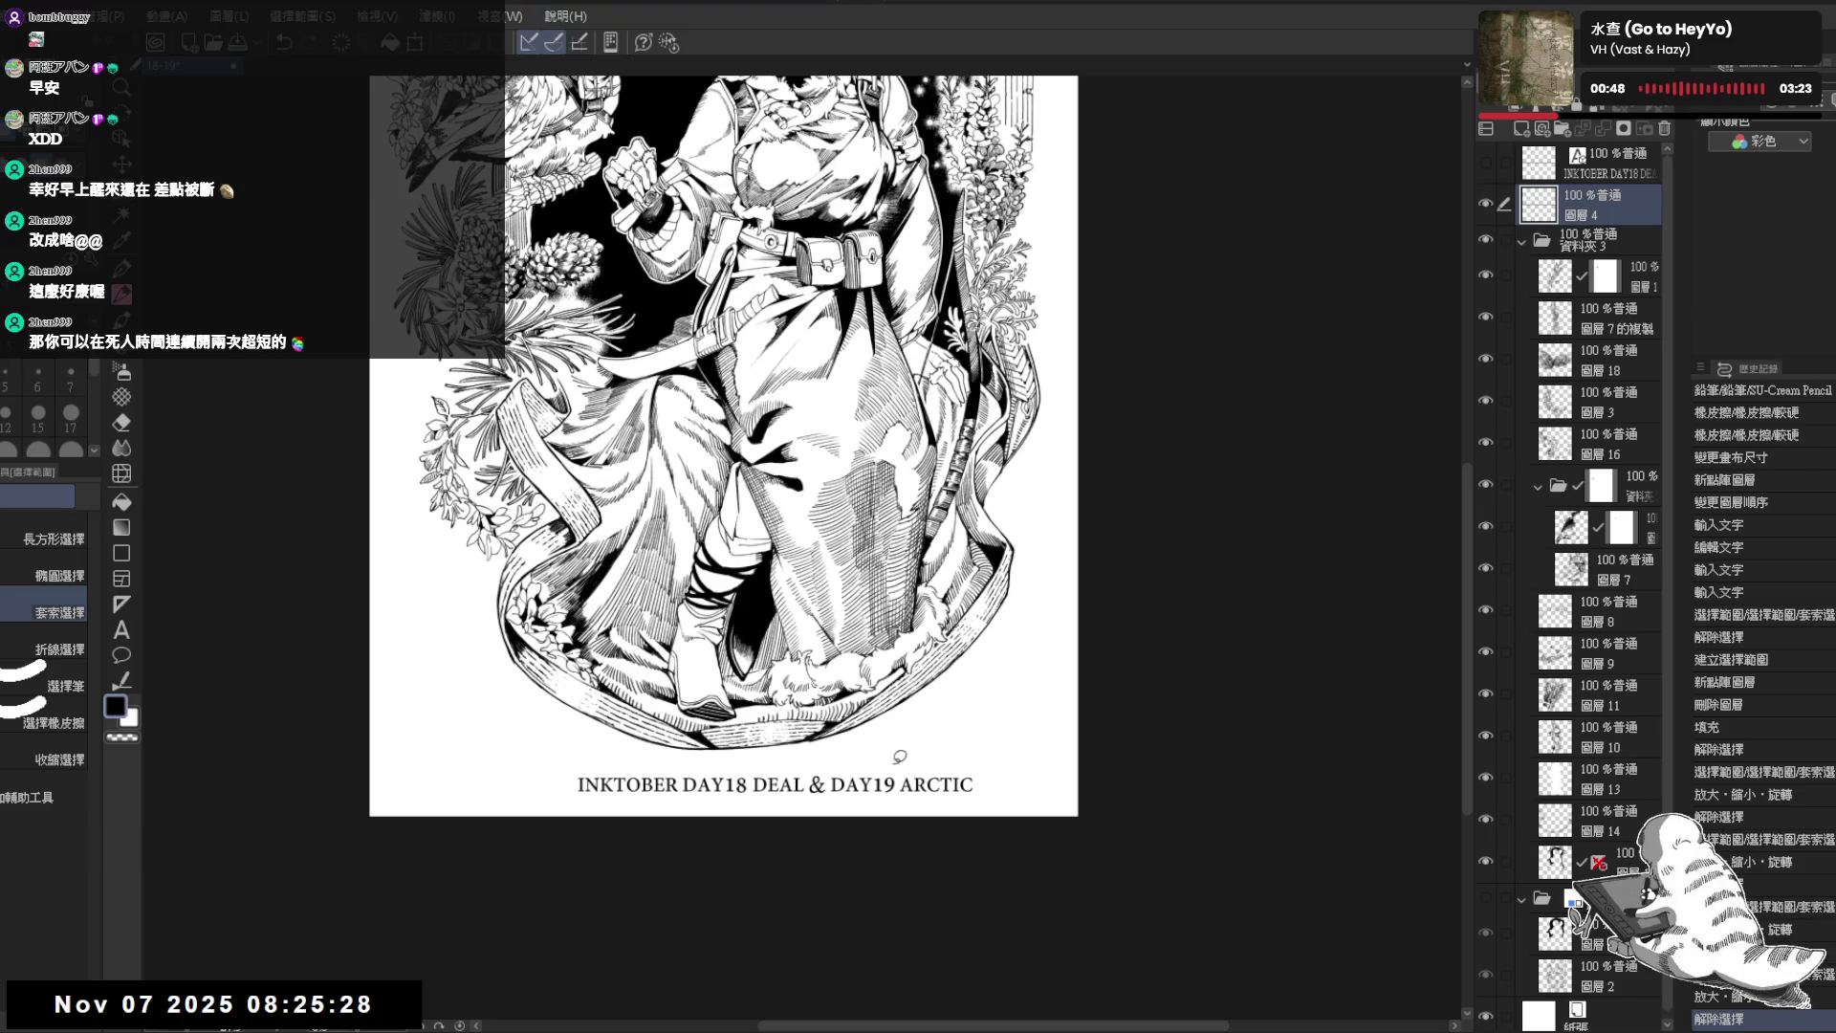
key(ctrl+0)
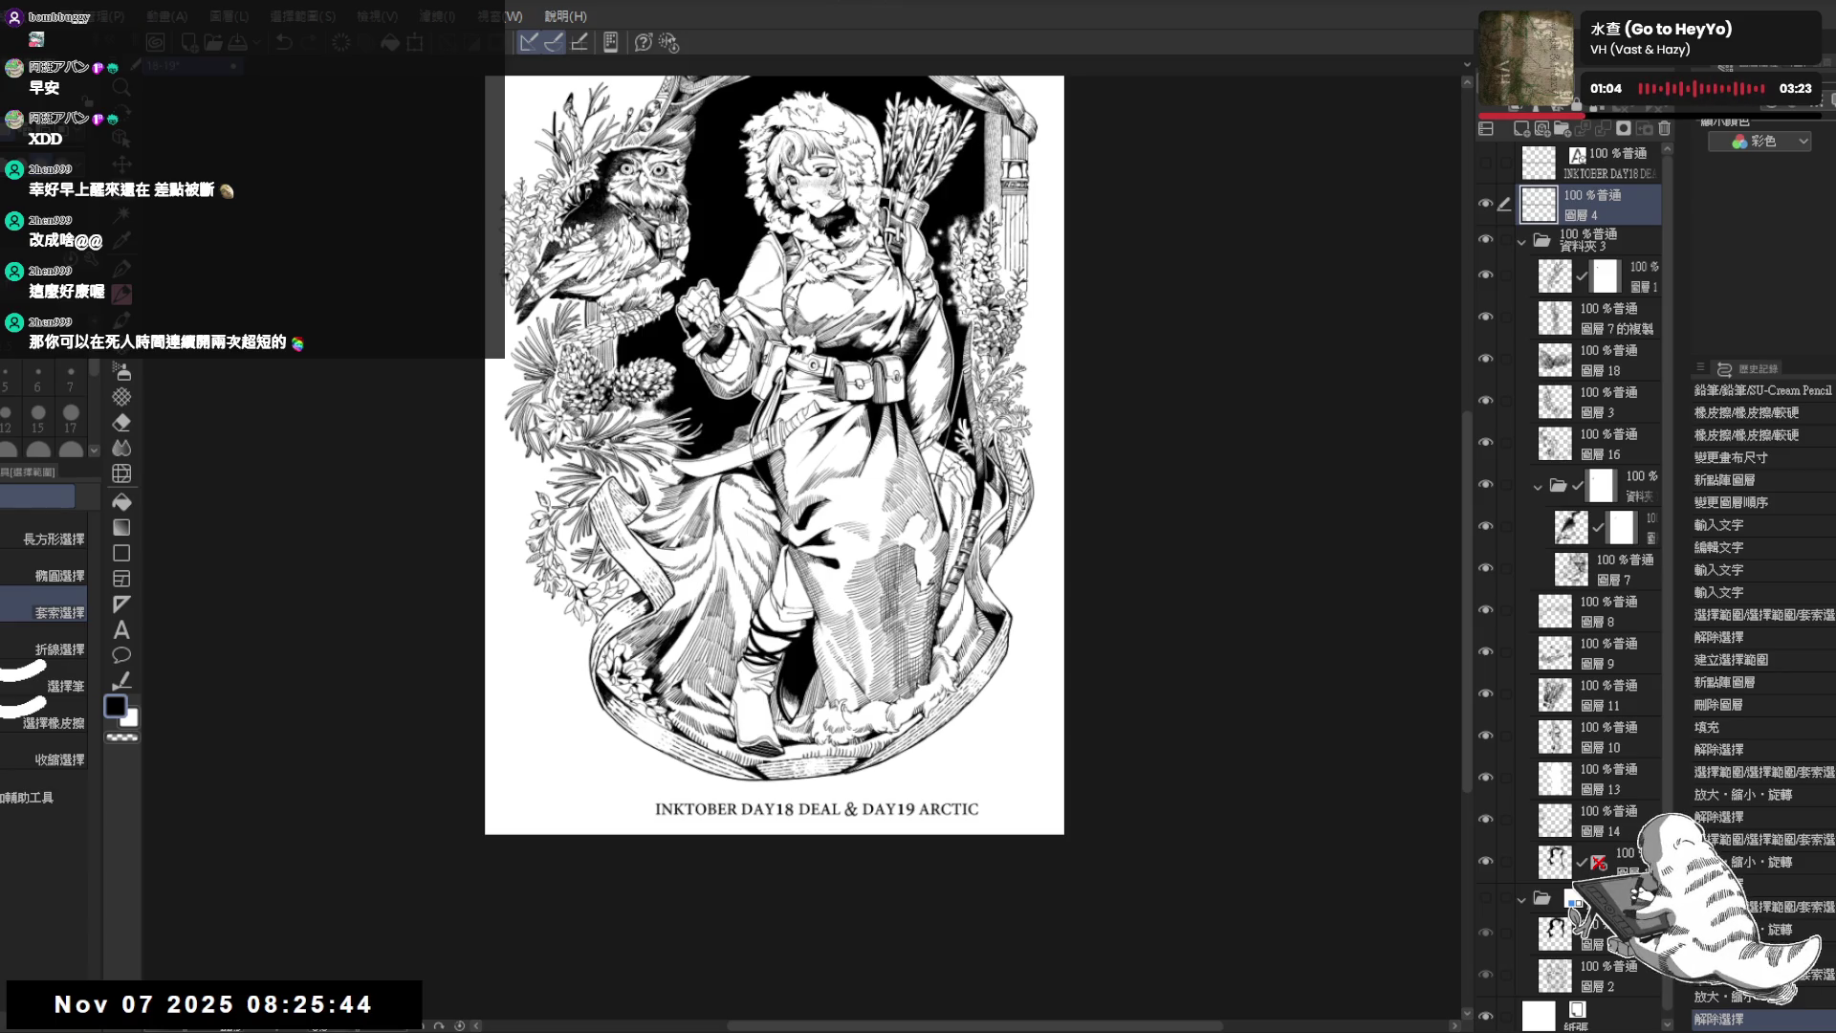
scroll(772, 808, up, 1)
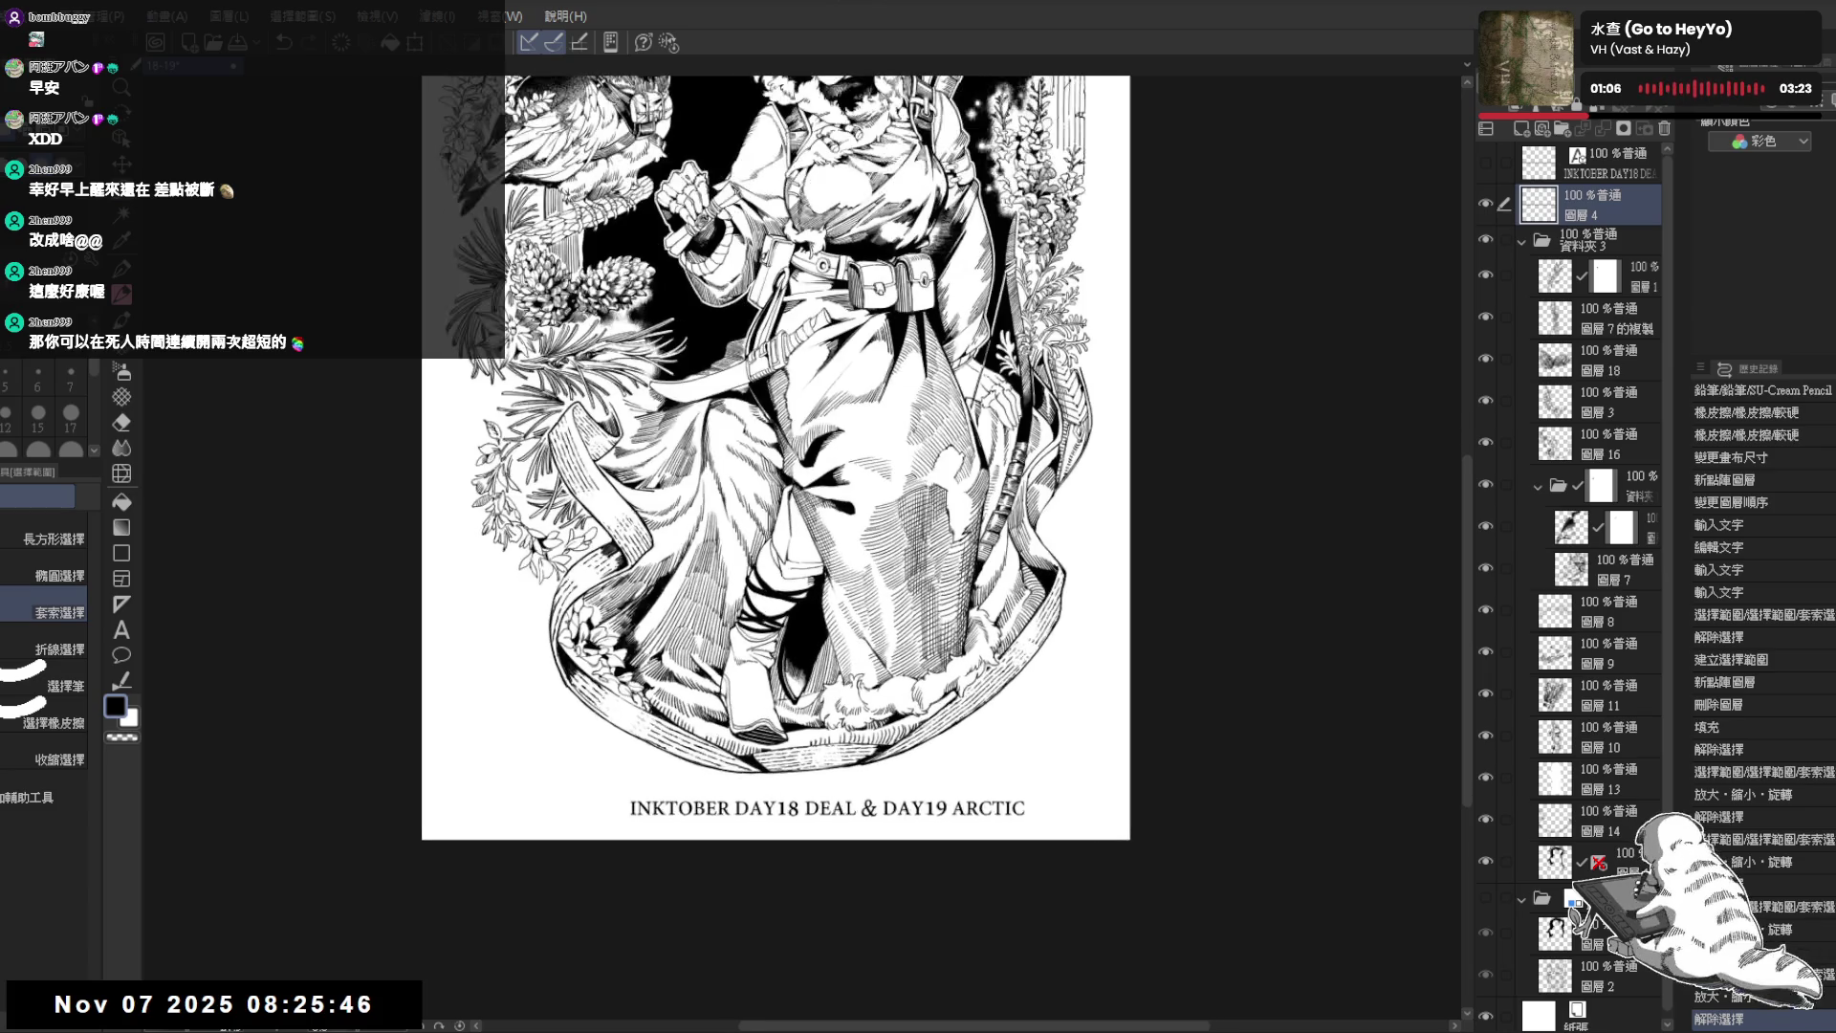
scroll(706, 779, down, 1)
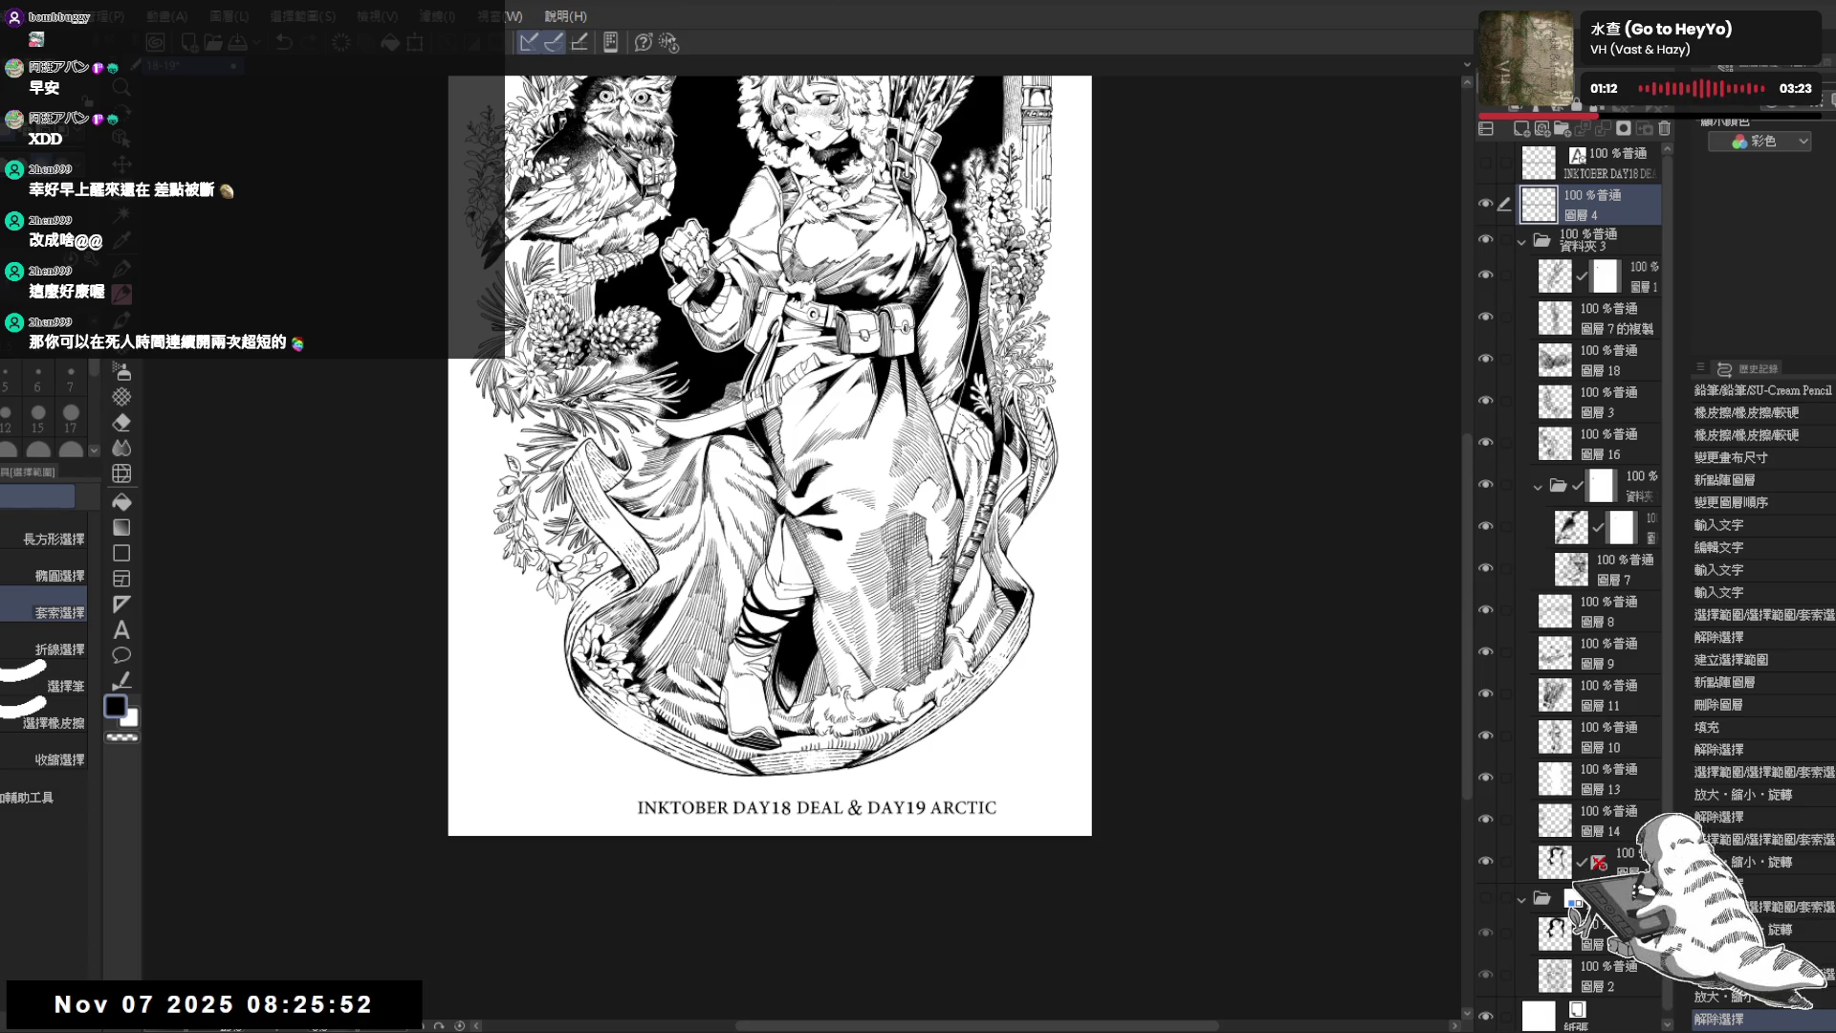
scroll(781, 786, up, 1)
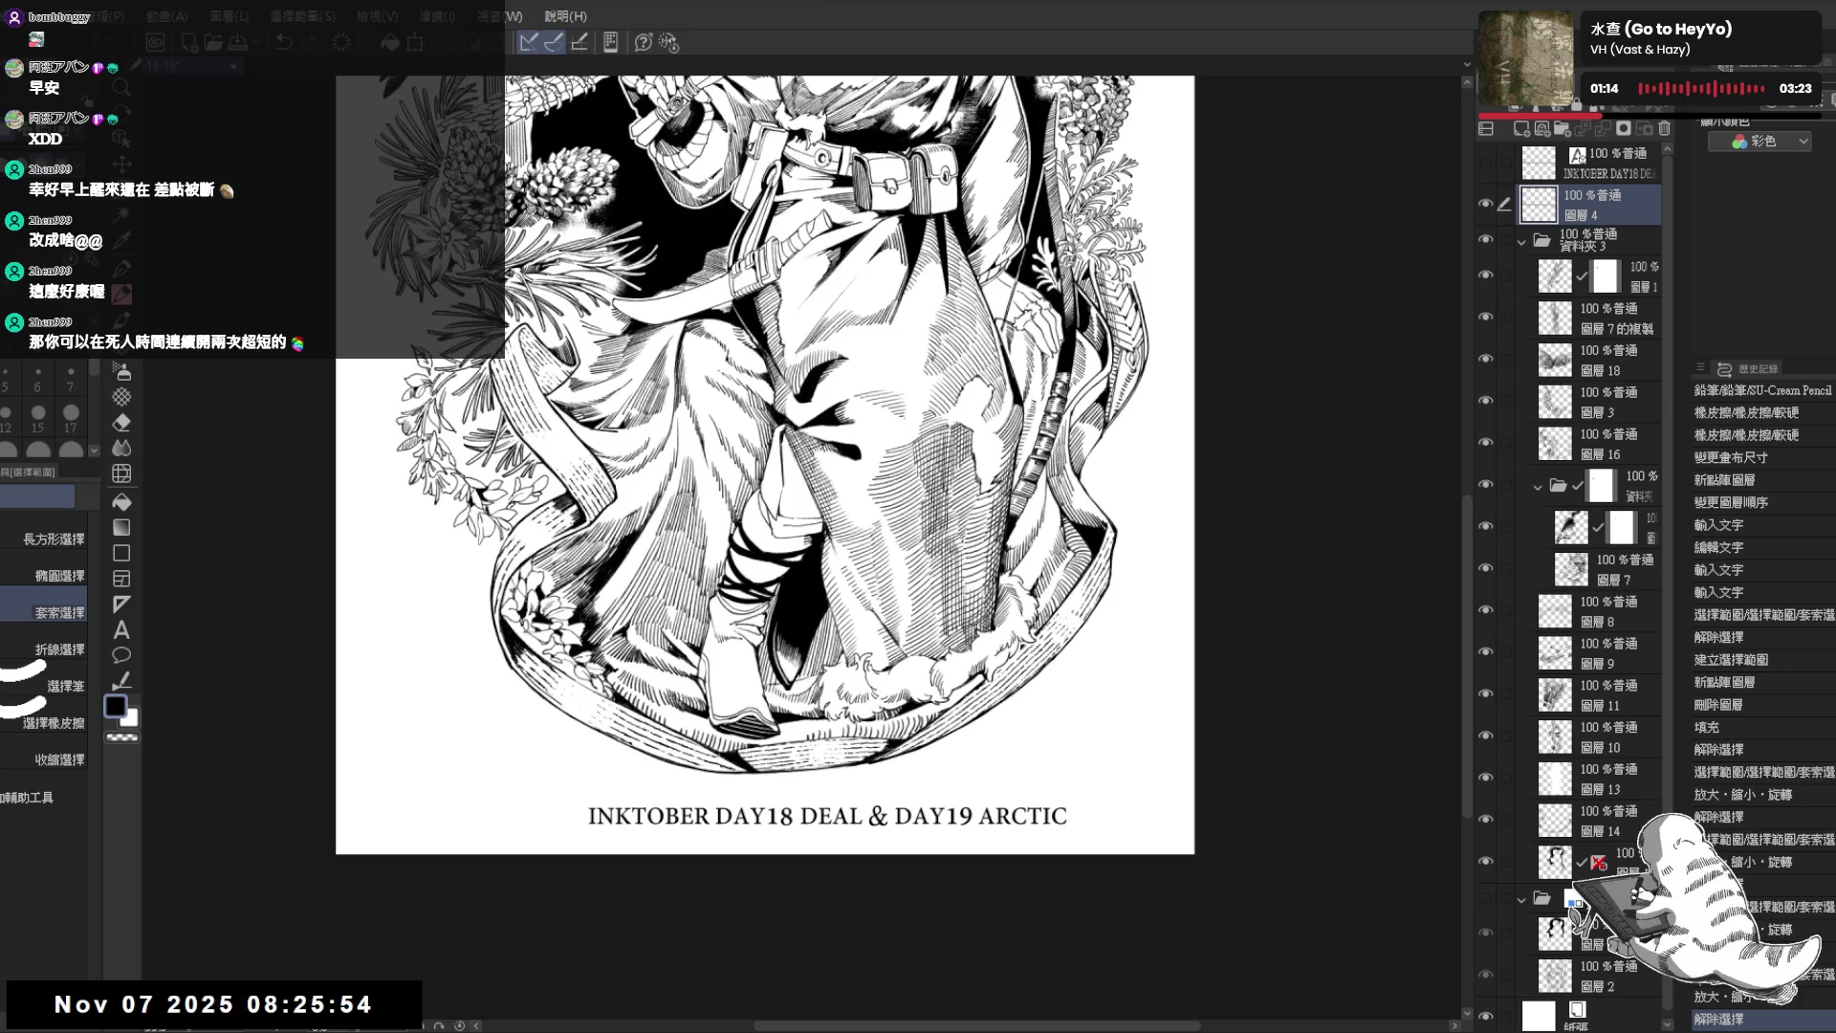
- Hide layer 圖層 4 and return to the Text tool on the caption
click(1484, 202)
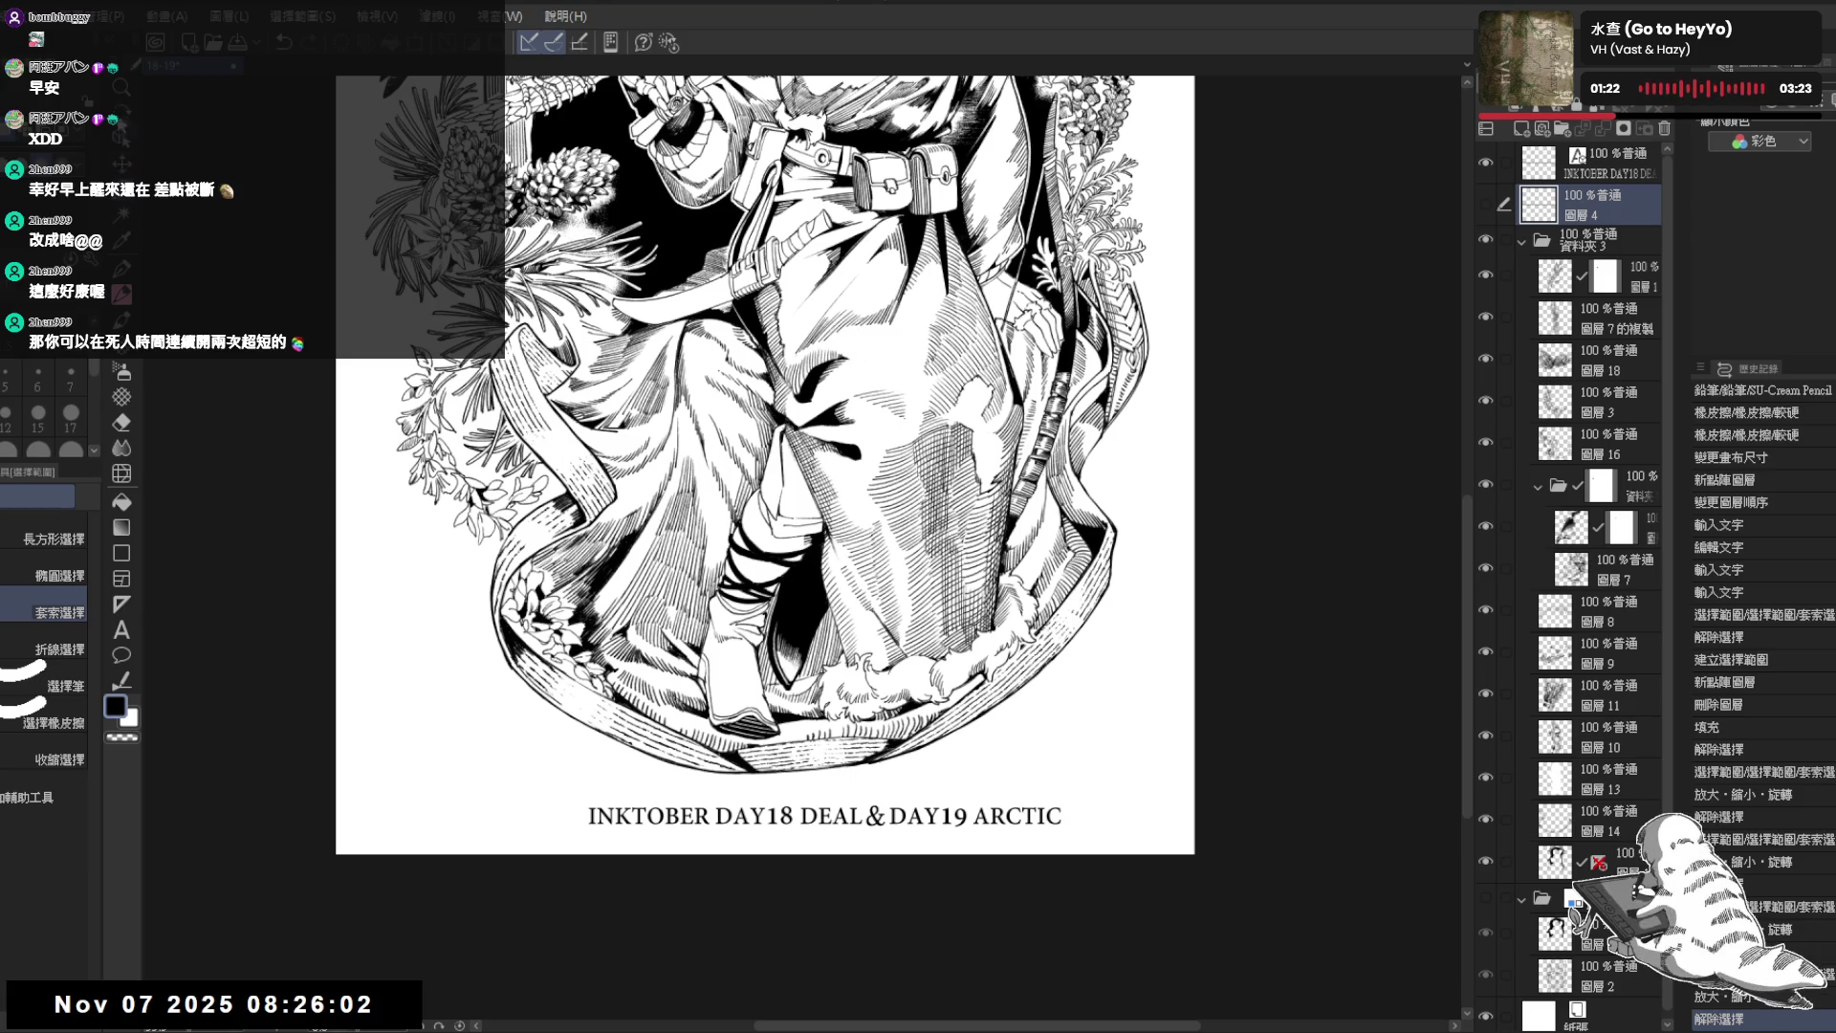
key(k)
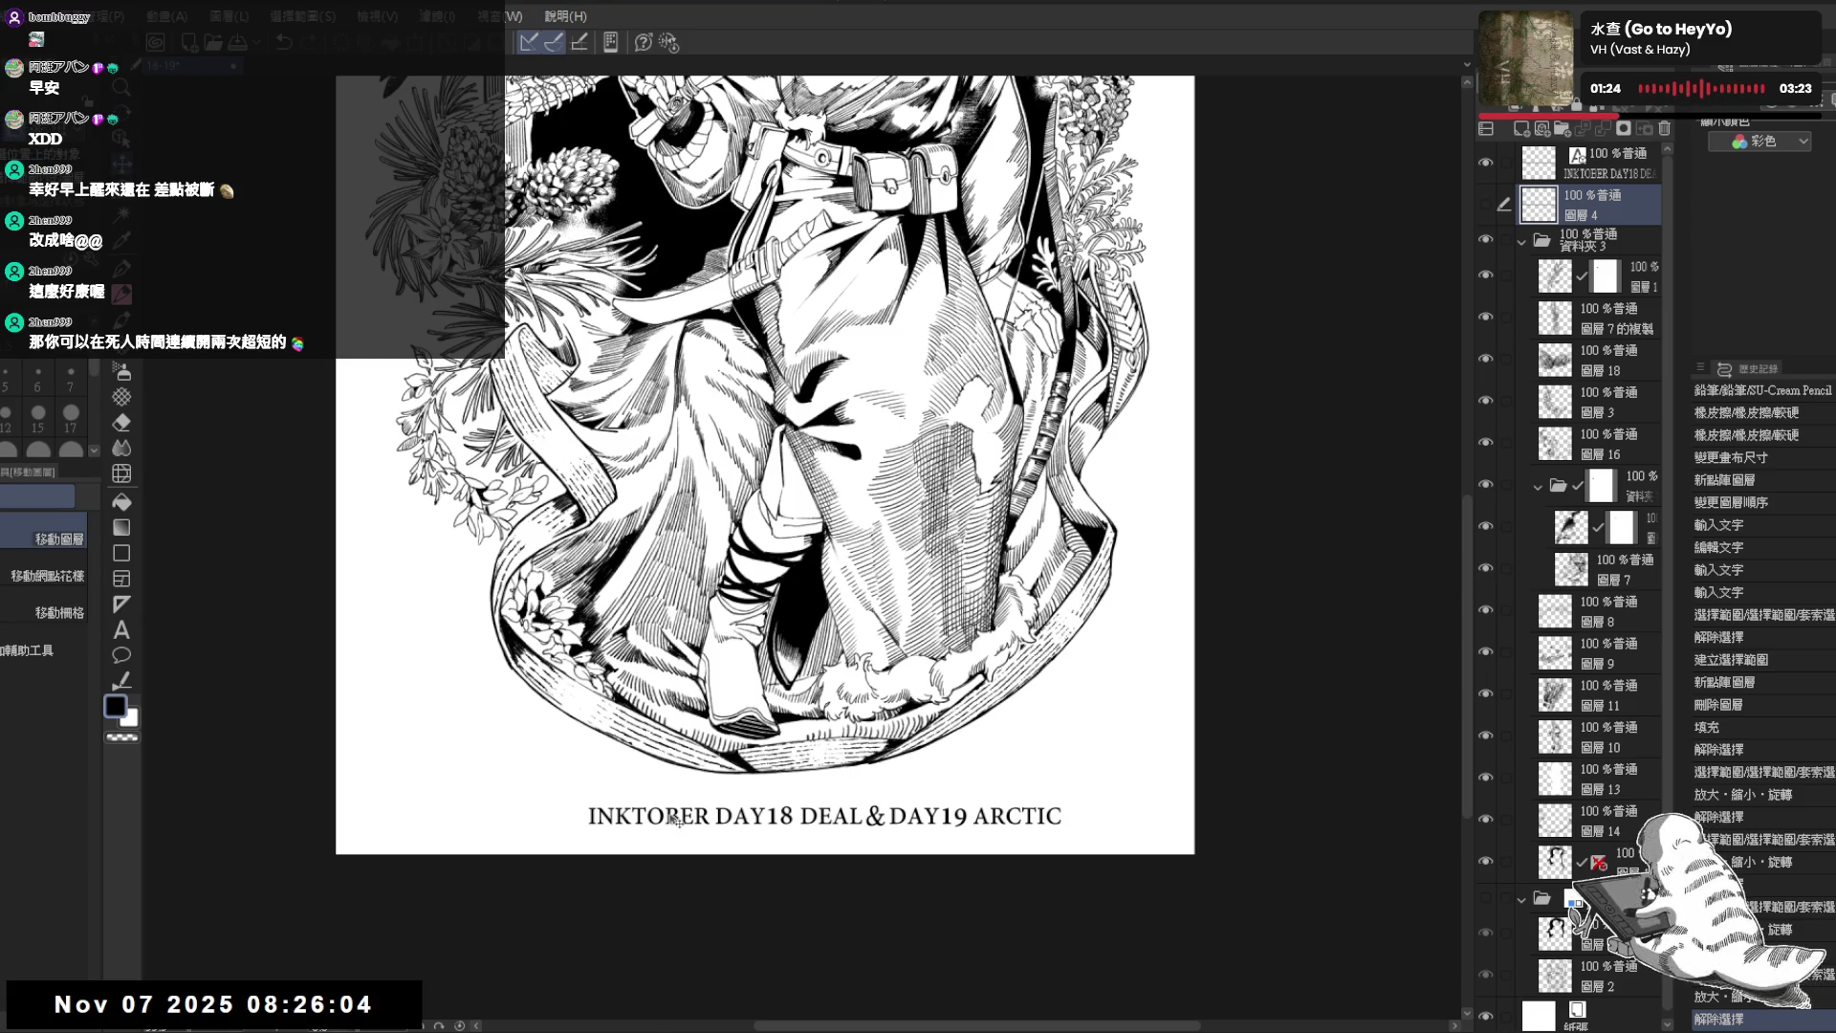
click(122, 629)
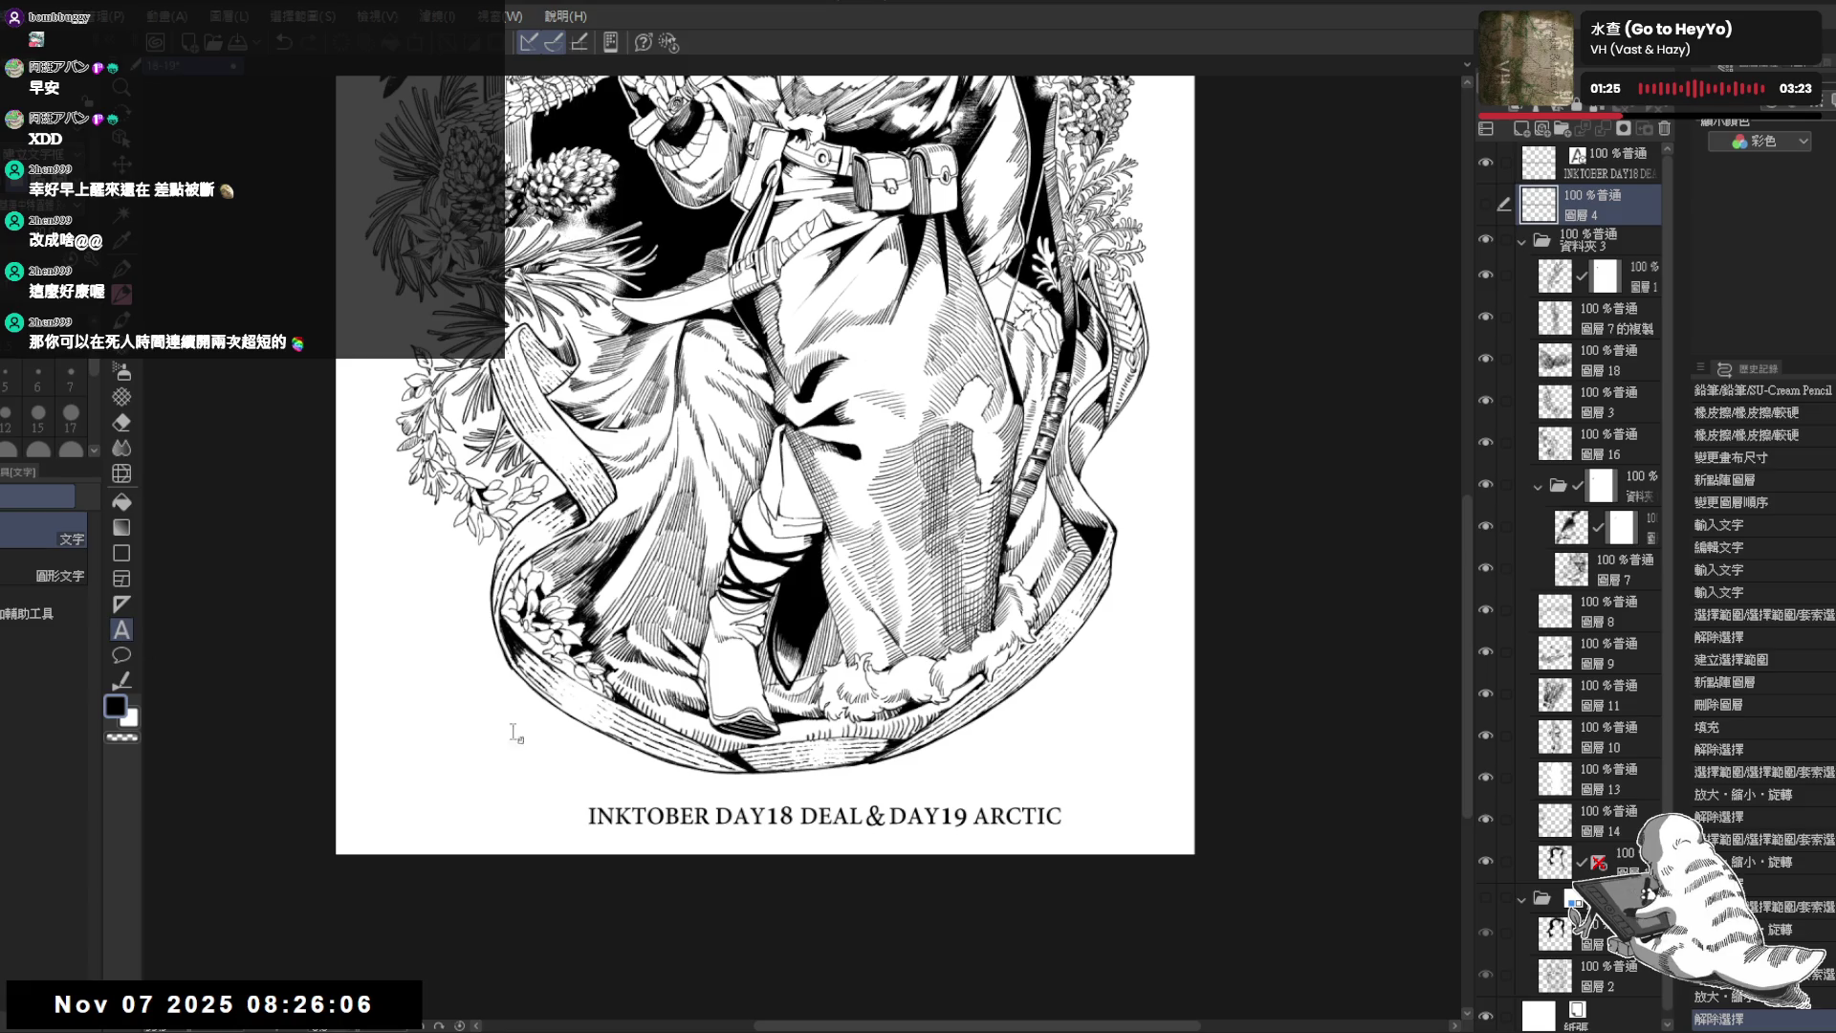
- Retype the caption as INKTOBER Day18 DEAL & Day19 ARCTIC with a space before the ampersand
double_click(743, 812)
click(786, 817)
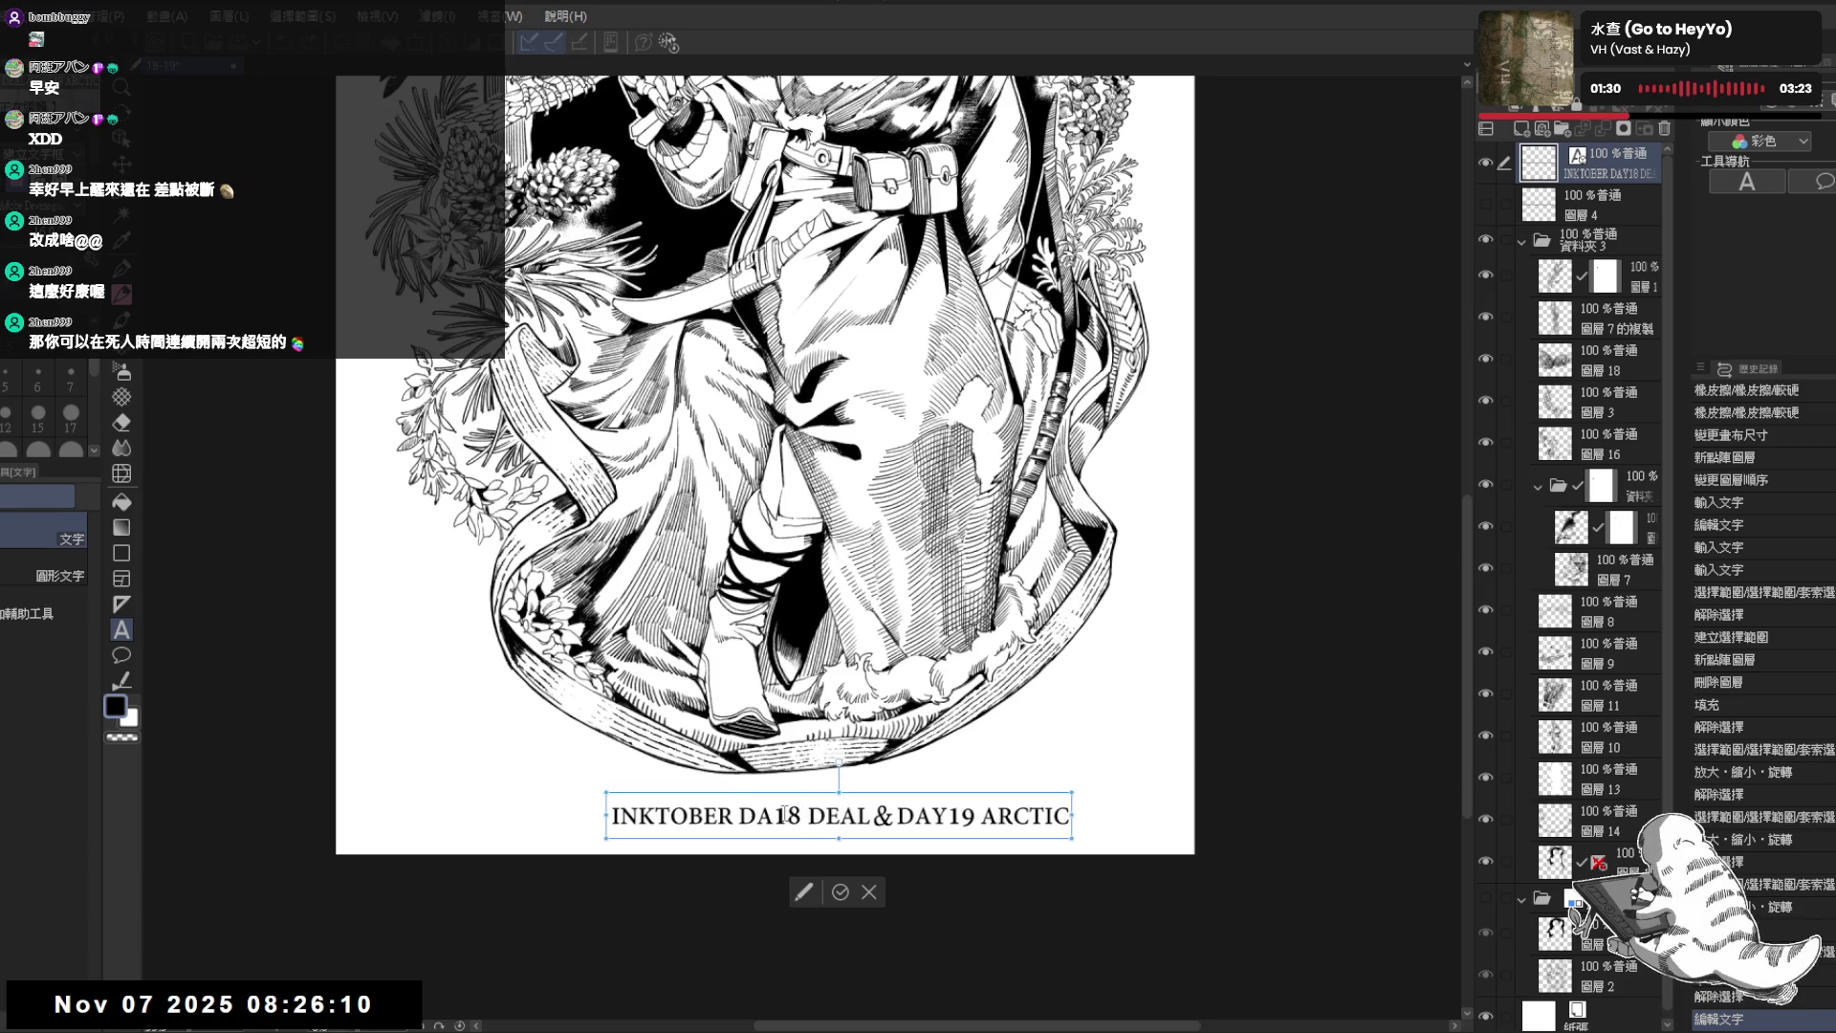
key(BackSpace)
key(BackSpace)
text(ay)
drag(919, 815, 954, 815)
text(ay)
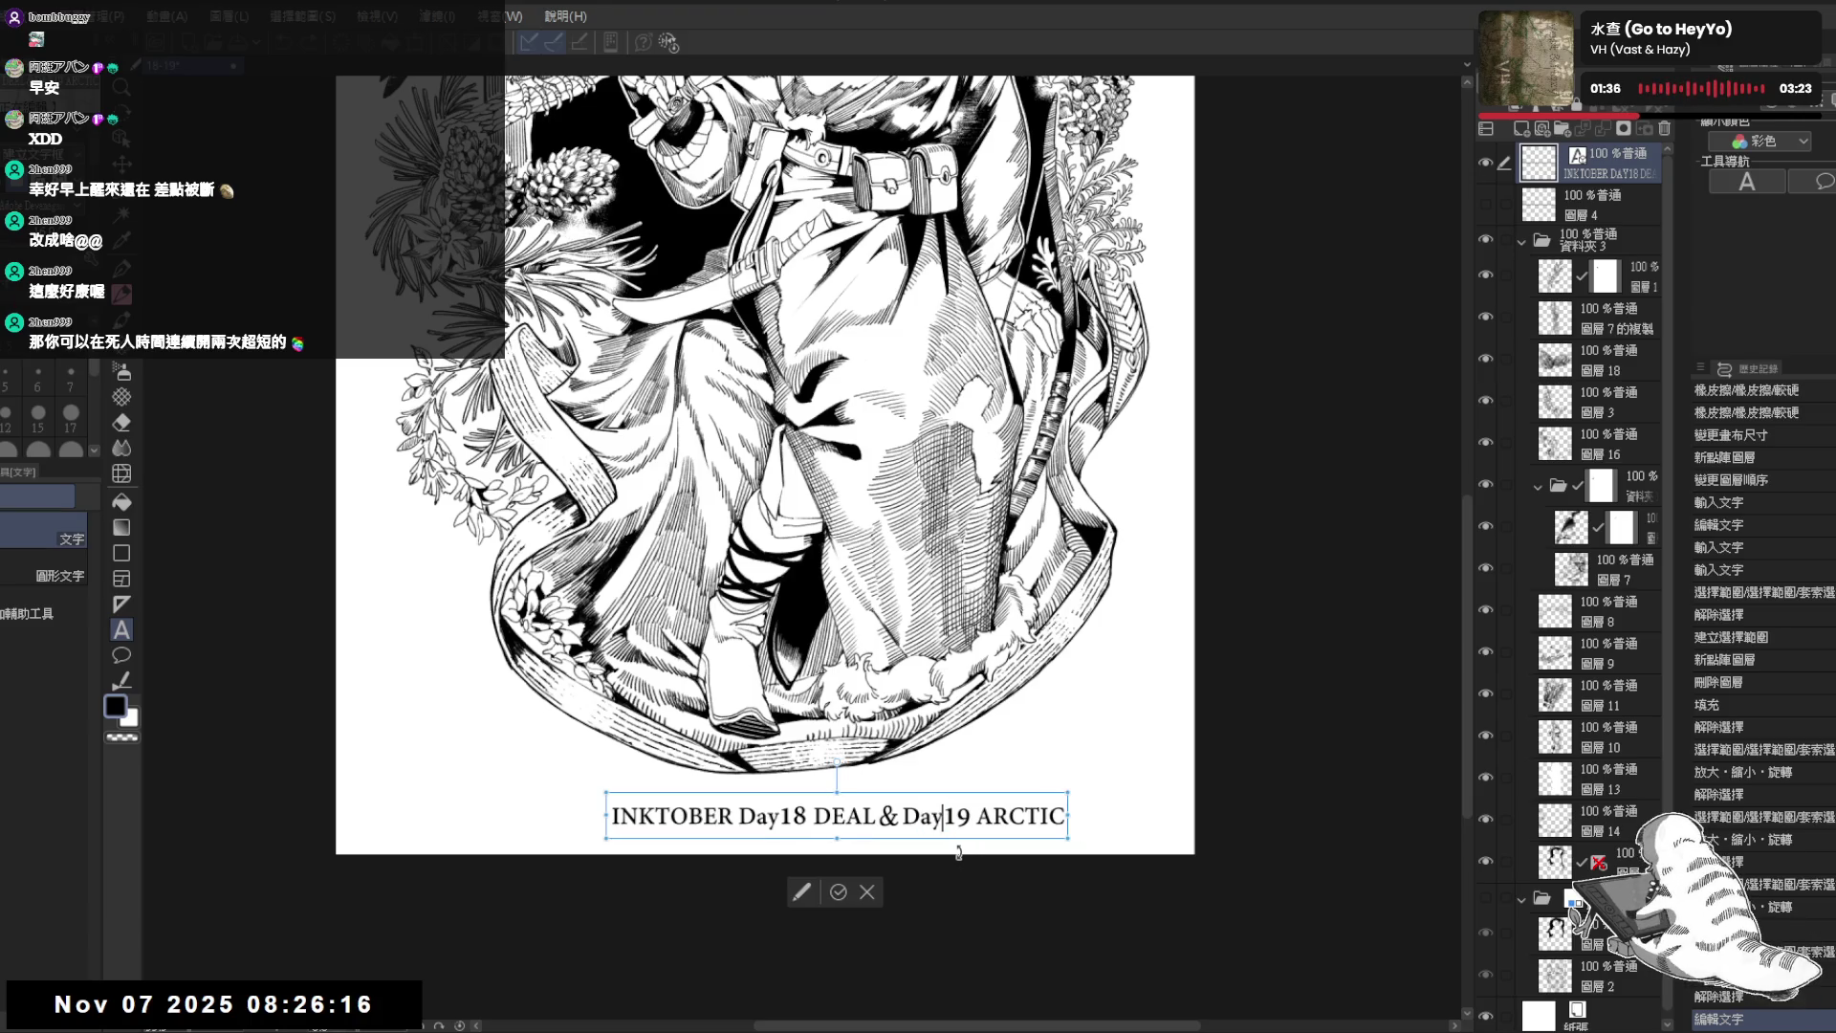
click(878, 814)
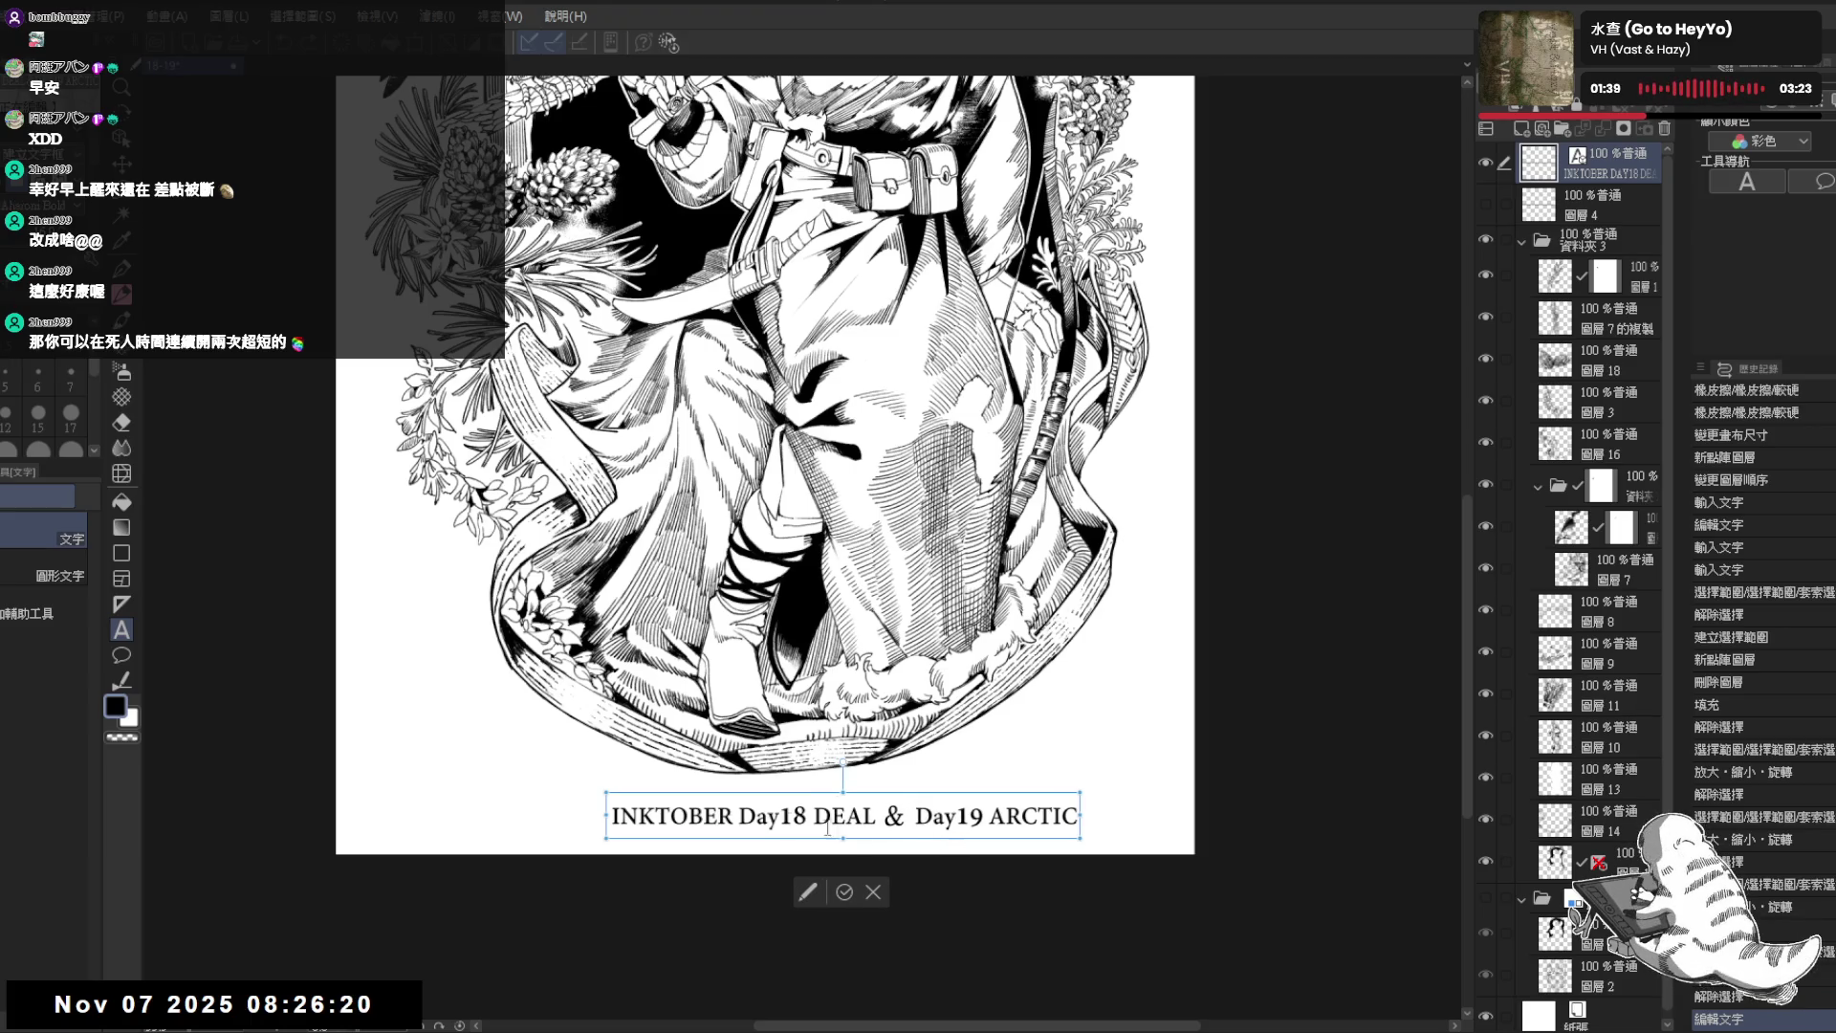
scroll(1120, 730, down, 1)
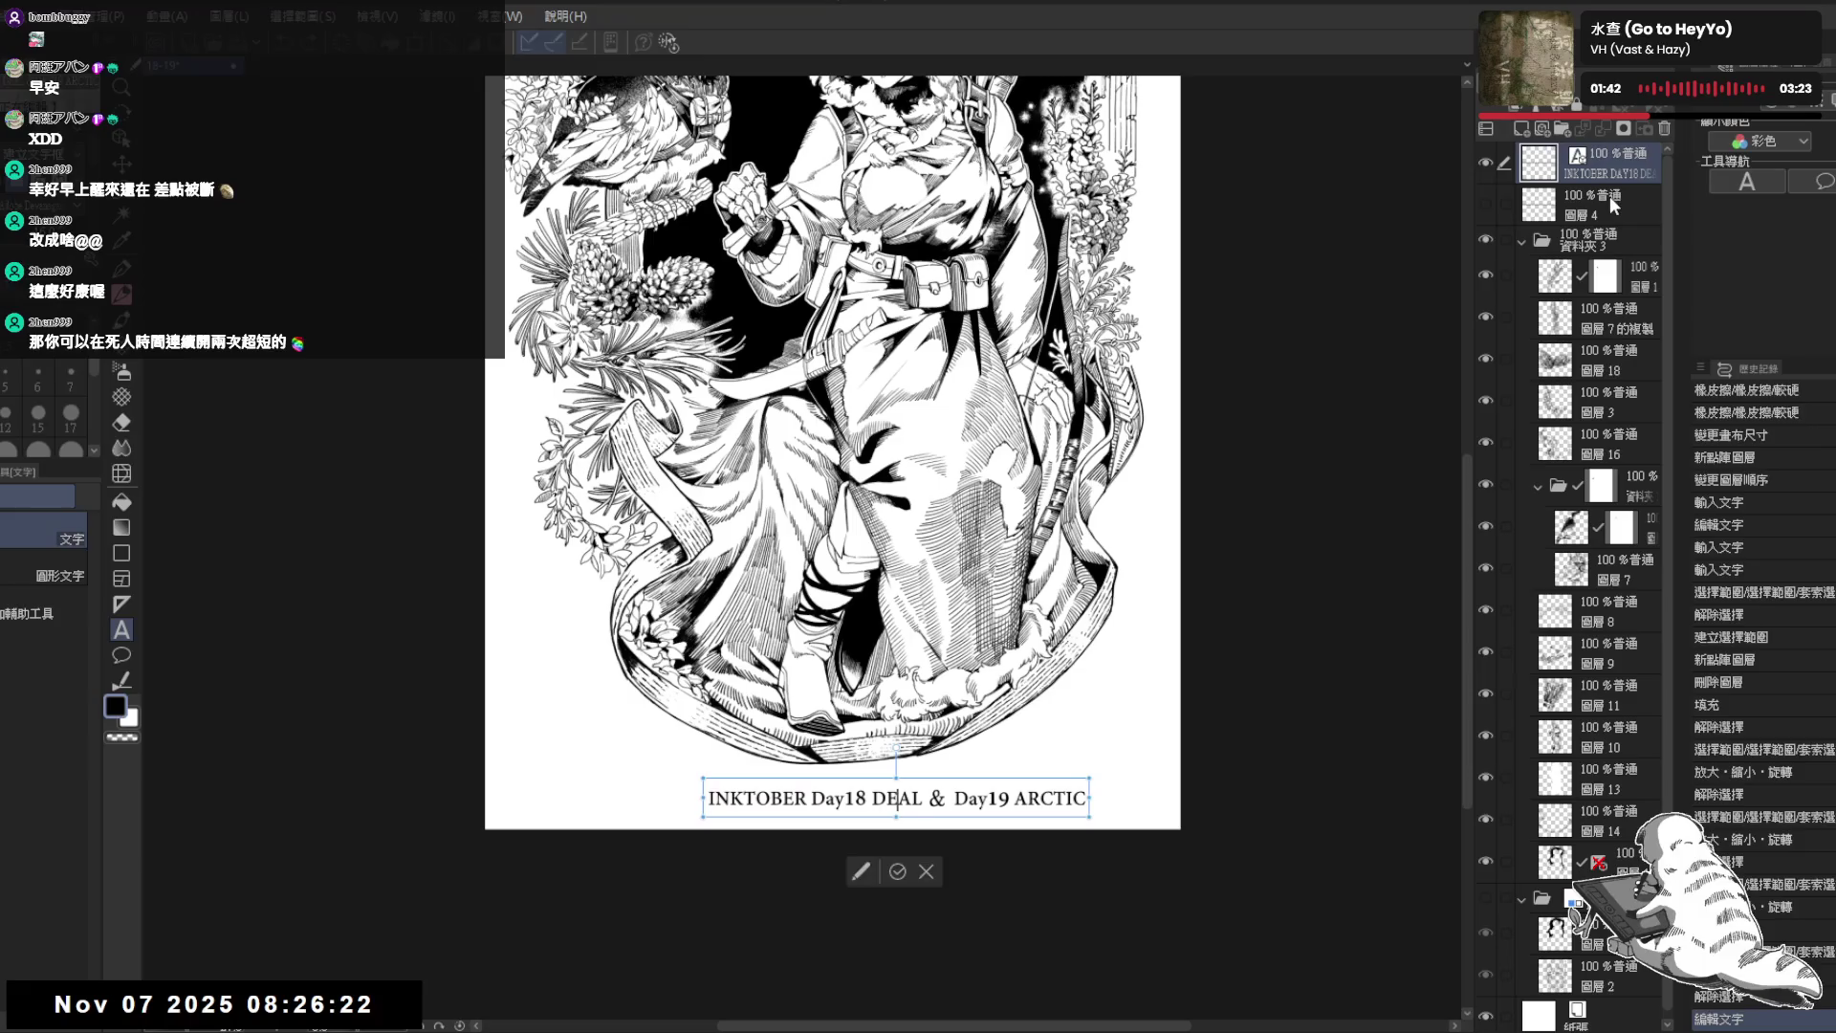
key(Escape)
- Delete layer 圖層 4 from the layer stack
click(1616, 200)
click(1663, 129)
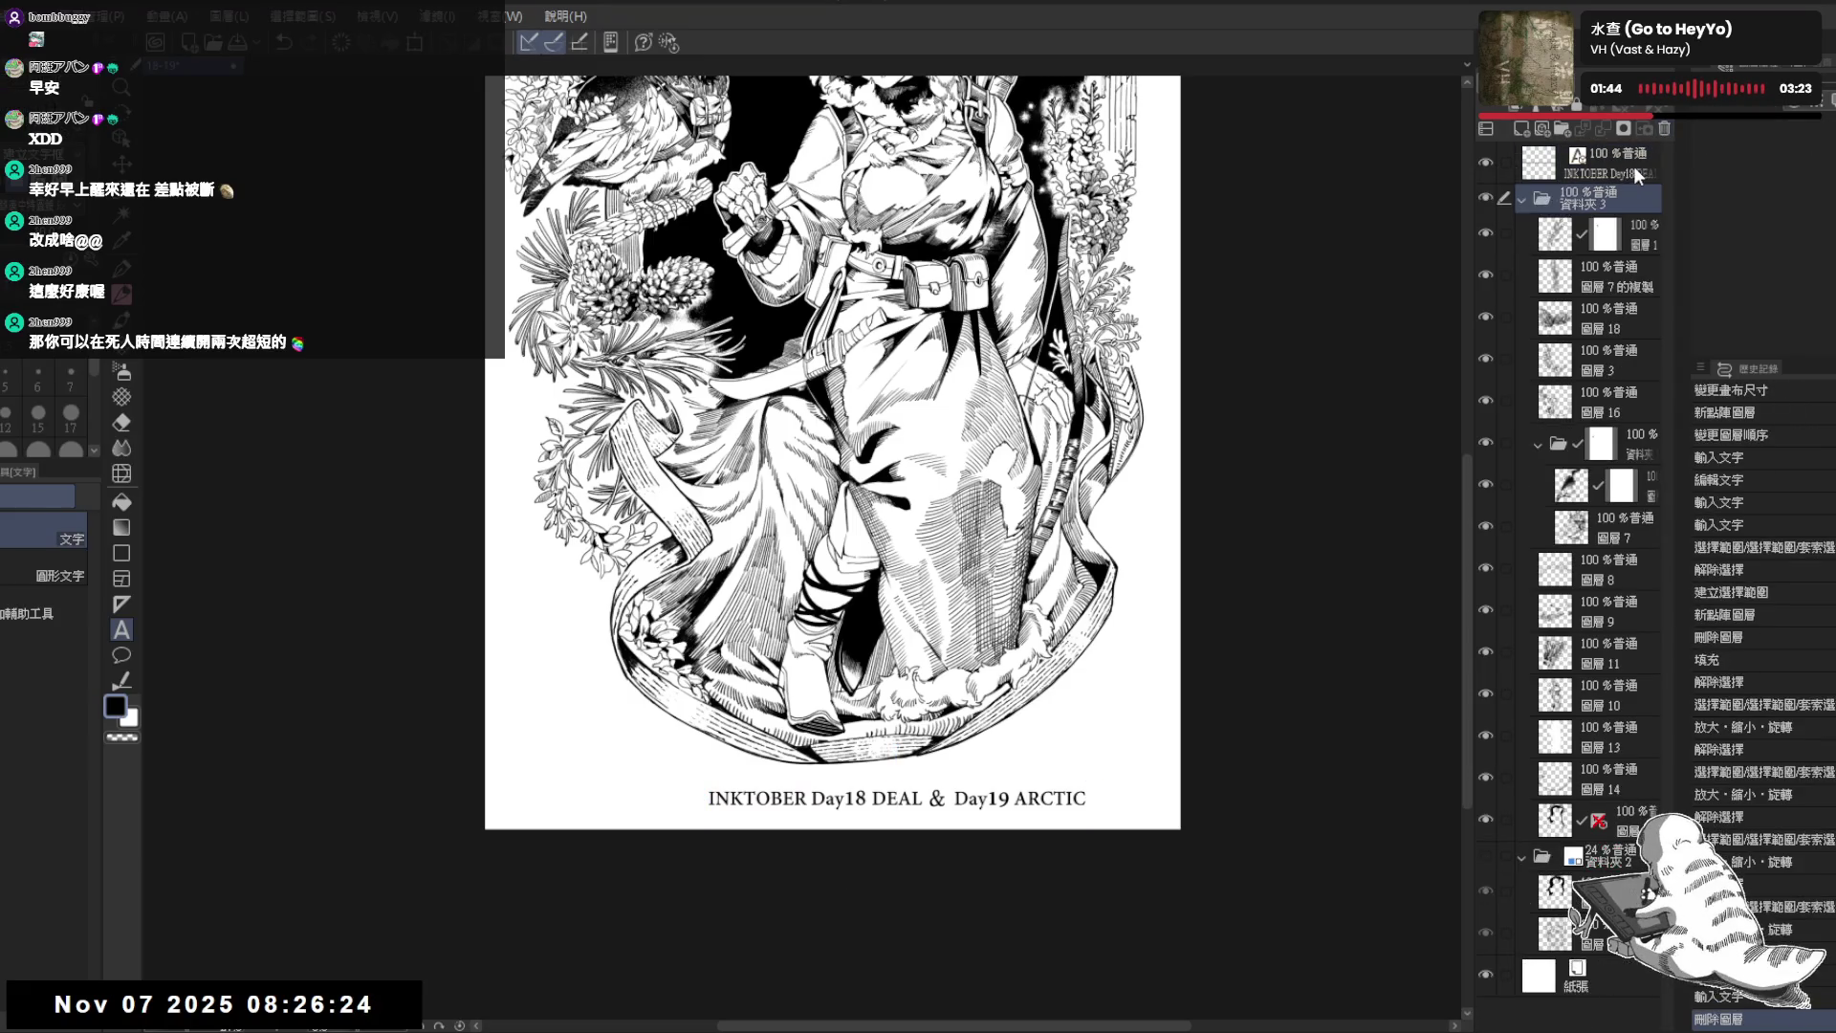
- Add a new layer above, fill the selected caption area black and deselect
click(1521, 127)
drag(1606, 234, 1611, 205)
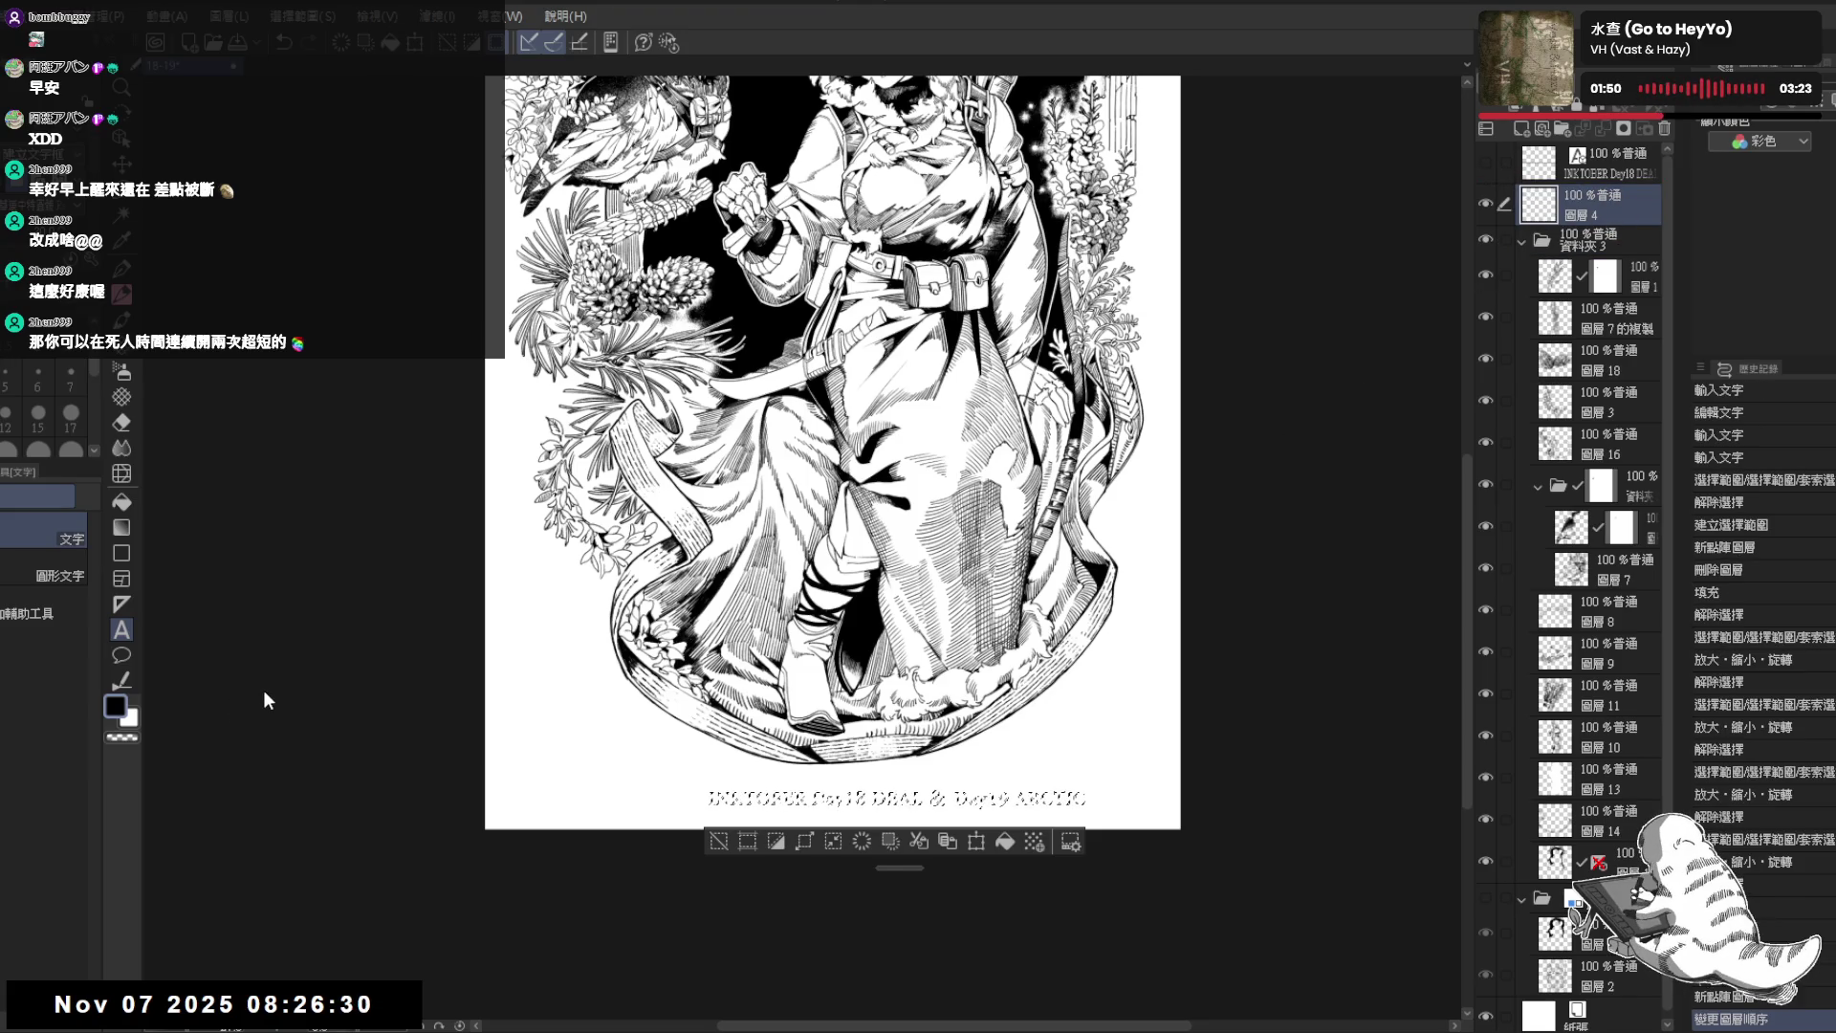
key(alt+BackSpace)
key(ctrl+d)
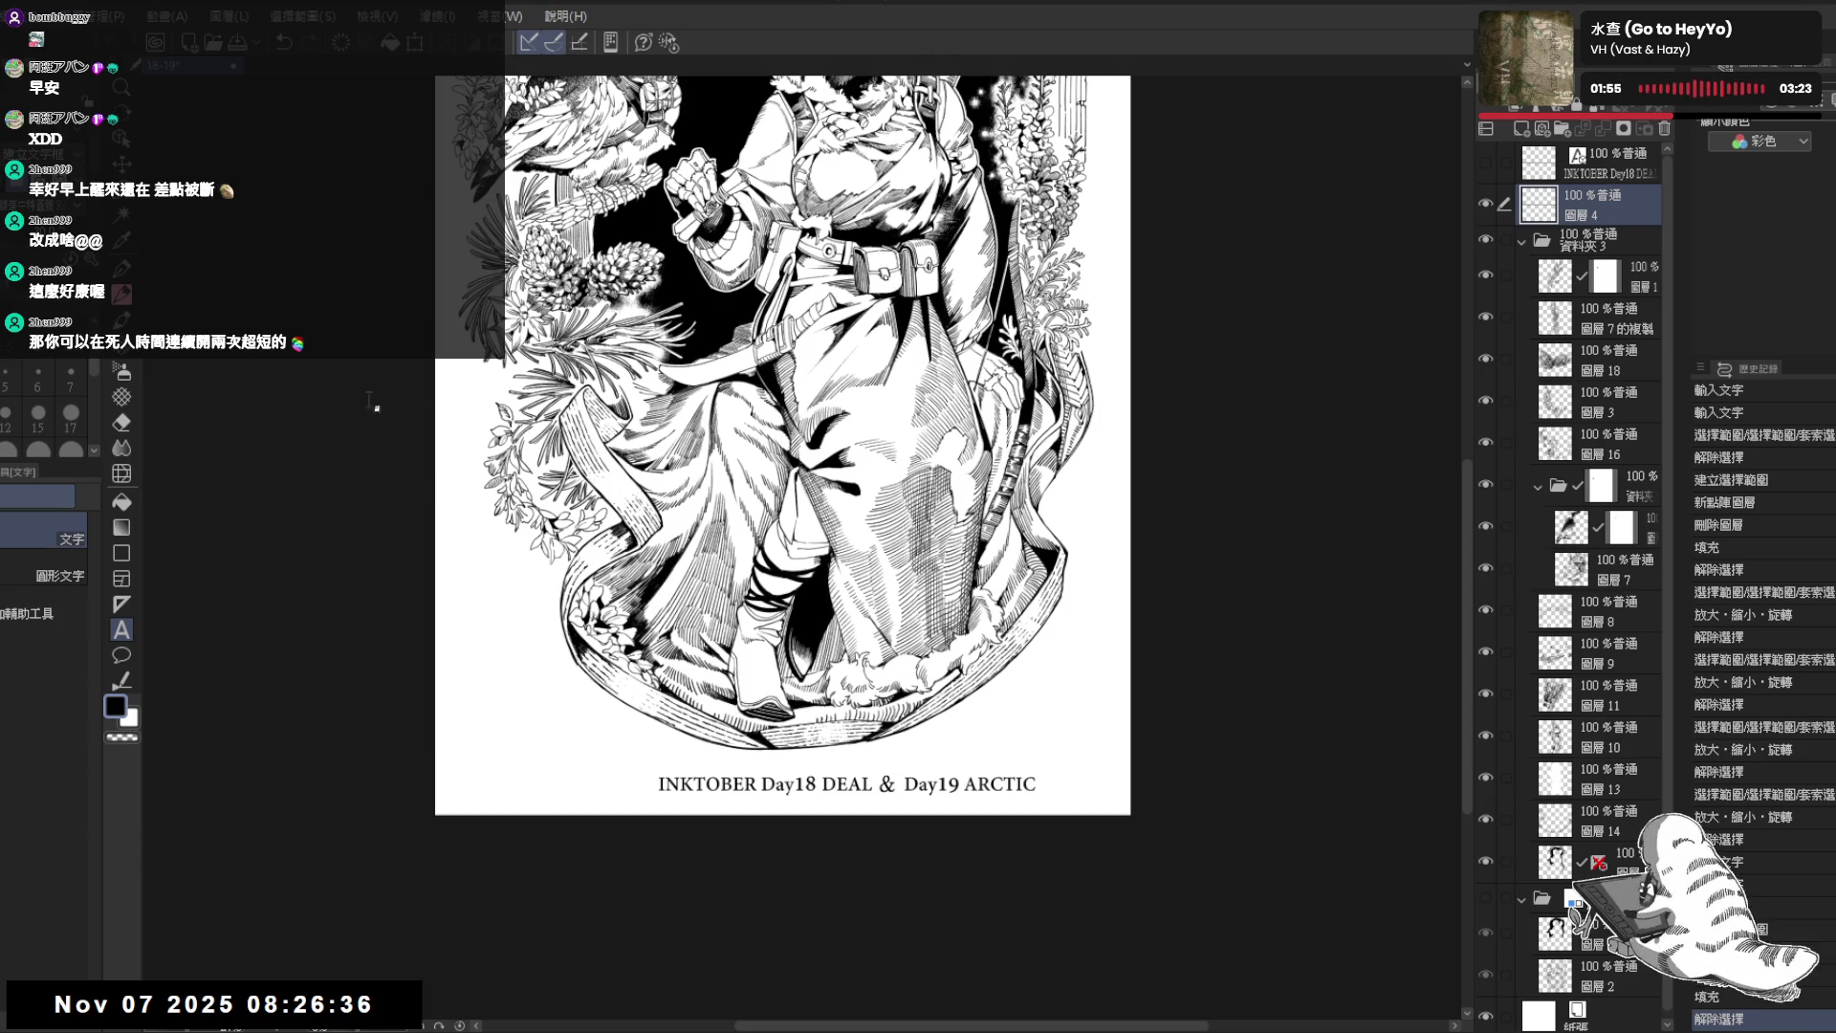
- Lasso the numerals 18 and apply a small transform tweak, then deselect
drag(860, 703, 829, 666)
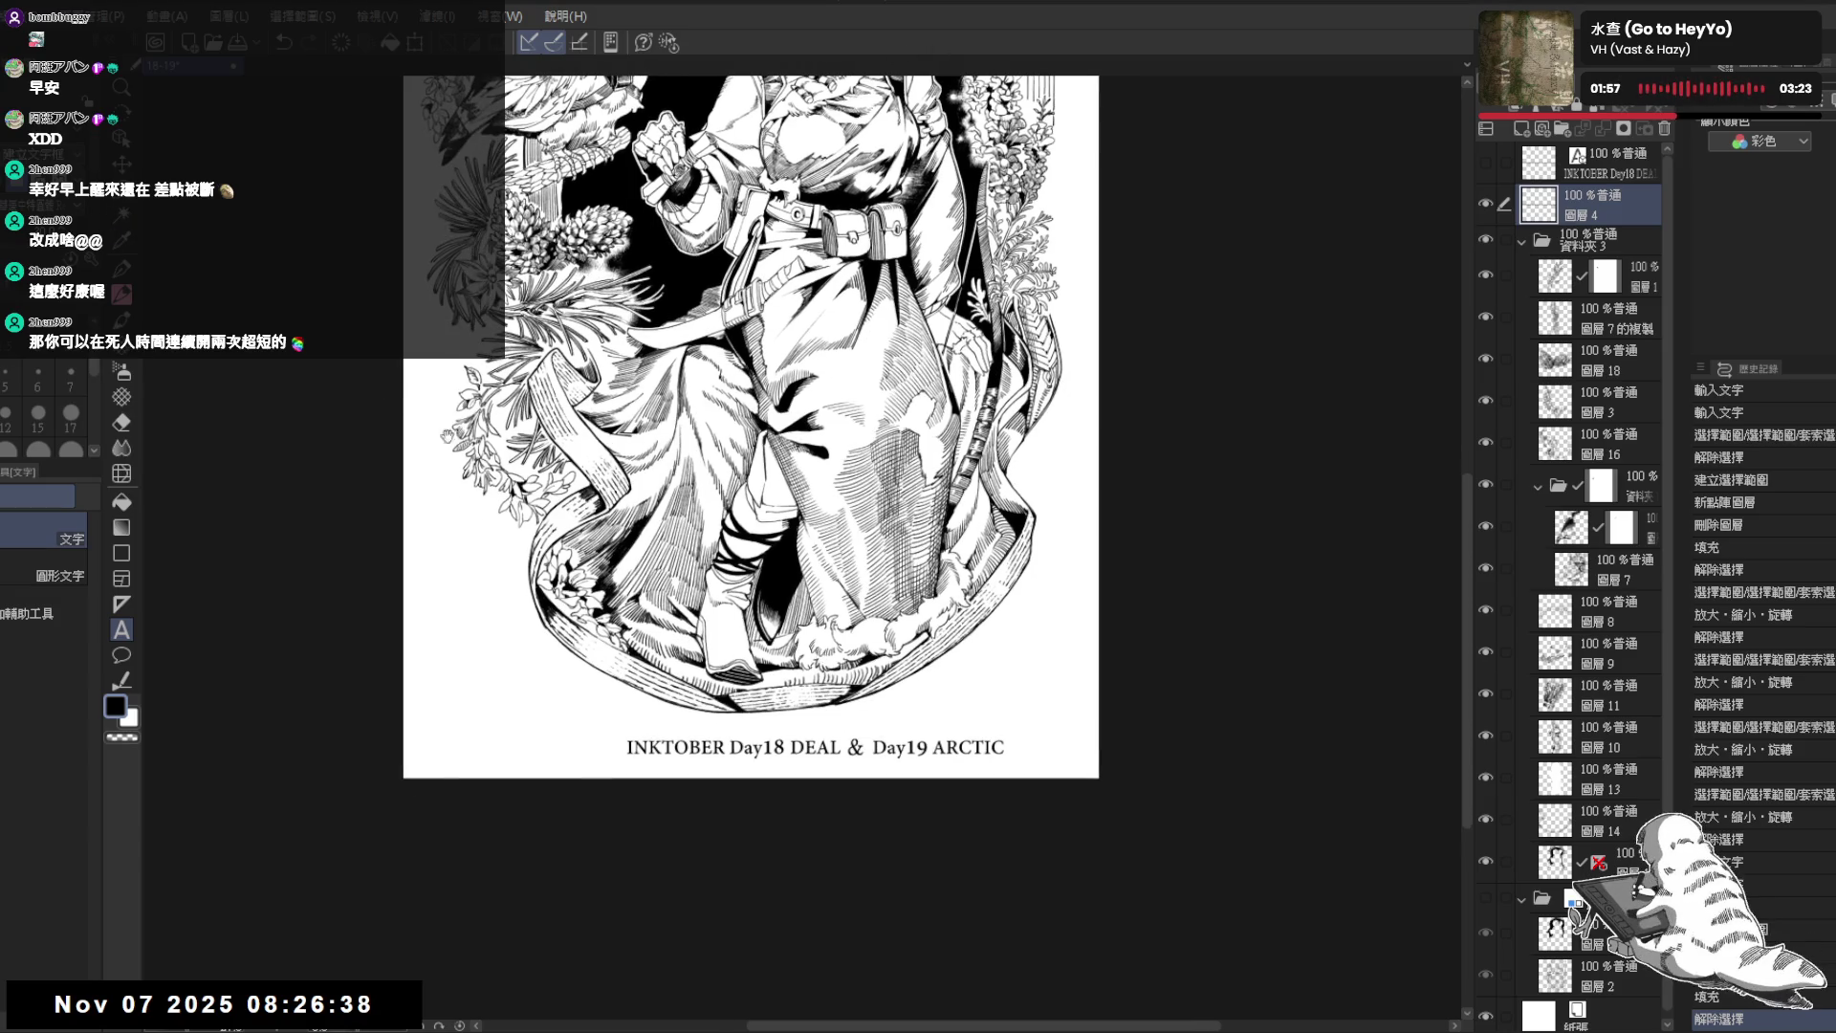
key(m)
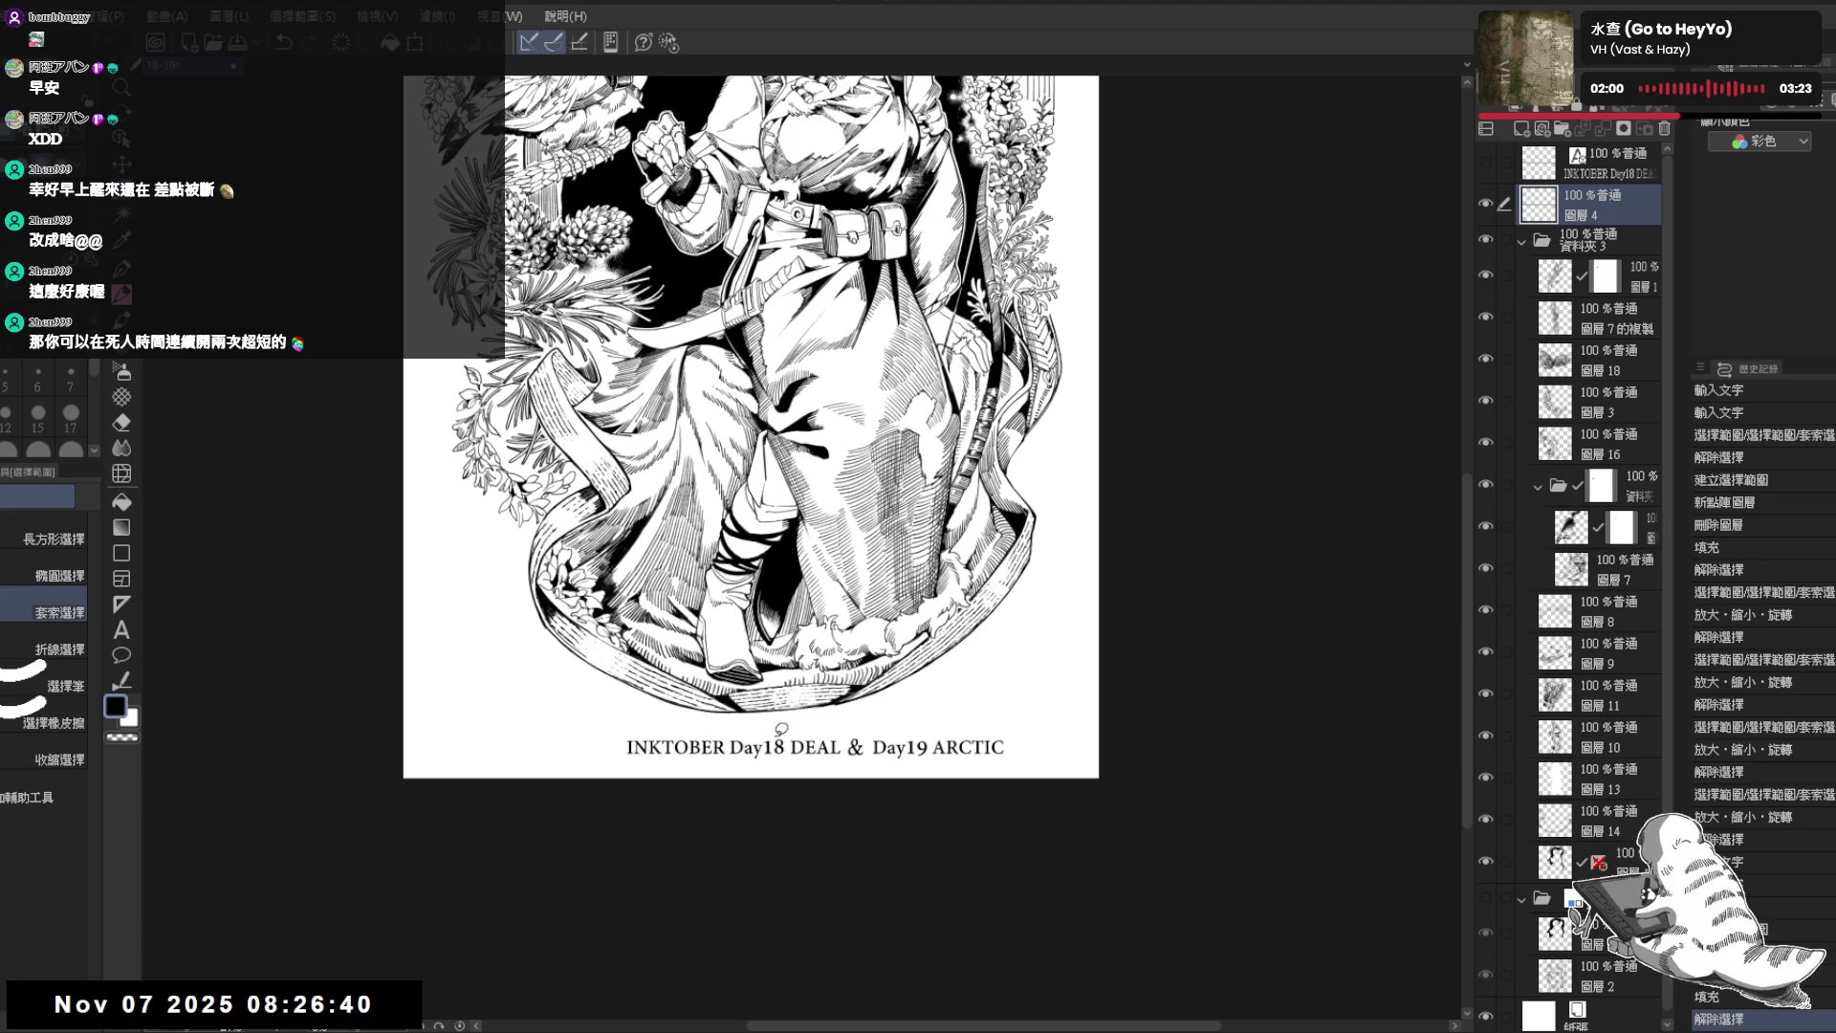
drag(778, 752, 776, 746)
key(ctrl+t)
key(Return)
key(ctrl+d)
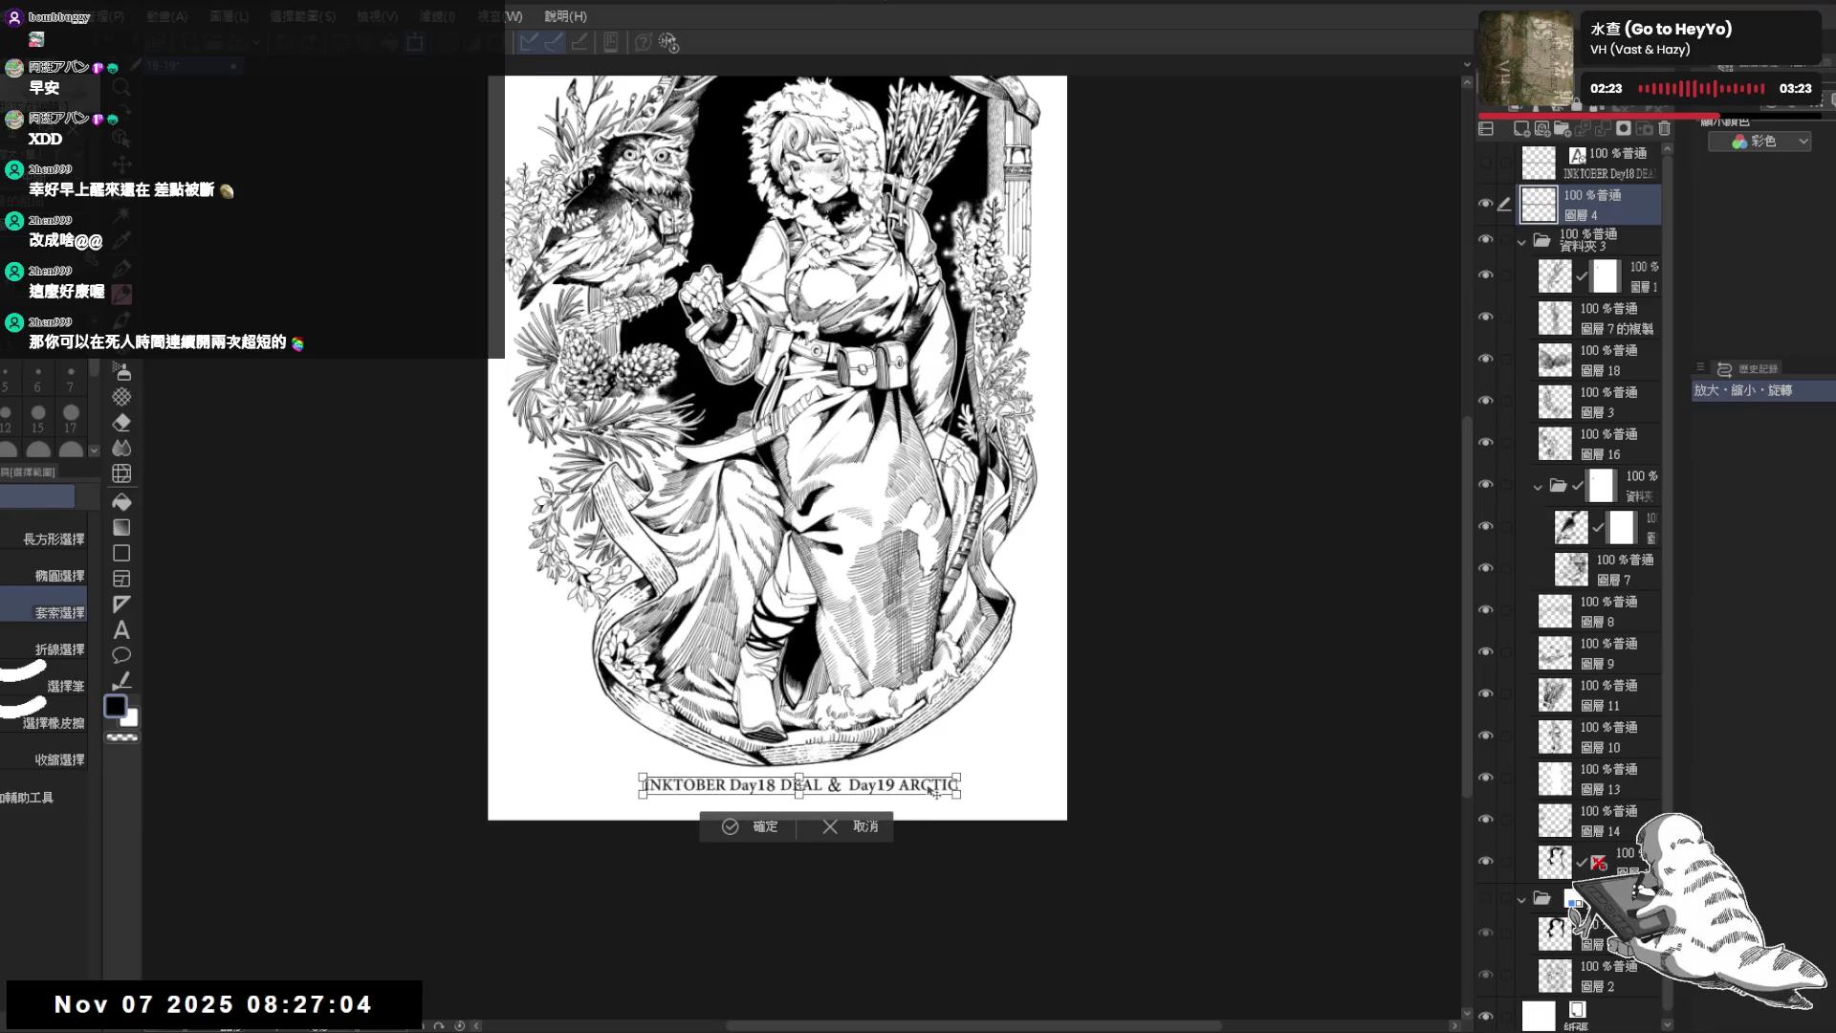
- Commit the caption transform, show the Align/Distribute palette, then nudge the INKTOBER caption slightly upward and confirm
click(761, 829)
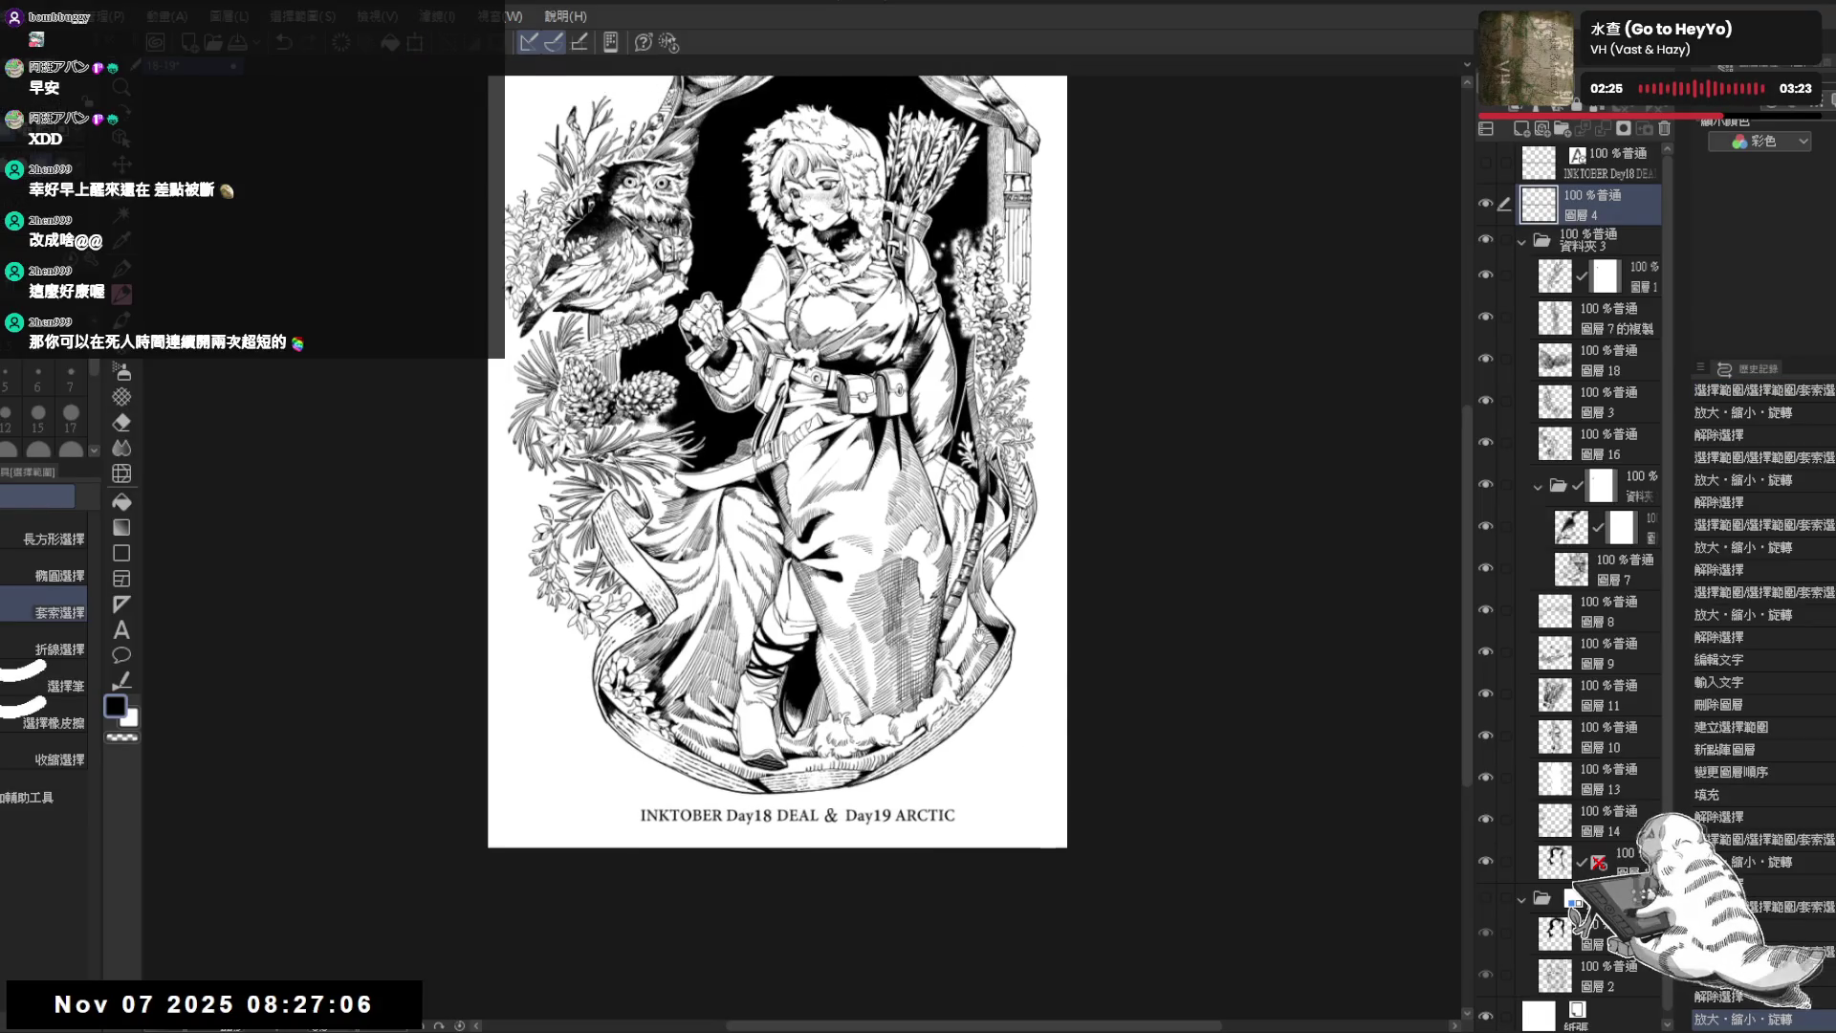
scroll(775, 832, down, 1)
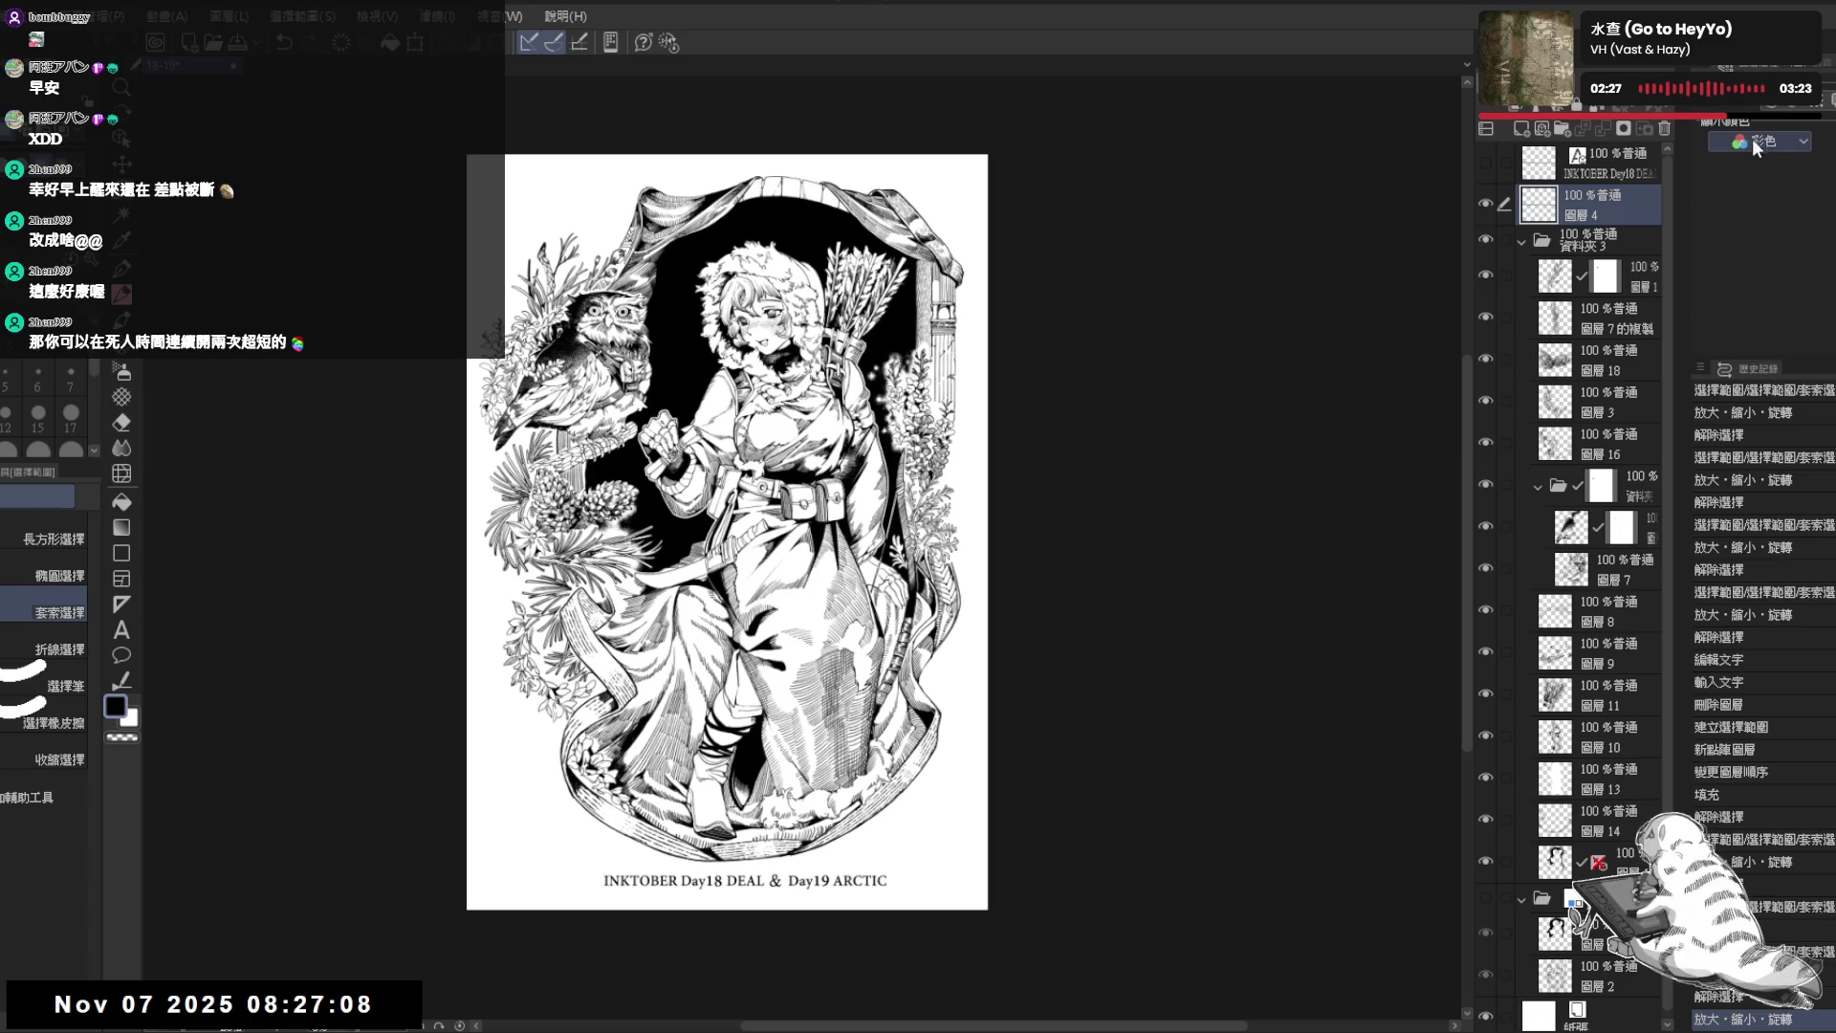
click(1780, 126)
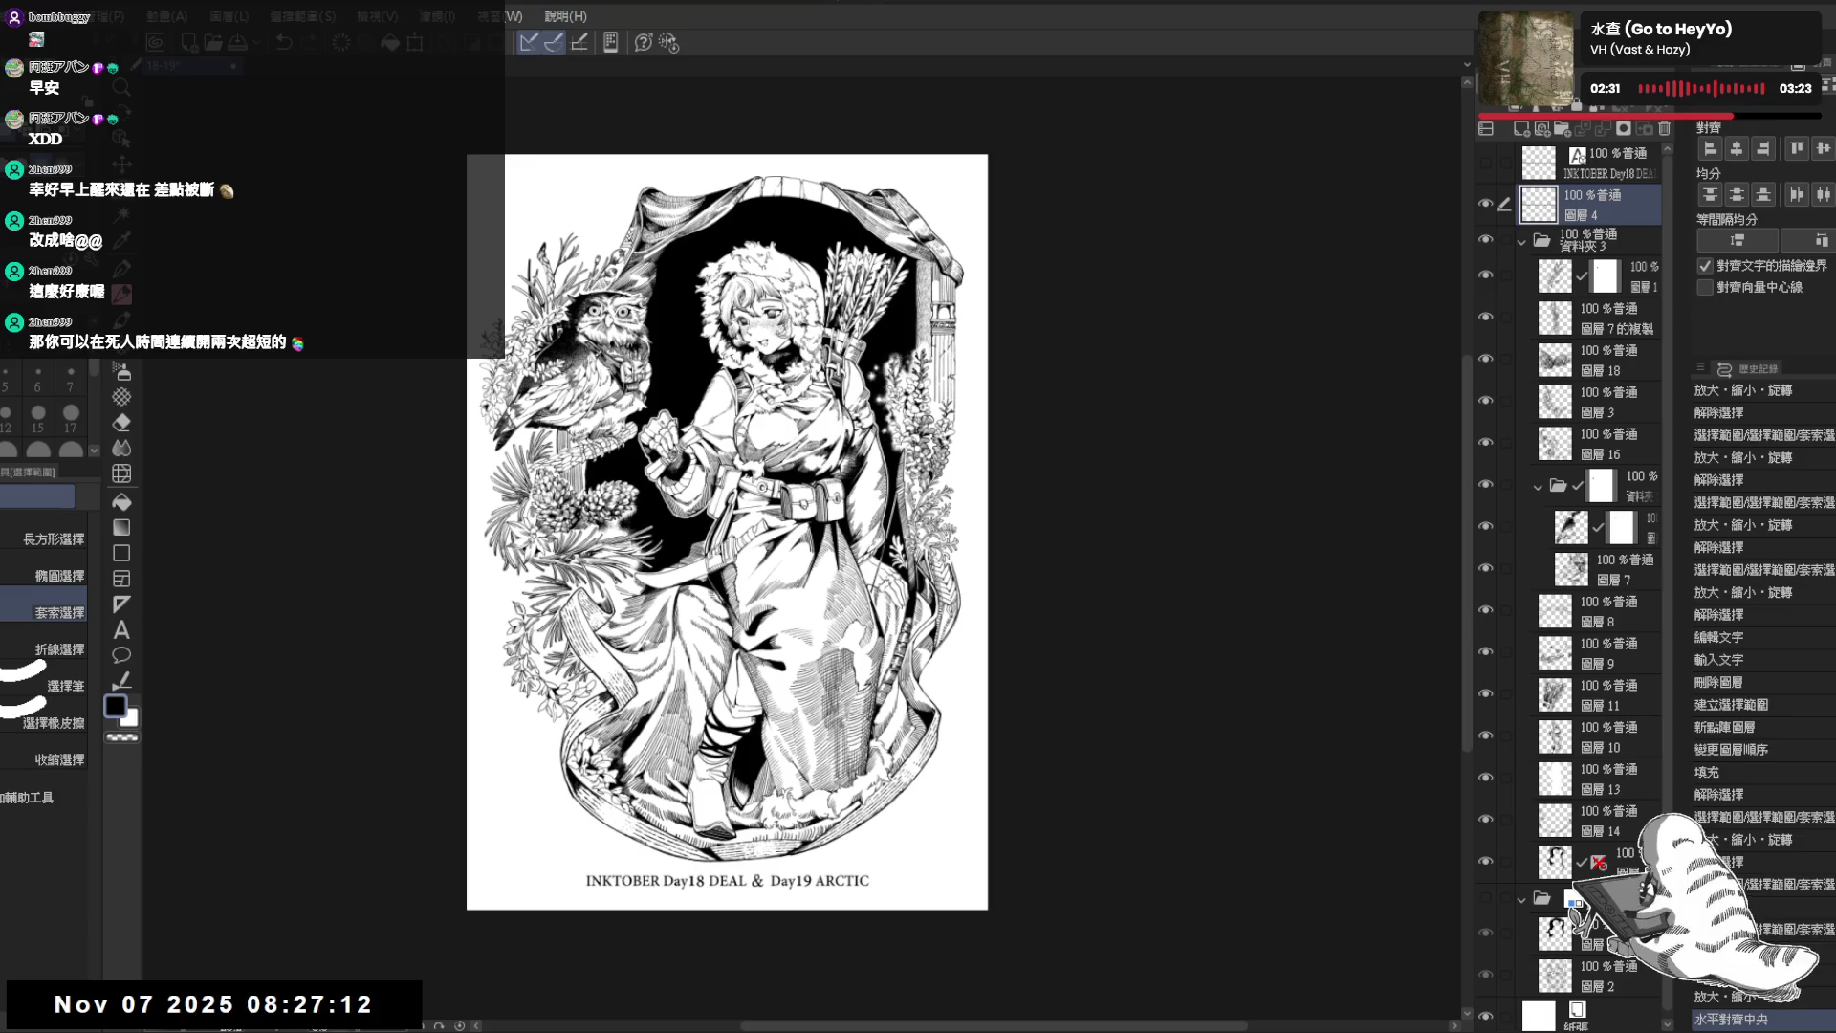
key(ctrl+t)
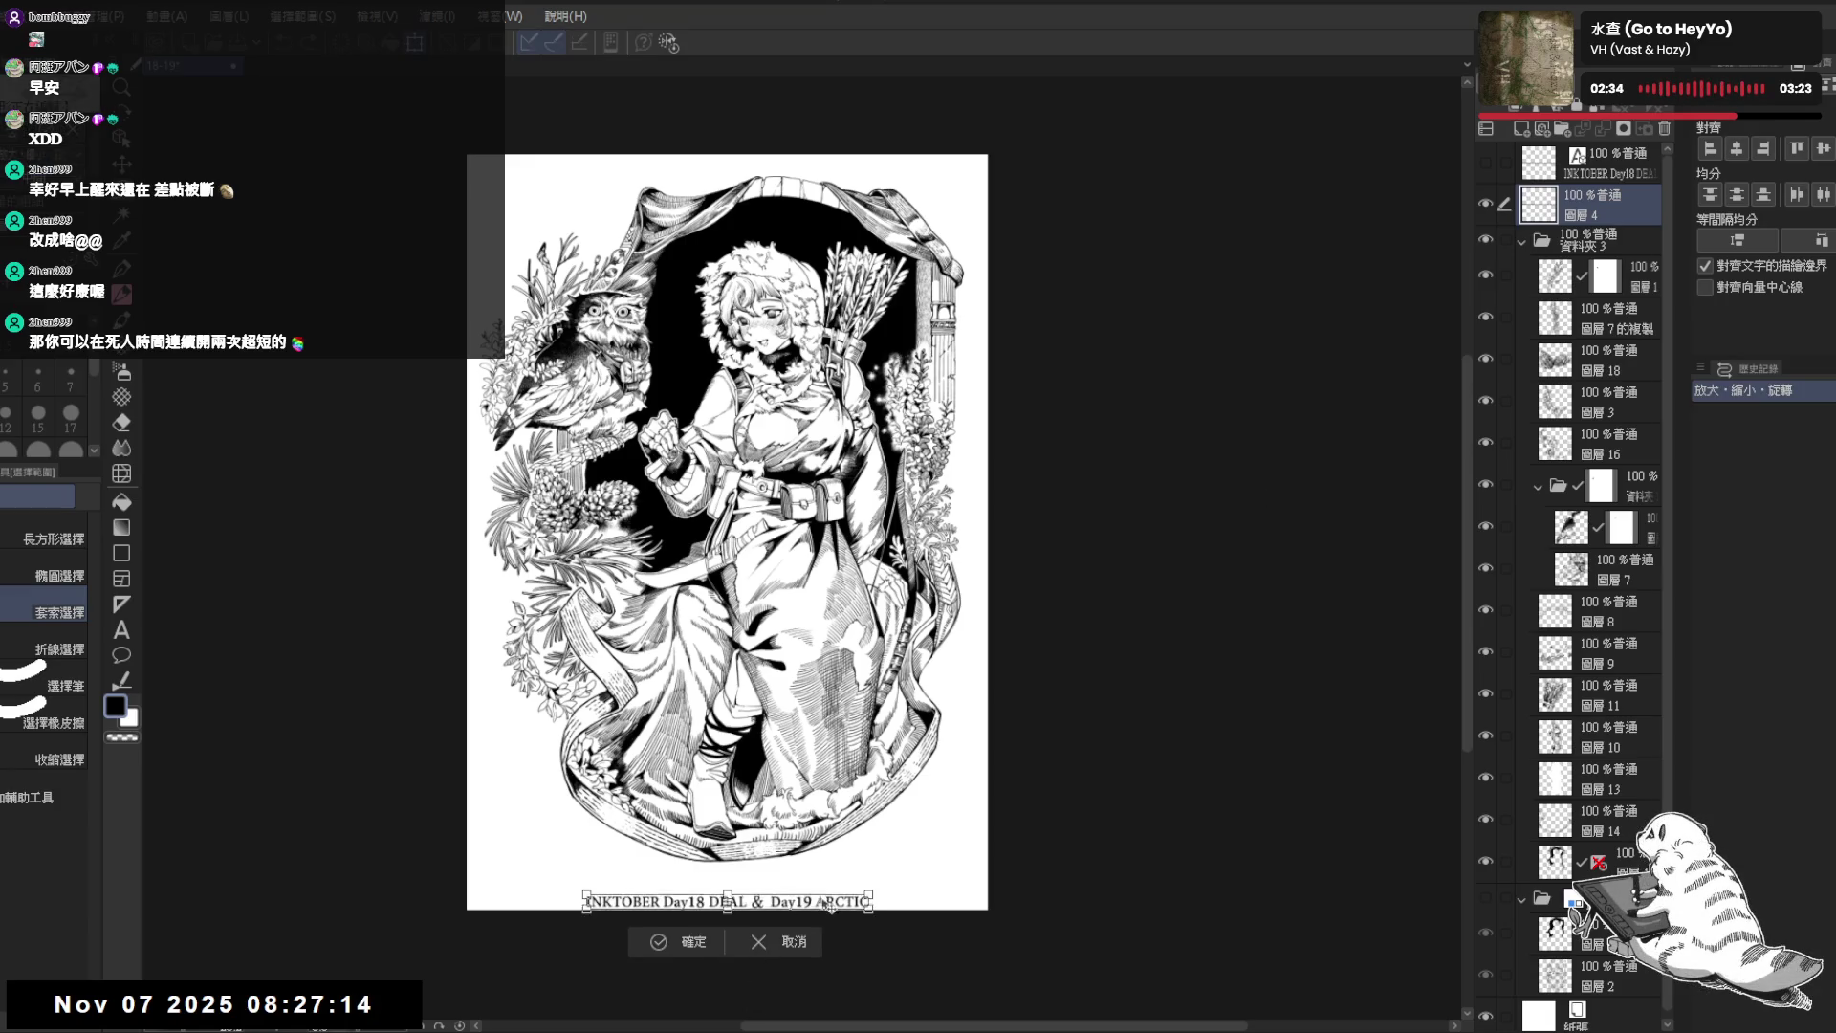
drag(826, 903, 831, 882)
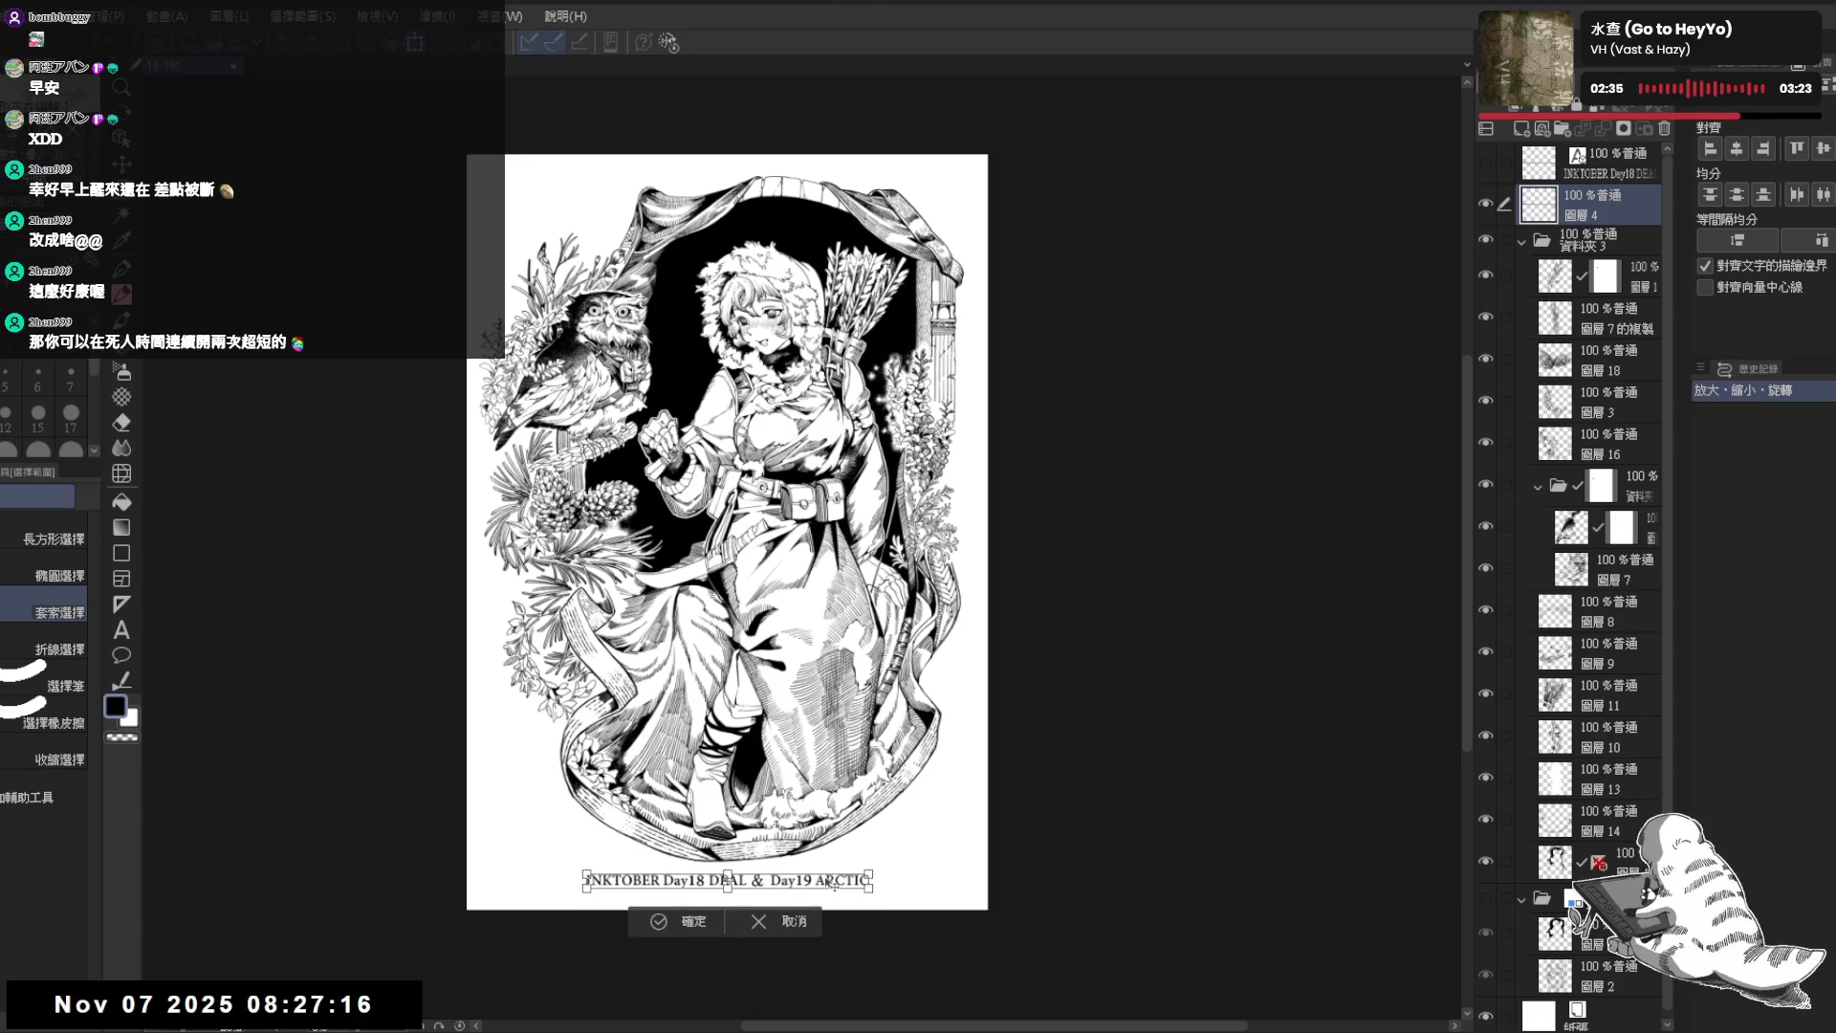
click(695, 921)
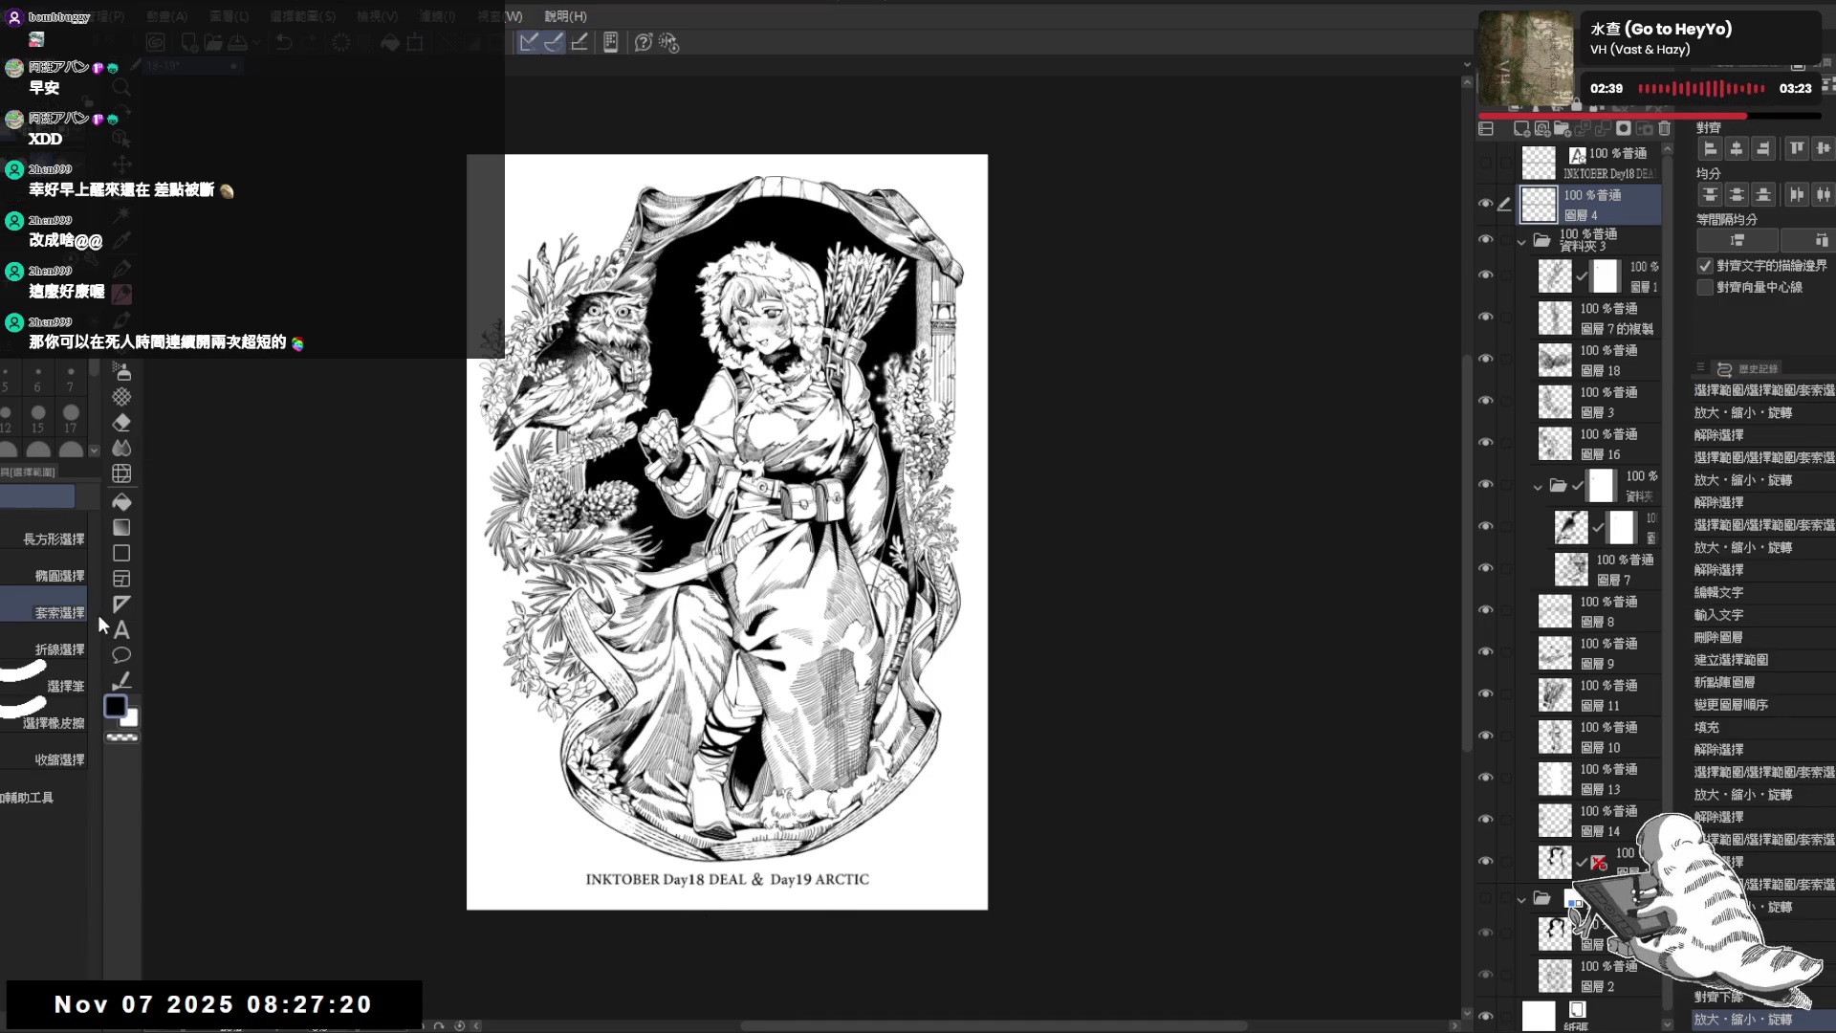
- Apply the Change Canvas Size adjustment with Enter and shift the page view slightly left
key(ctrl+t)
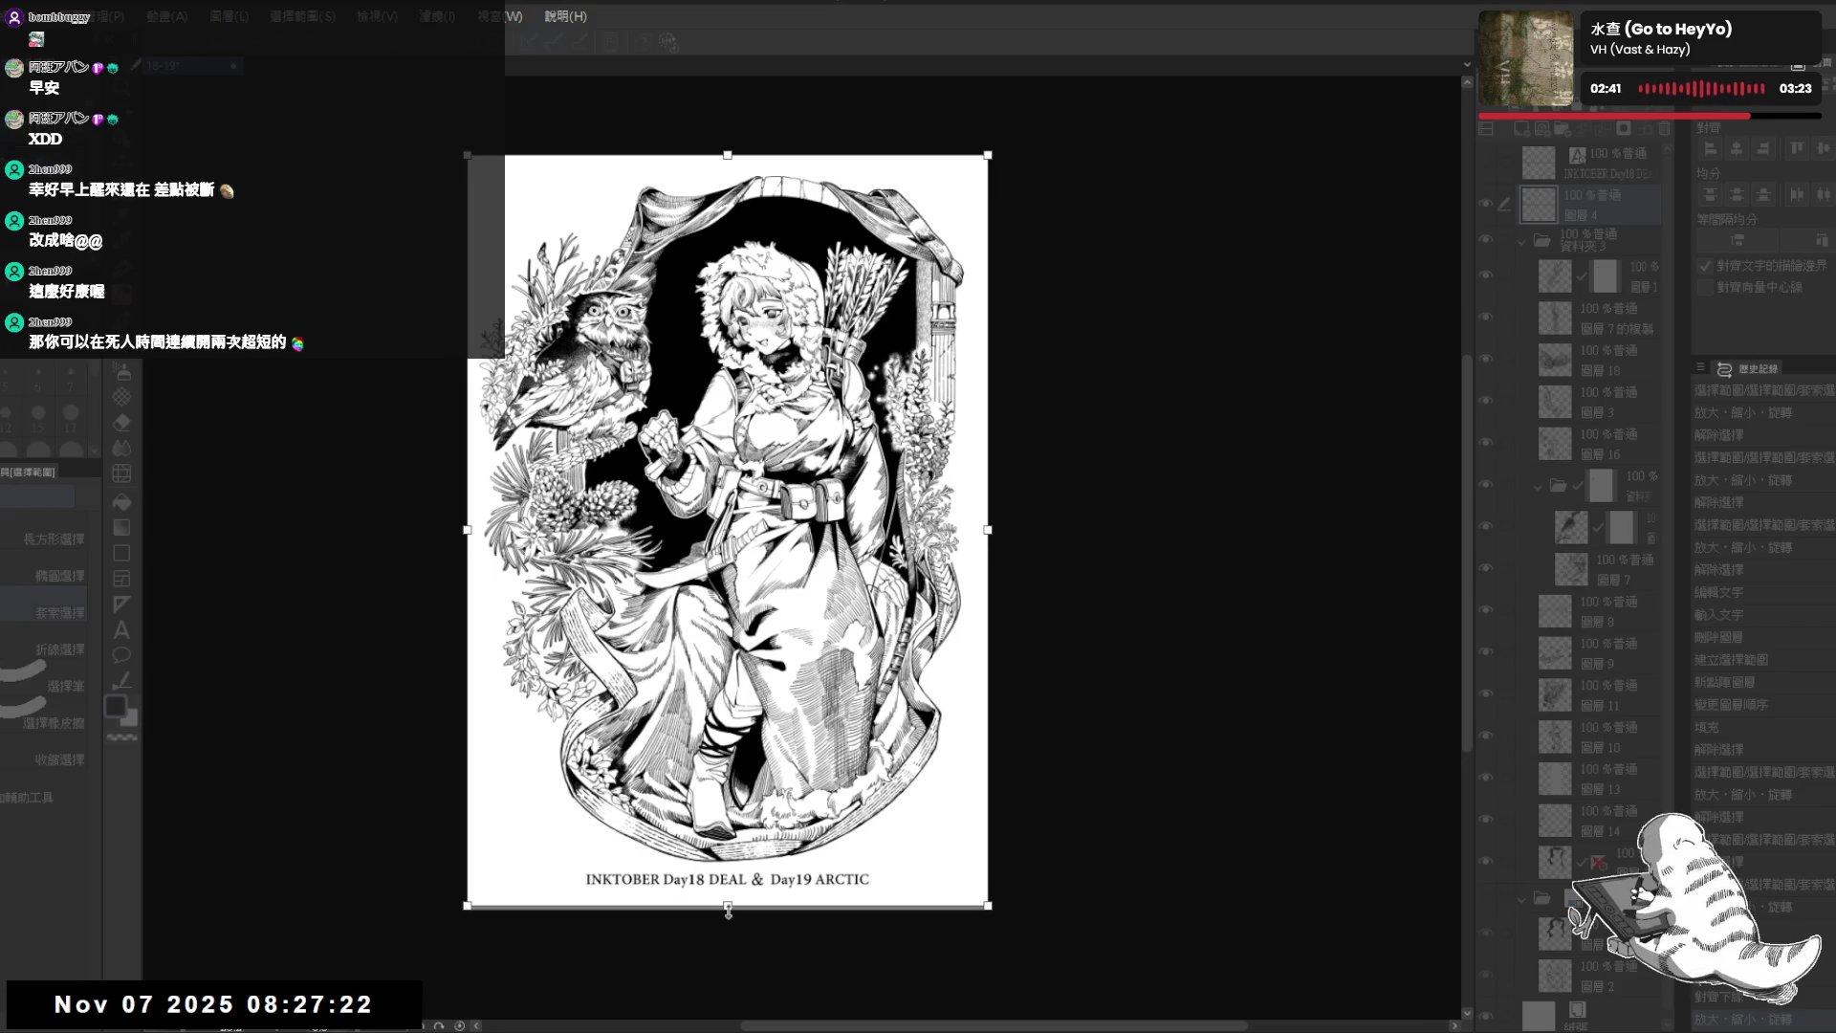
key(Return)
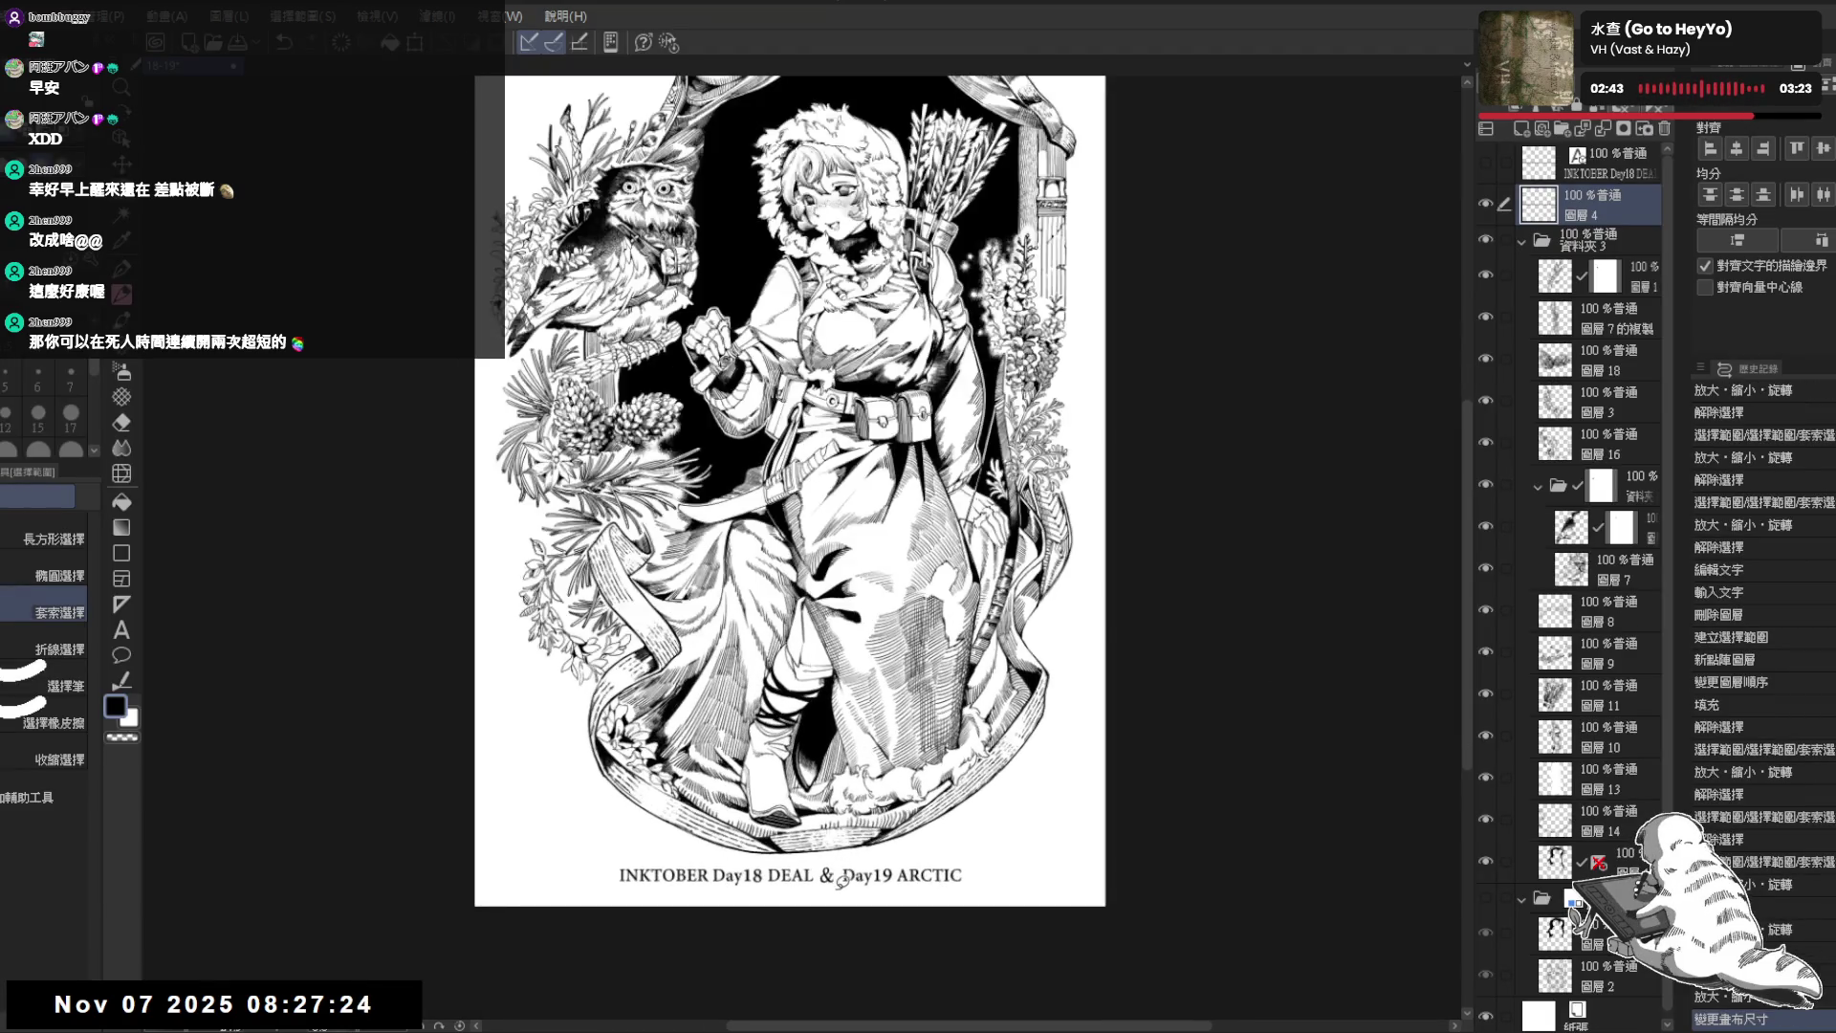
scroll(506, 867, up, 1)
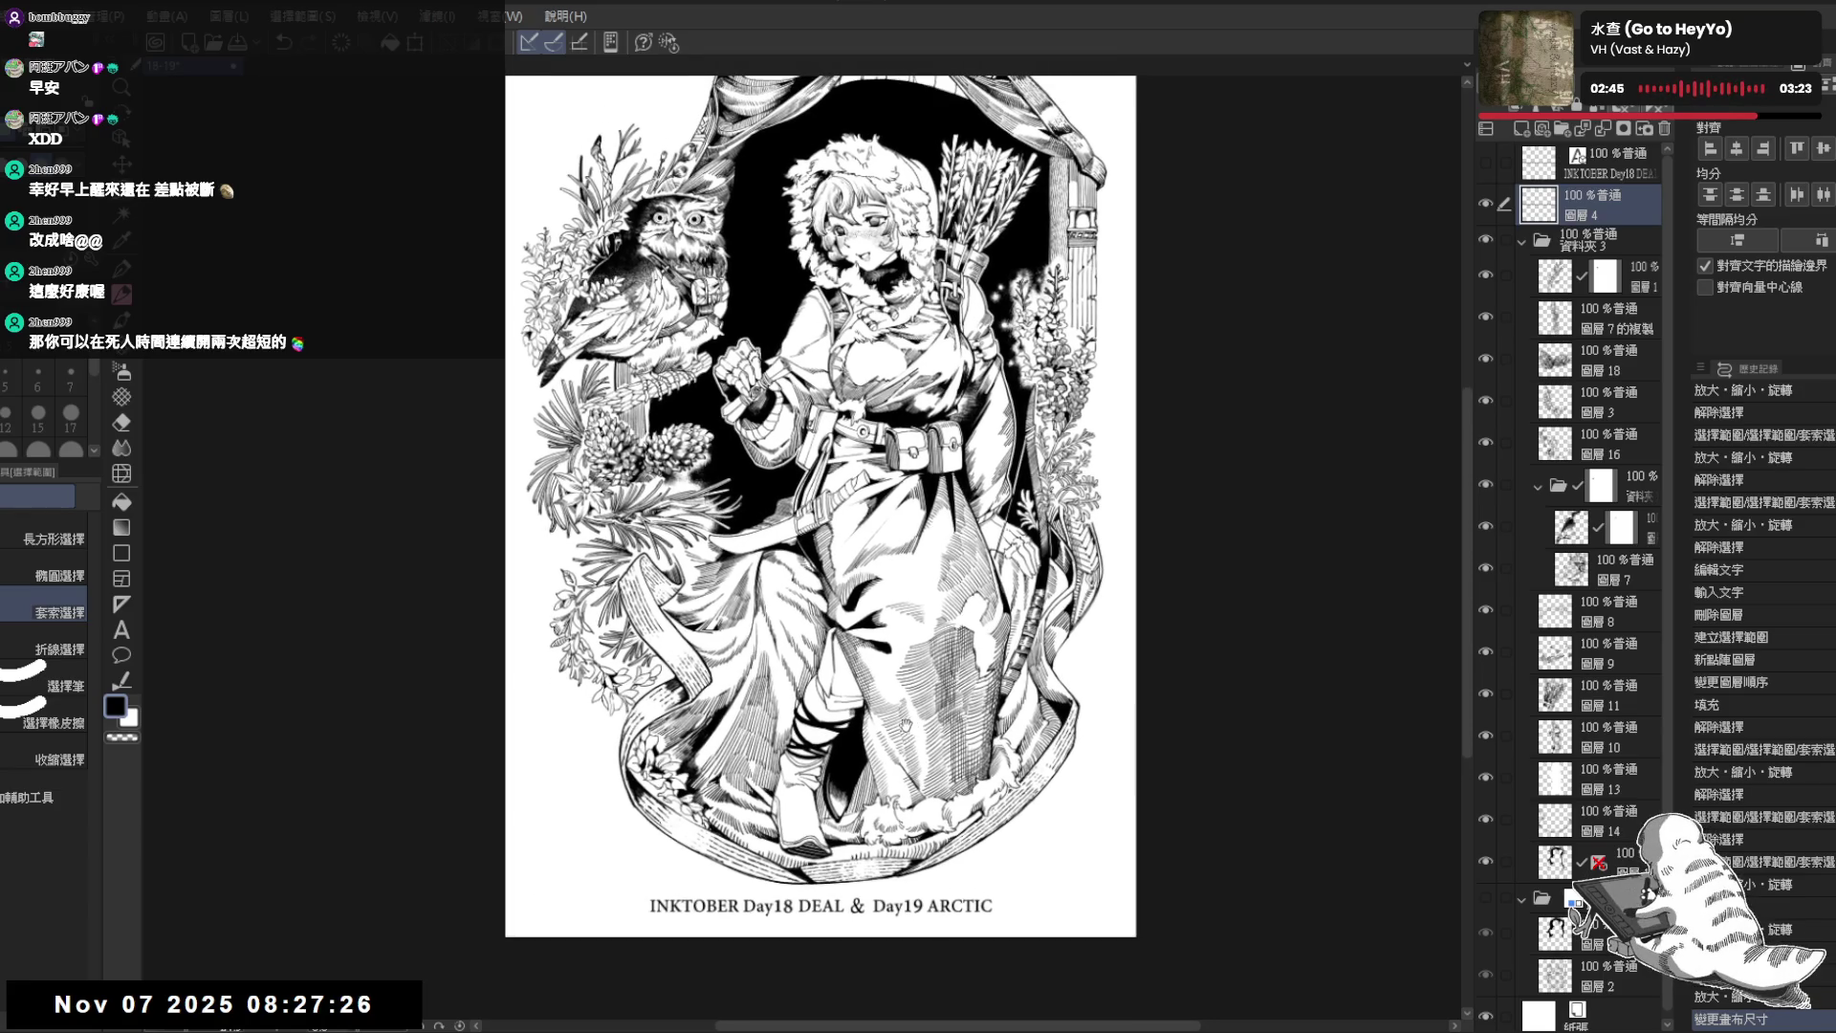
scroll(1140, 671, down, 2)
drag(1140, 670, 1107, 675)
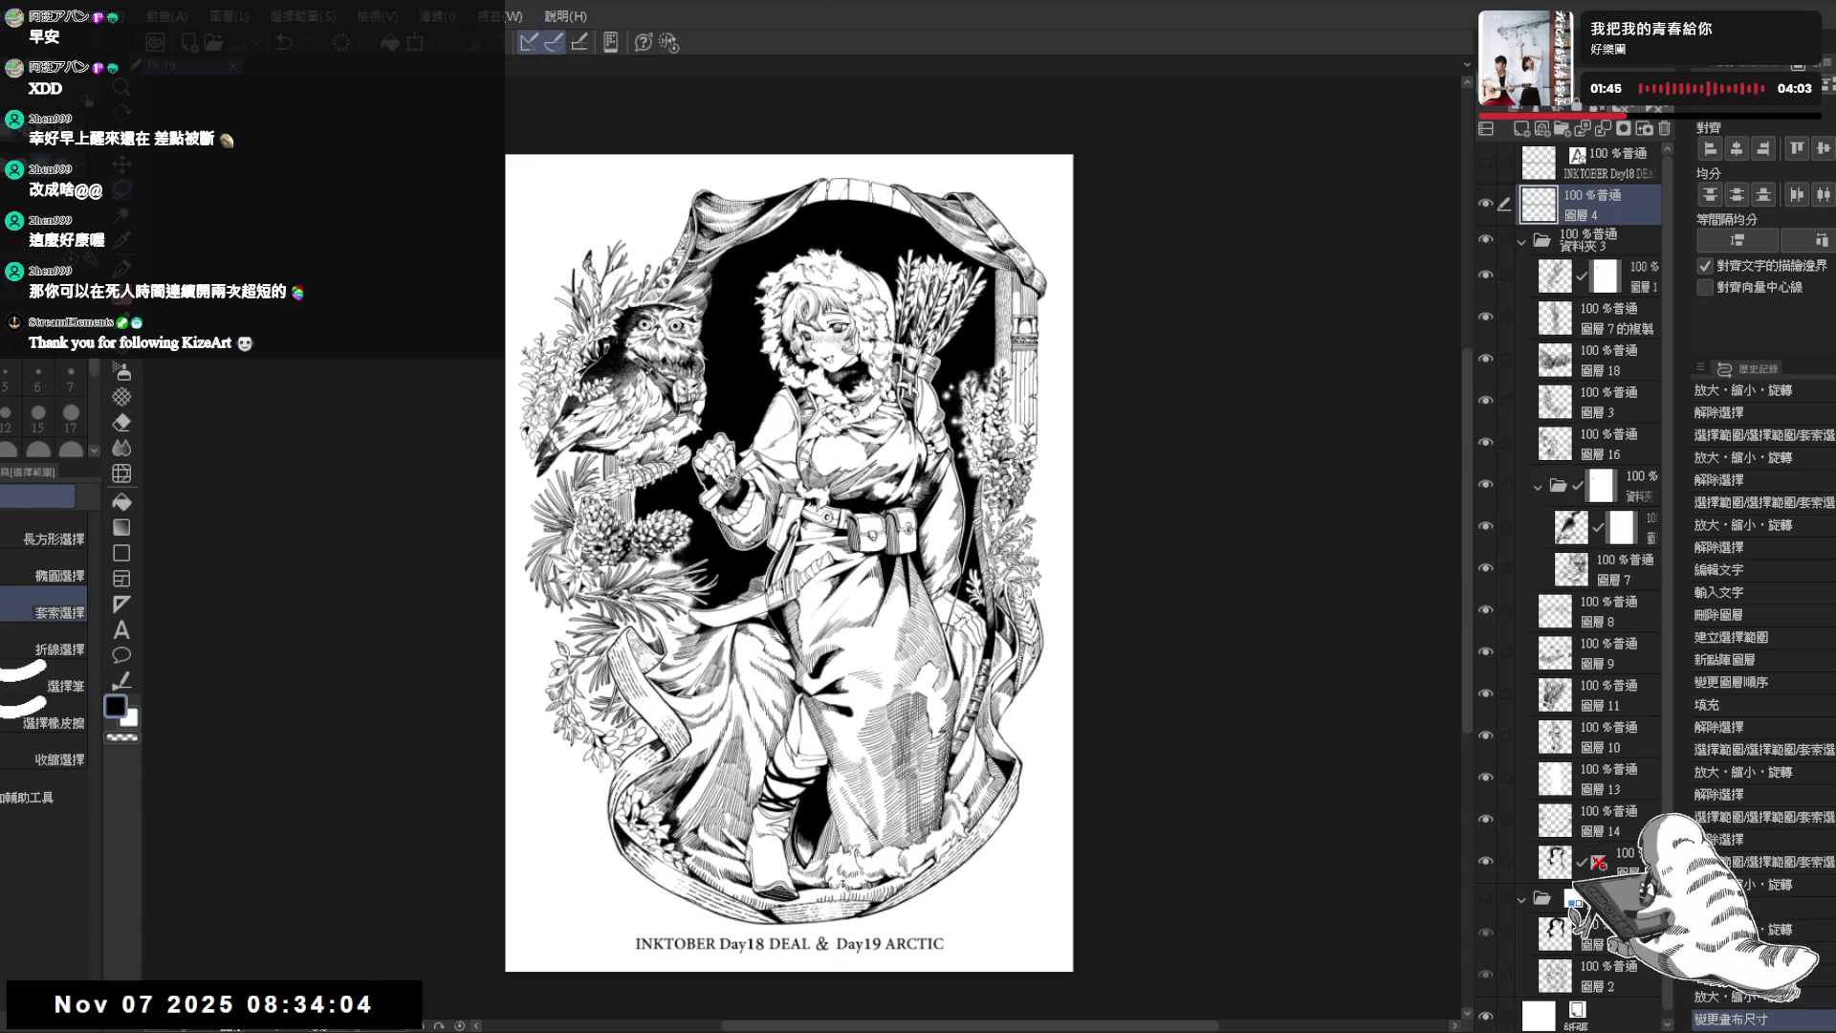
- Close the finished INKTOBER illustration file with Ctrl+W
key(ctrl+w)
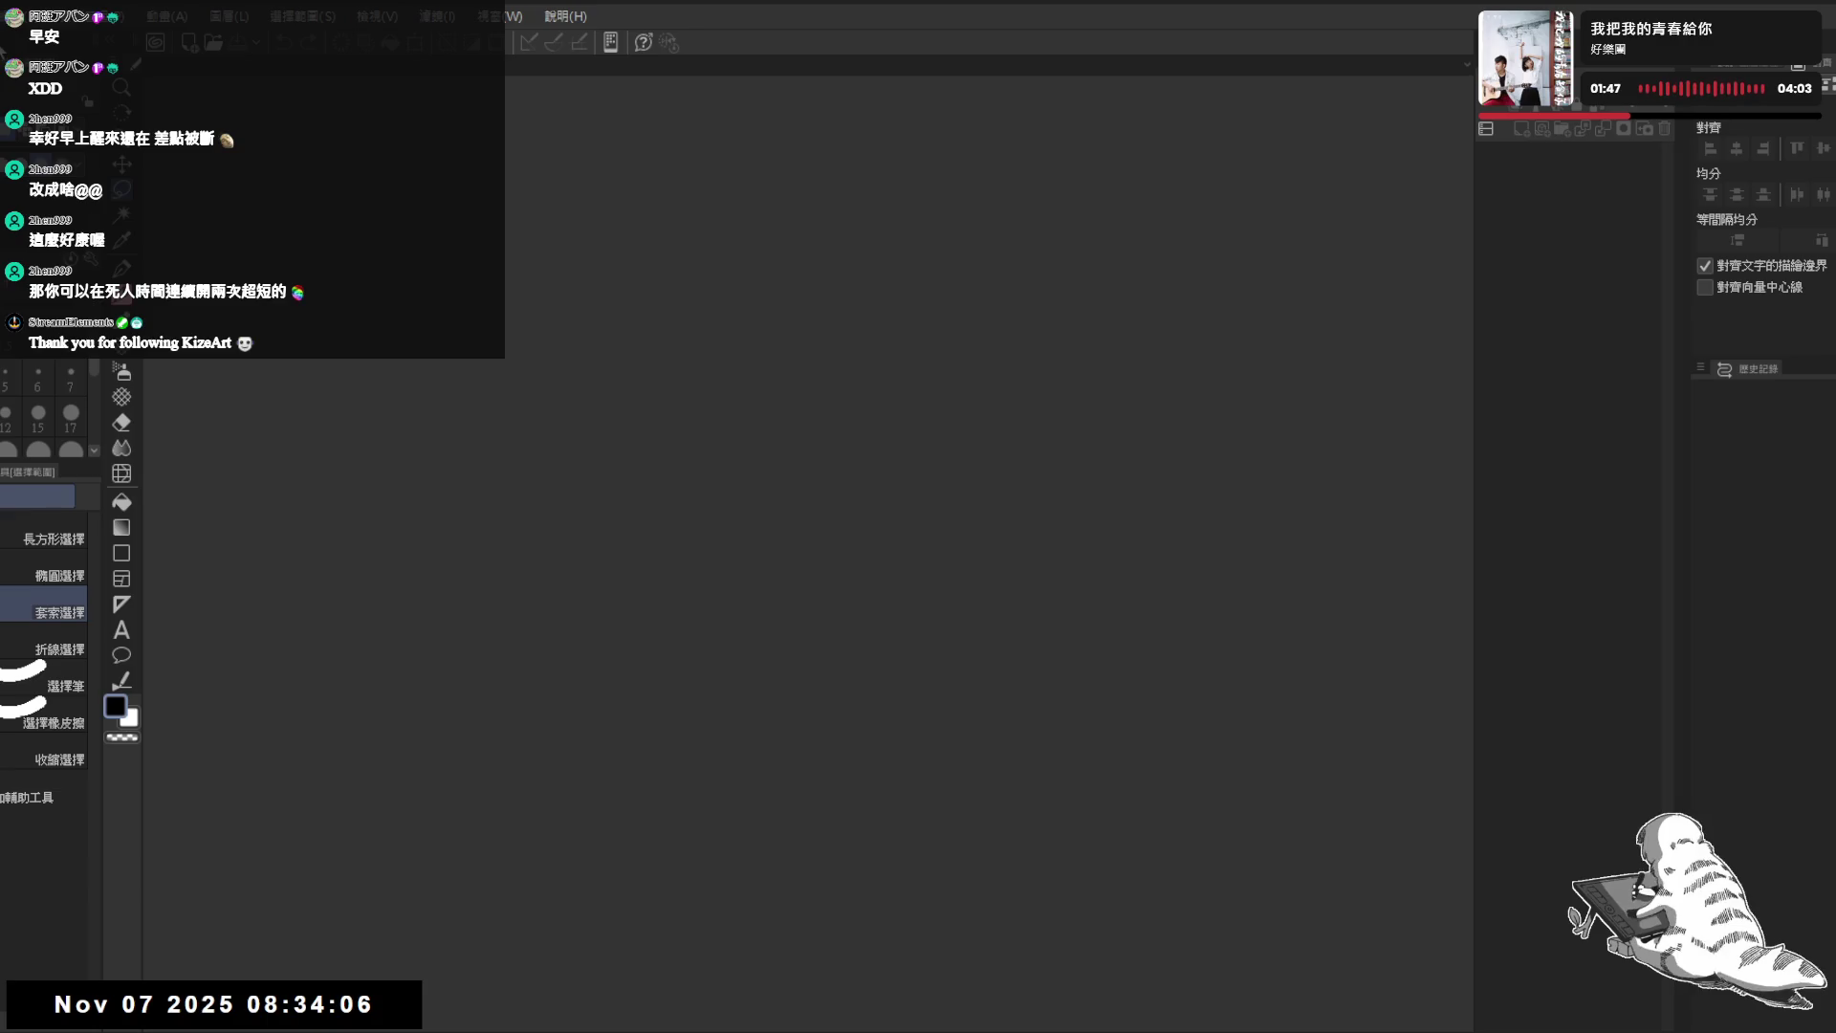
- Create a new canvas with the default settings and switch to the Pencil tool
key(ctrl+n)
key(Return)
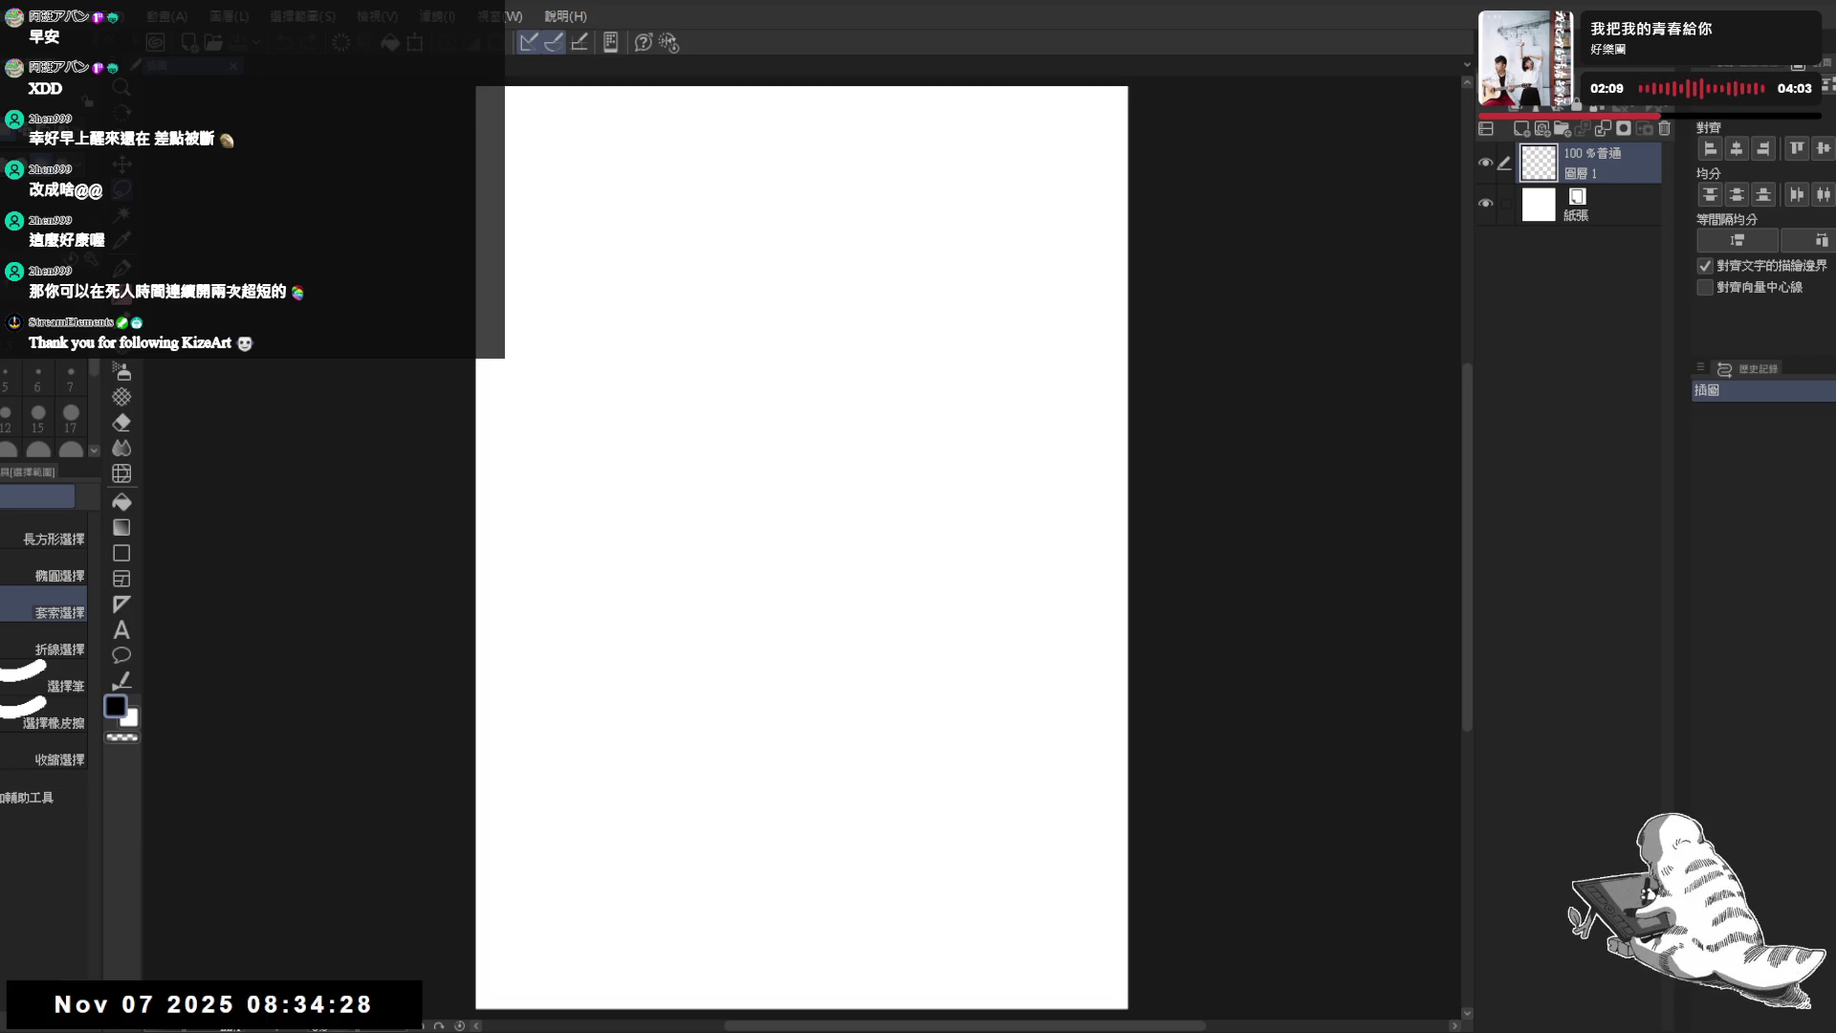
key(p)
- Position the page view and select the plain pencil sub-tool for sketching
drag(763, 393, 874, 336)
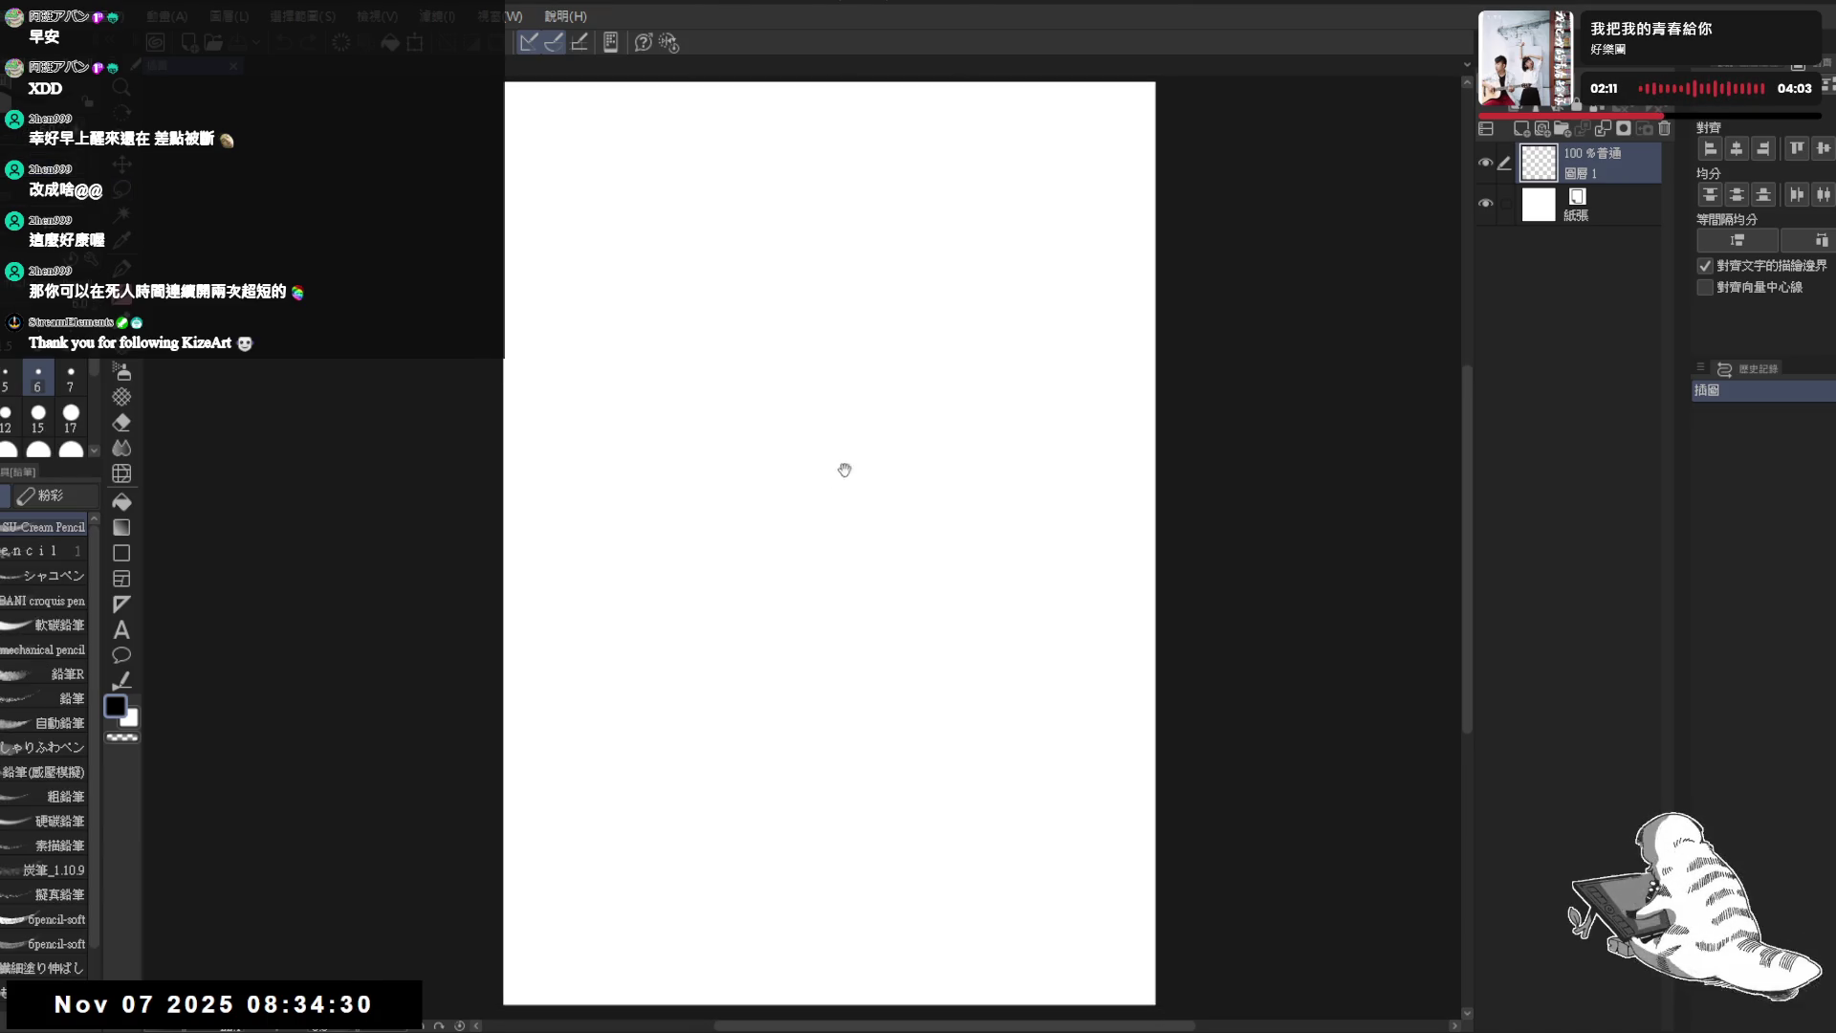
drag(849, 189, 873, 215)
key(e)
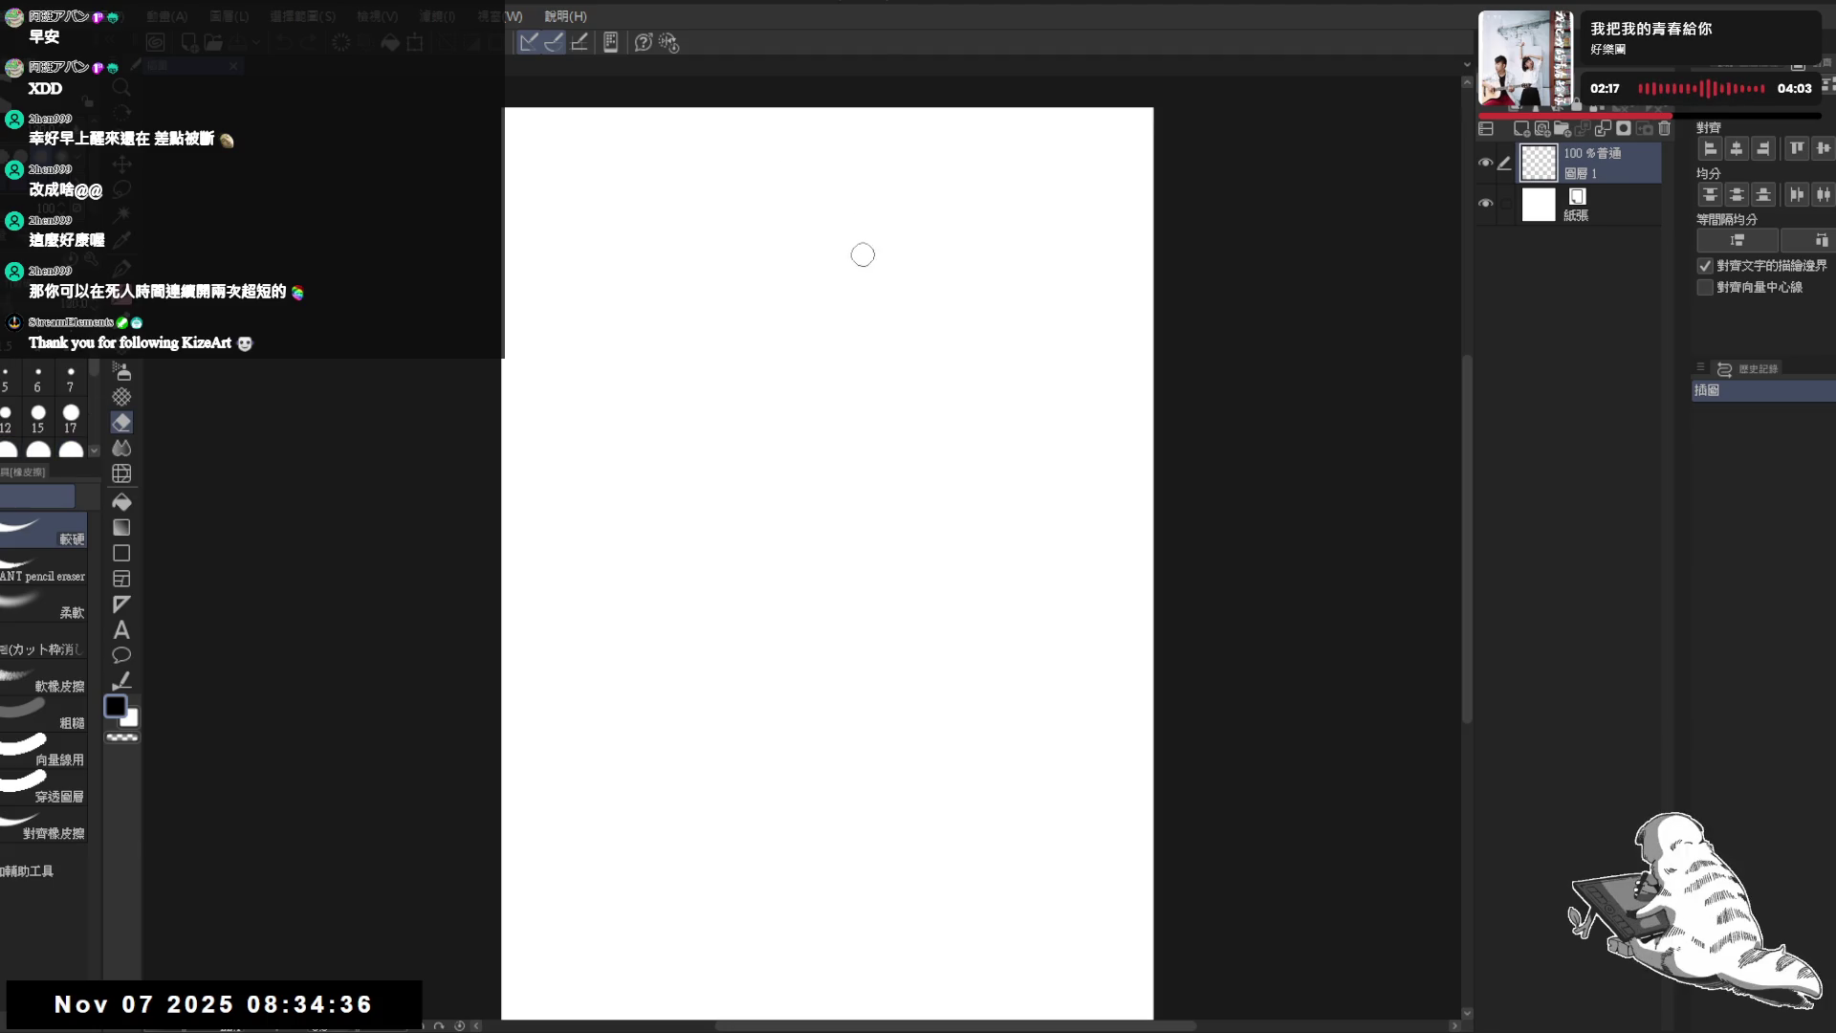
key(p)
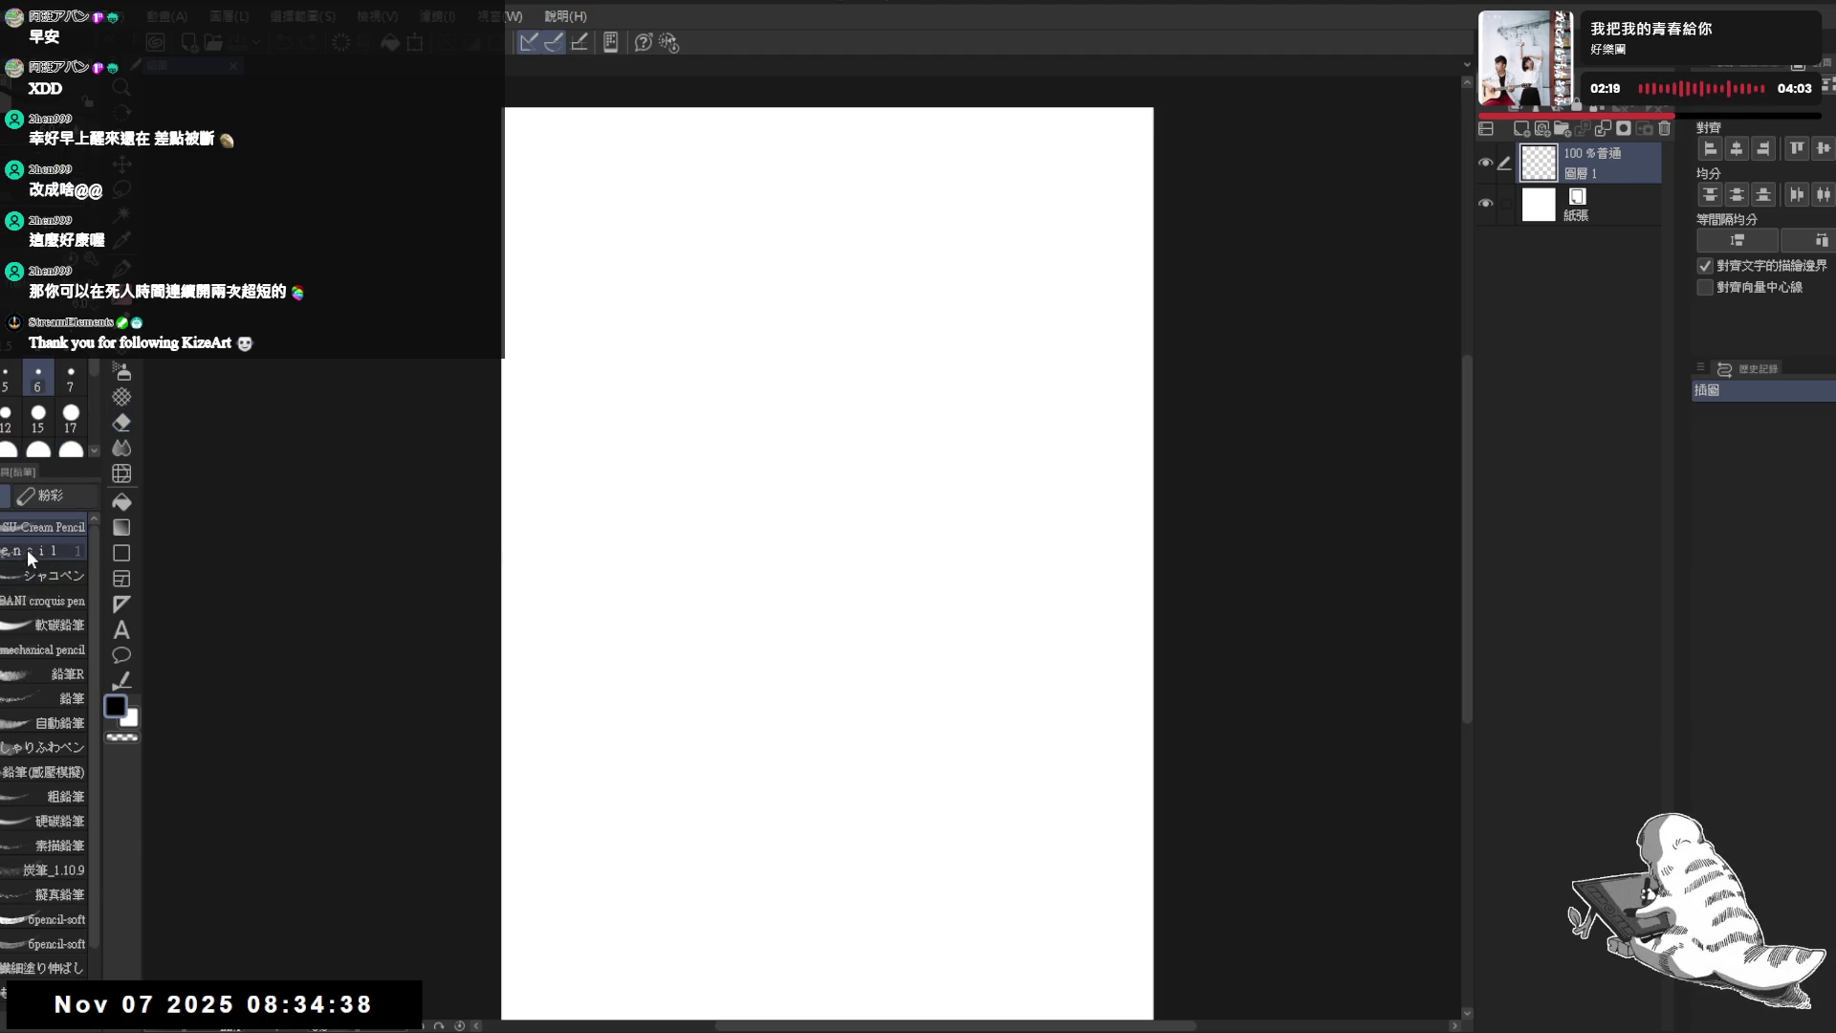
click(42, 552)
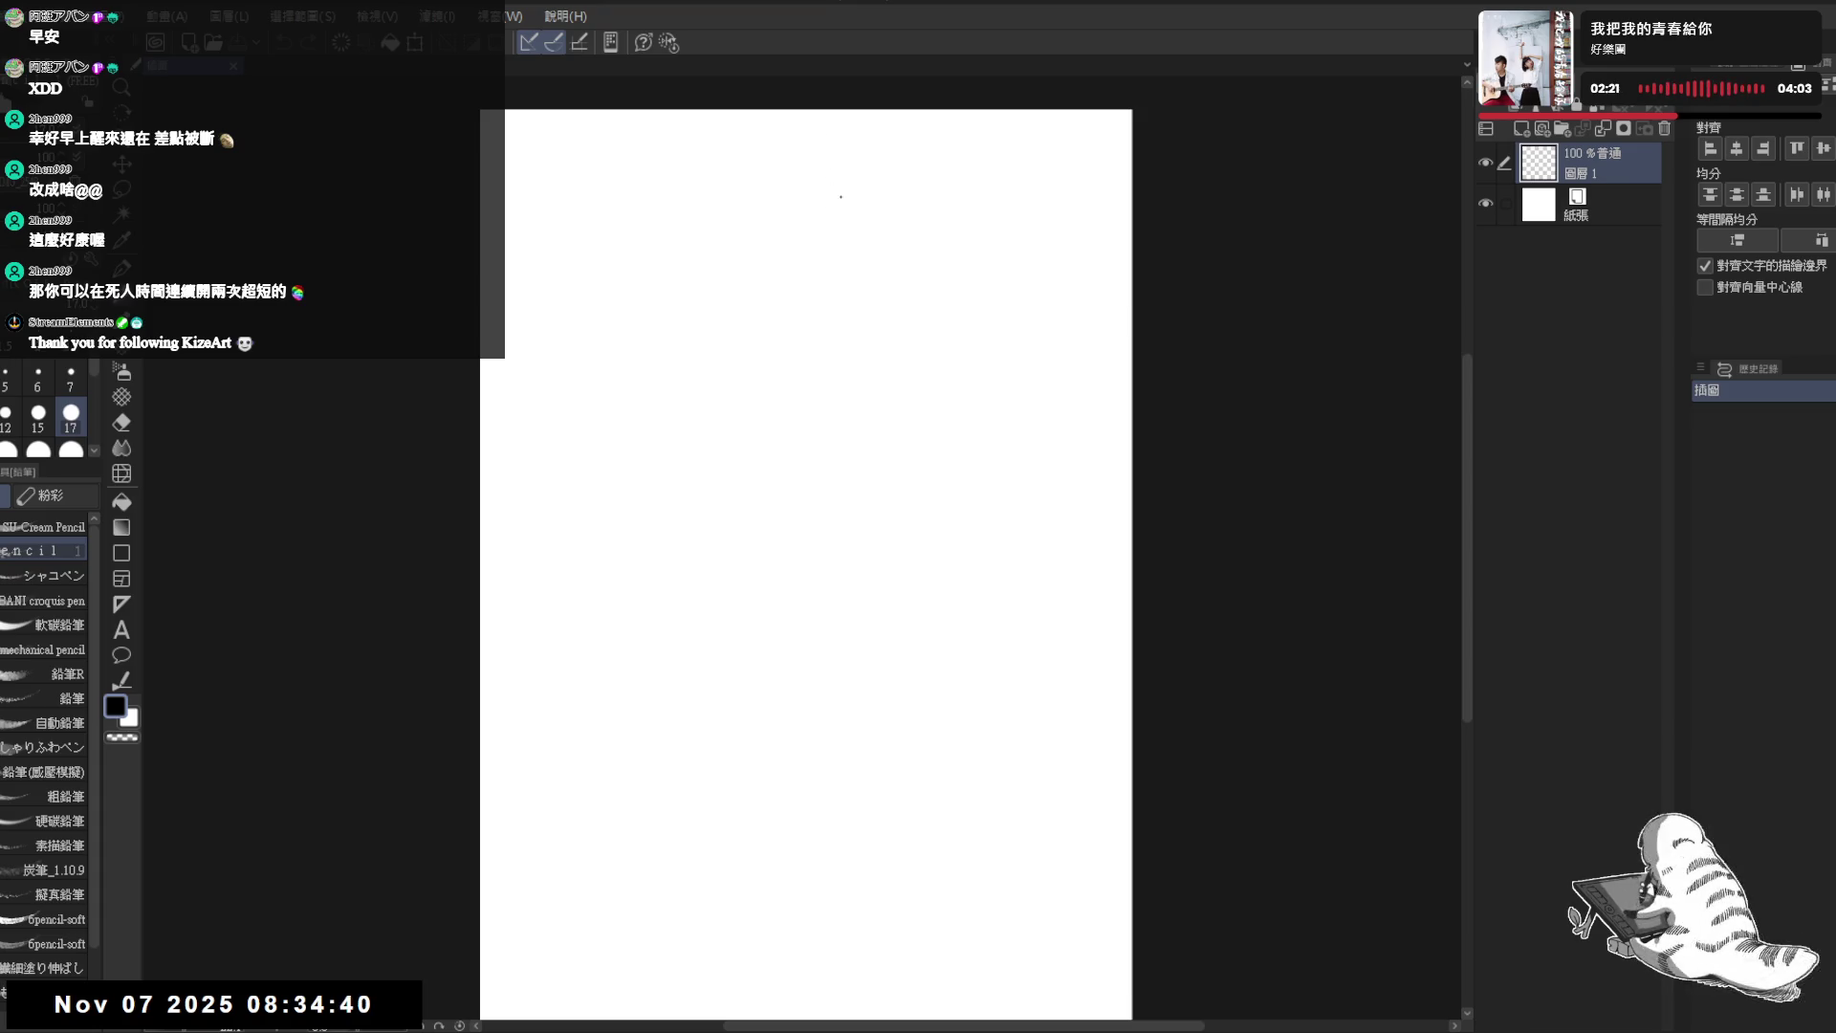
- Sketch the head shape: top arc, side lines, chin and an inner construction line
mouse_move(838, 184)
mouse_down()
mouse_move(861, 162)
mouse_move(951, 172)
mouse_up()
mouse_move(867, 155)
mouse_down()
mouse_move(831, 182)
mouse_move(905, 147)
mouse_up()
mouse_move(838, 184)
mouse_down()
mouse_move(861, 155)
mouse_move(927, 287)
mouse_up()
drag(944, 180, 935, 244)
mouse_move(844, 201)
mouse_down()
mouse_move(855, 287)
mouse_move(908, 294)
mouse_up()
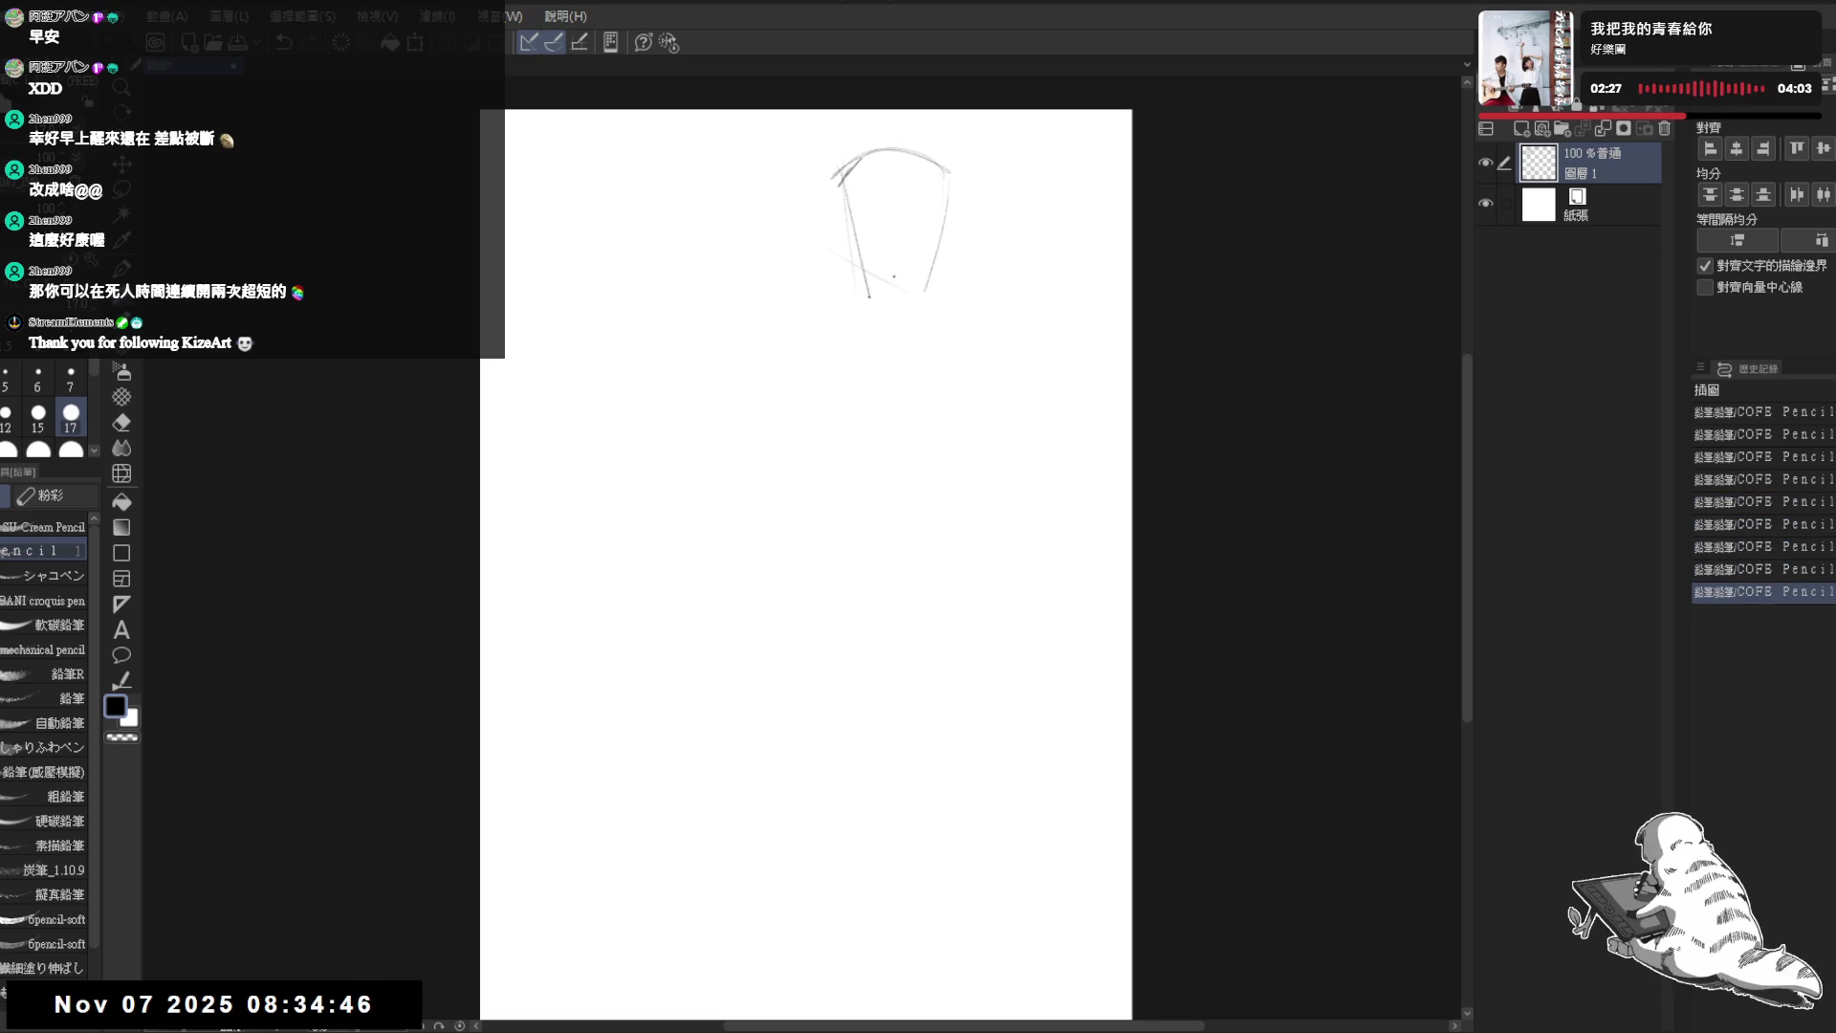
mouse_move(844, 185)
mouse_down()
mouse_move(868, 296)
mouse_move(929, 270)
mouse_up()
drag(850, 218, 919, 189)
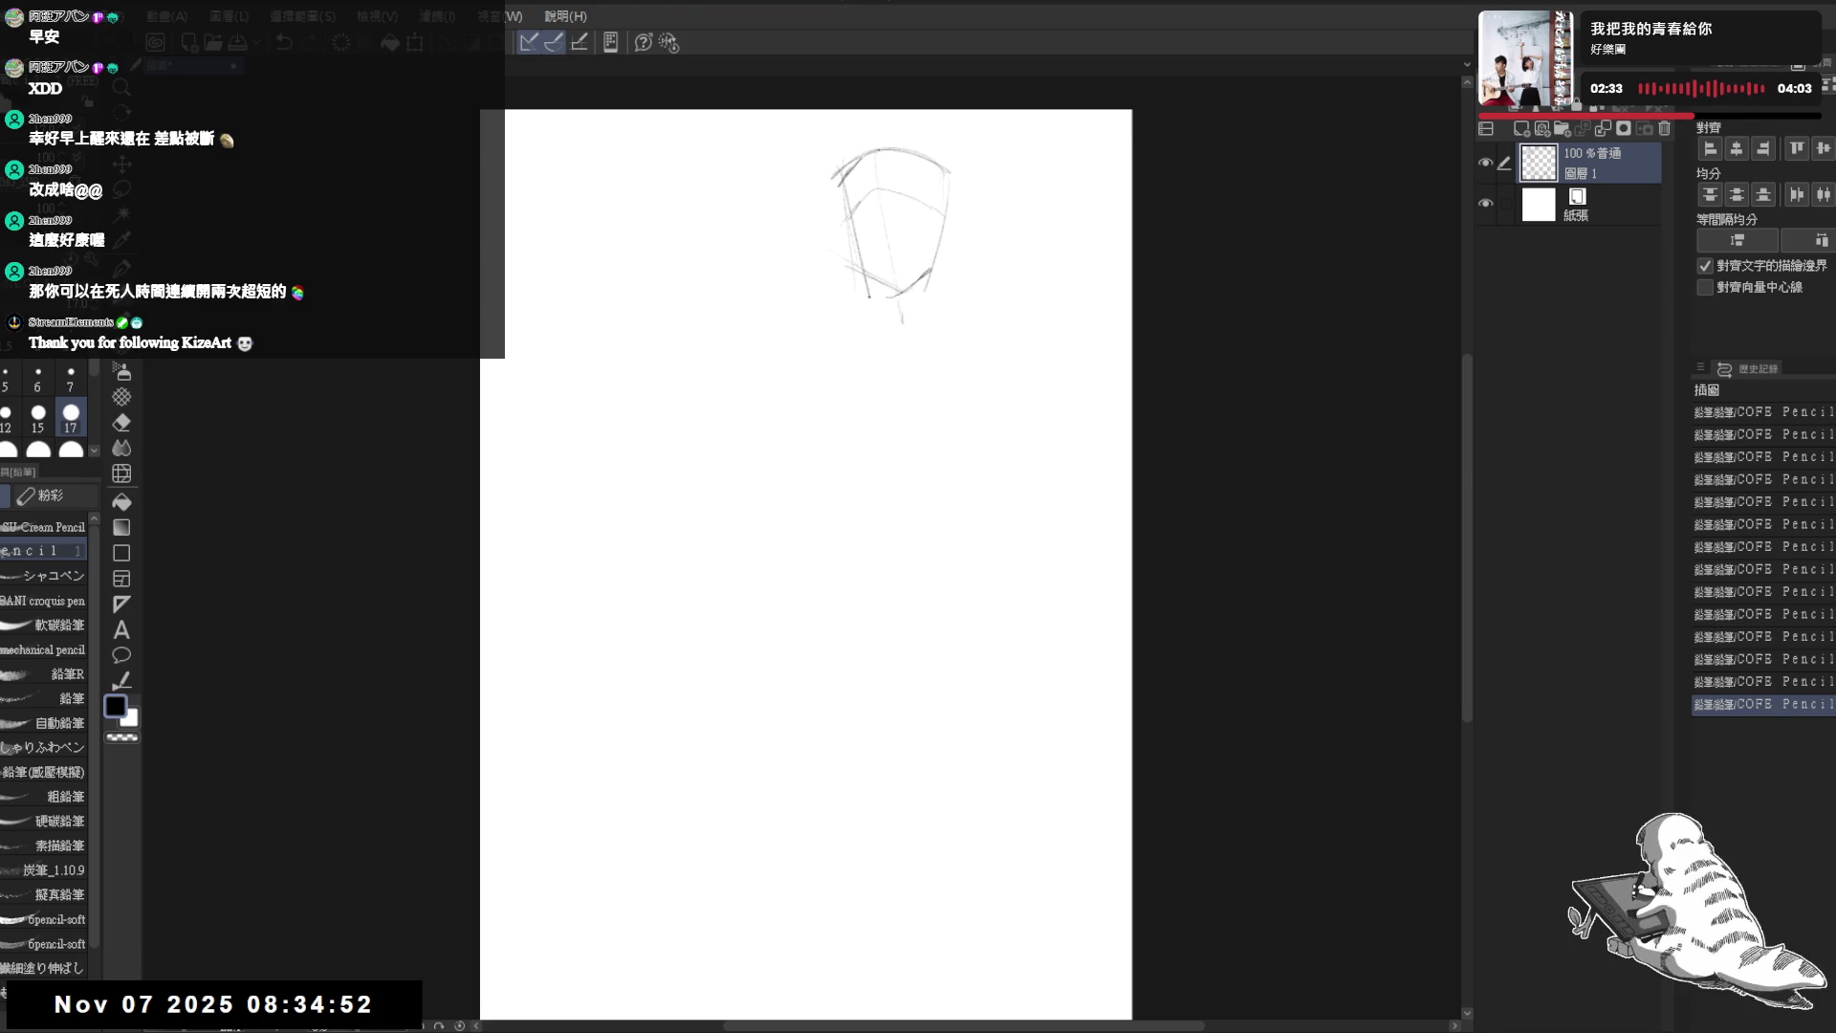
mouse_move(893, 309)
mouse_down()
mouse_move(930, 270)
mouse_move(882, 421)
mouse_up()
scroll(890, 236, up, 1)
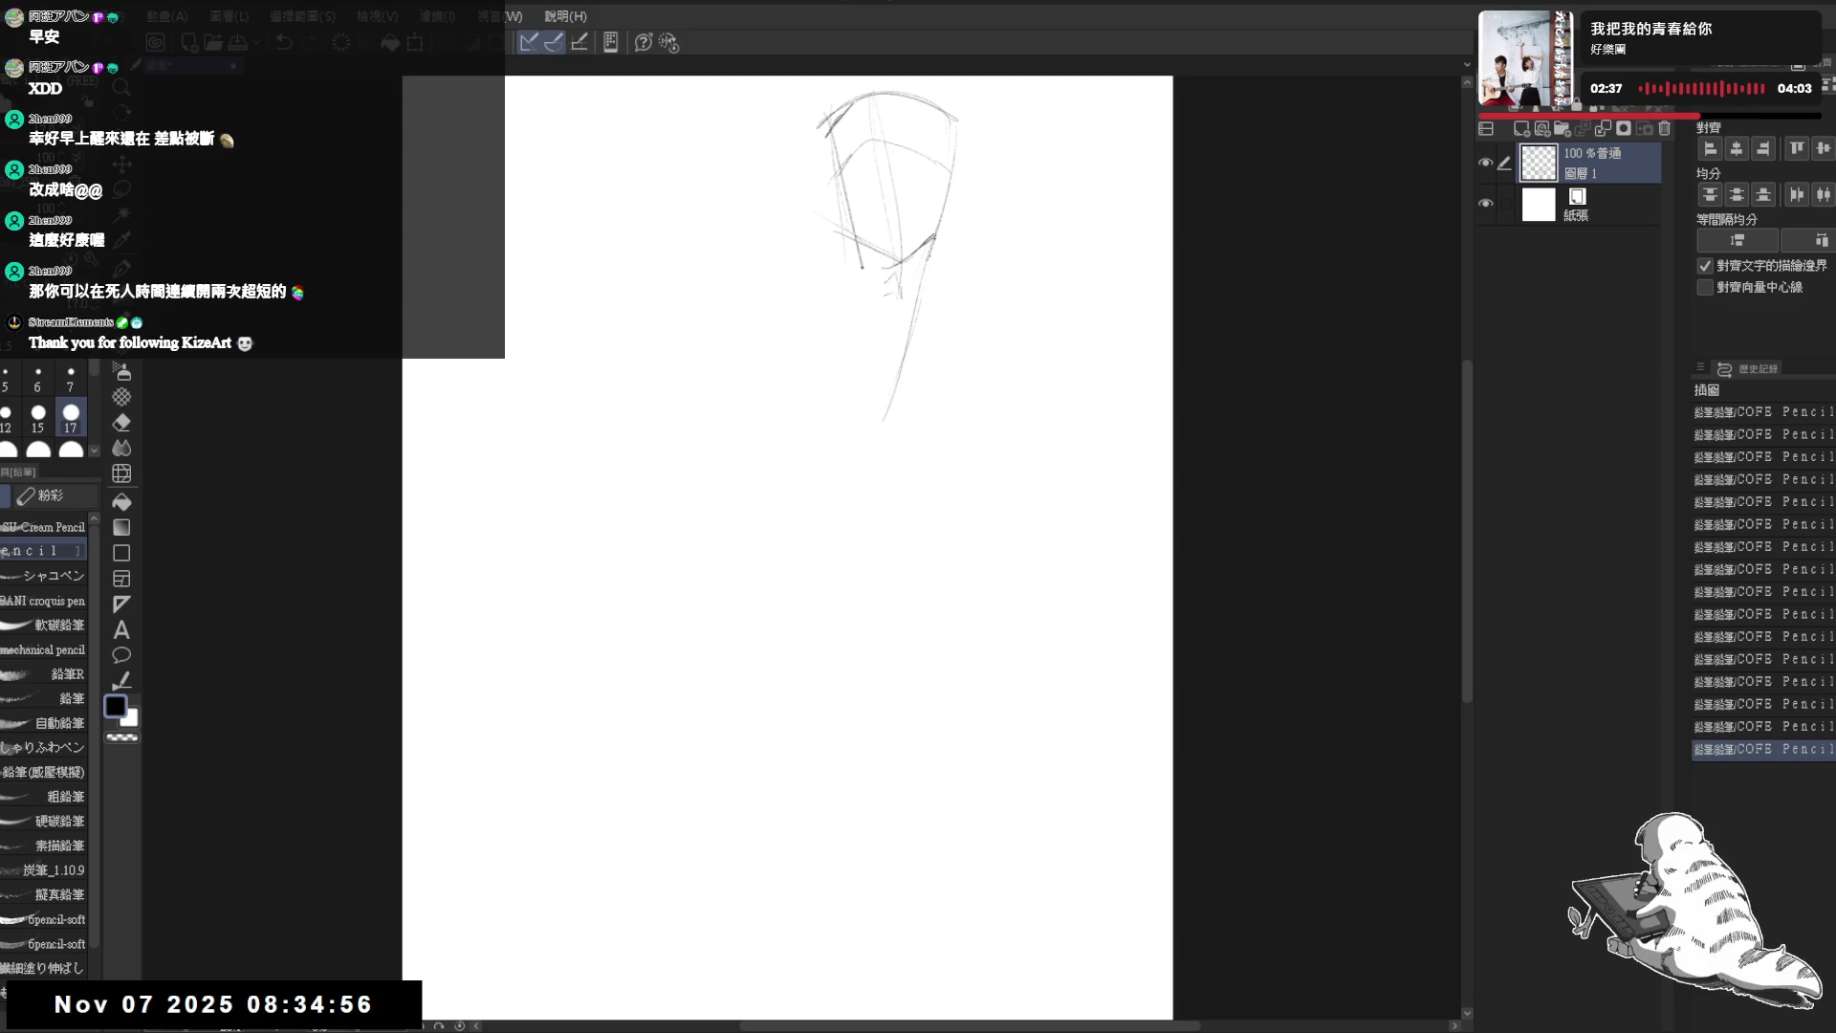
- Draw the neck line down to the left, cleaning stray strokes with eraser and undo
mouse_move(907, 332)
mouse_down()
mouse_move(876, 361)
mouse_move(846, 326)
mouse_move(866, 327)
mouse_up()
mouse_move(895, 330)
mouse_down()
mouse_move(775, 365)
mouse_move(861, 324)
mouse_move(760, 371)
mouse_move(776, 447)
mouse_up()
key(e)
key(p)
key(ctrl+z)
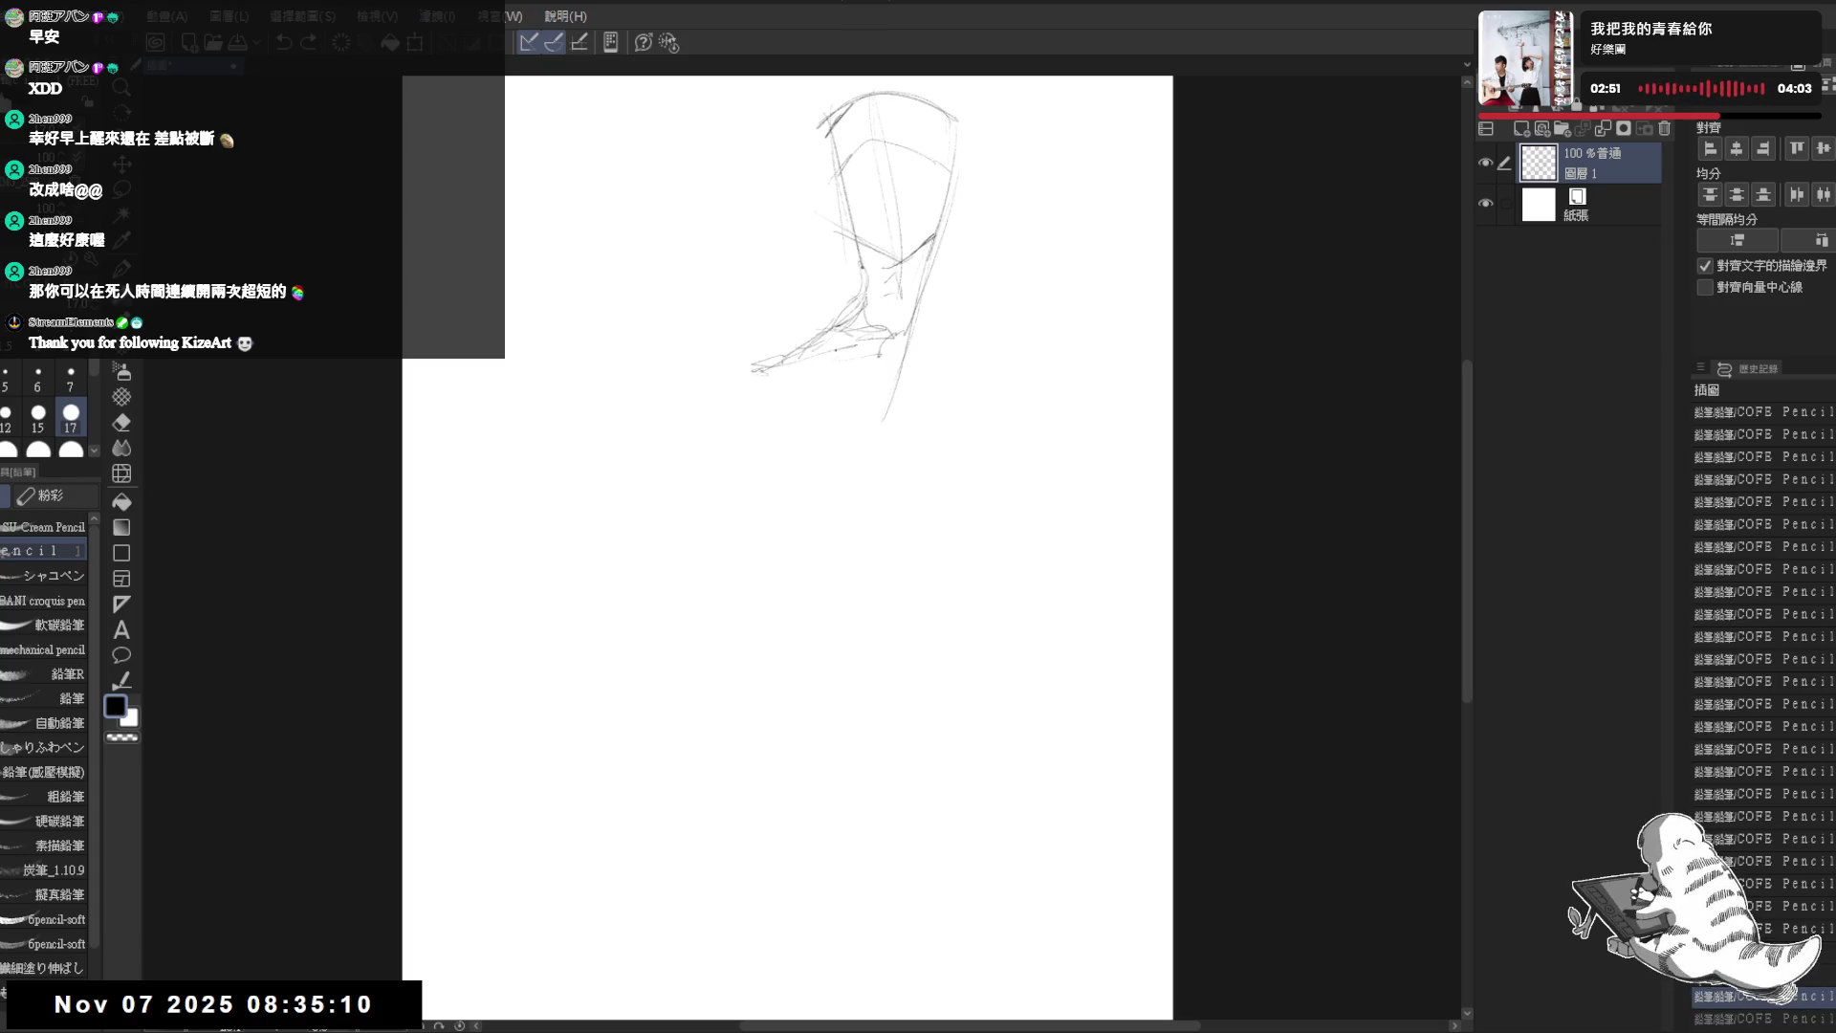
click(959, 294)
key(ctrl+z)
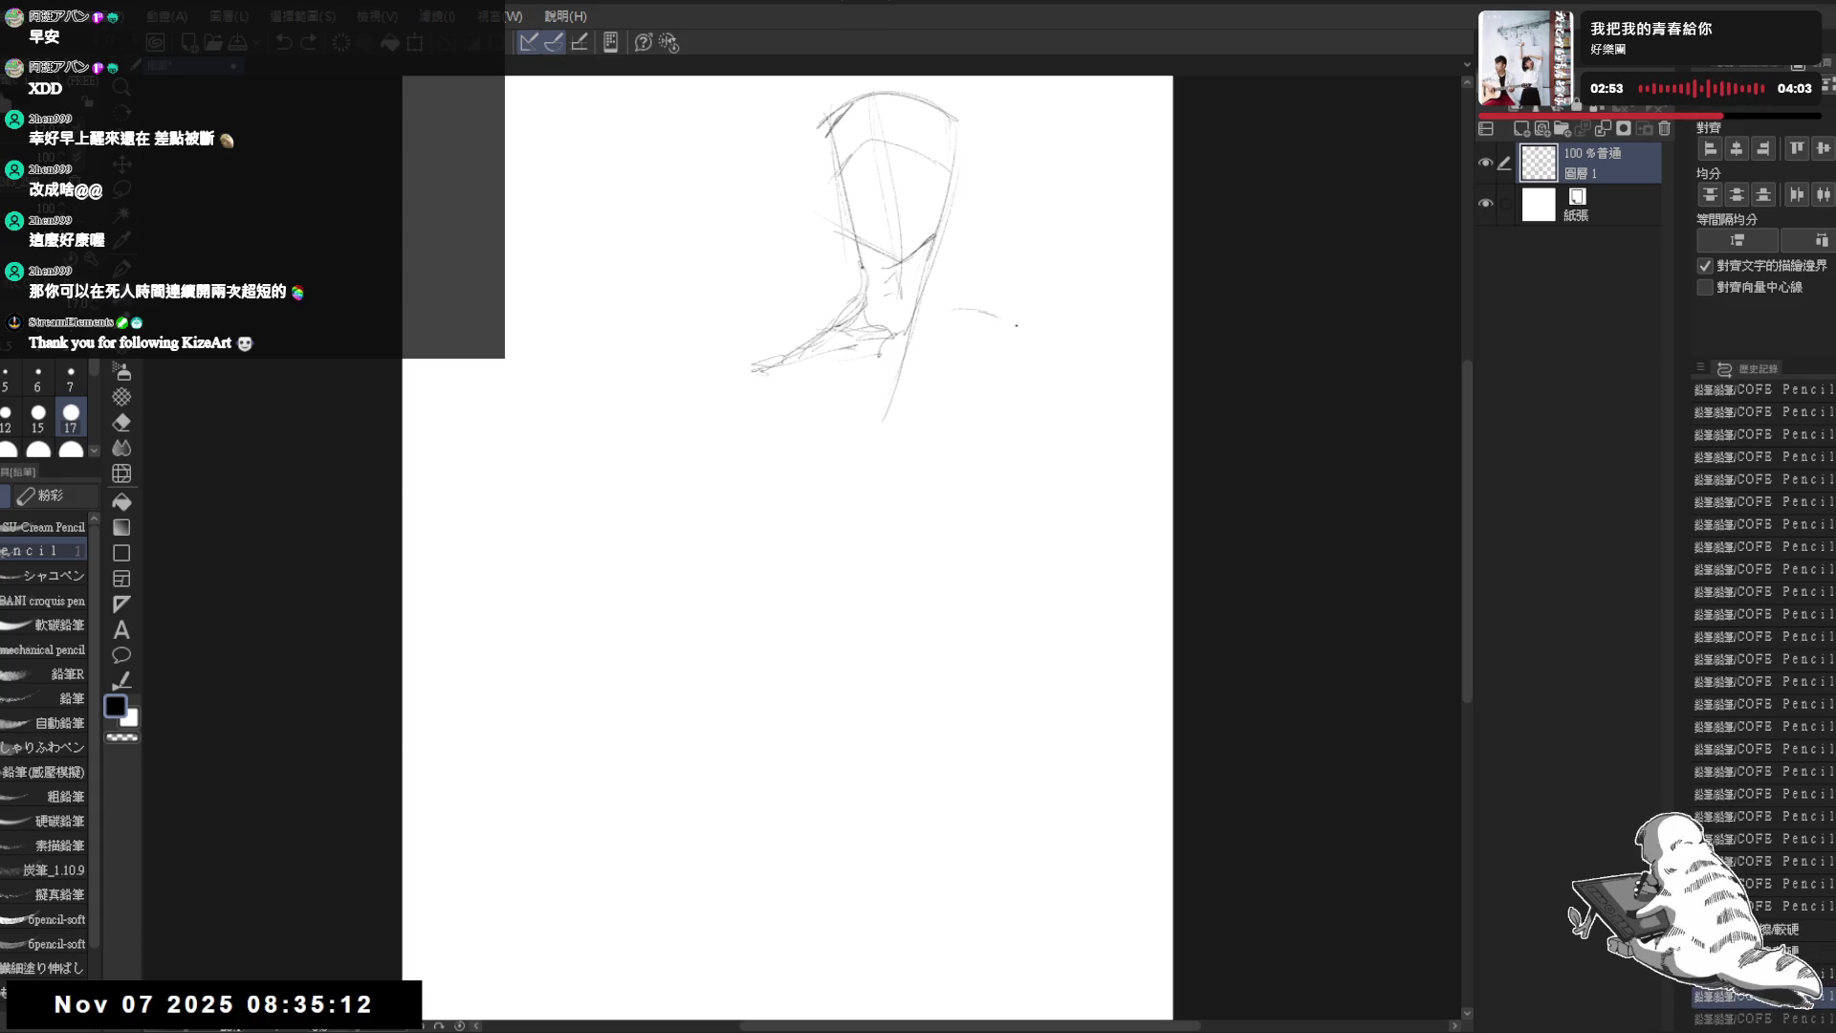
drag(1050, 193, 1039, 216)
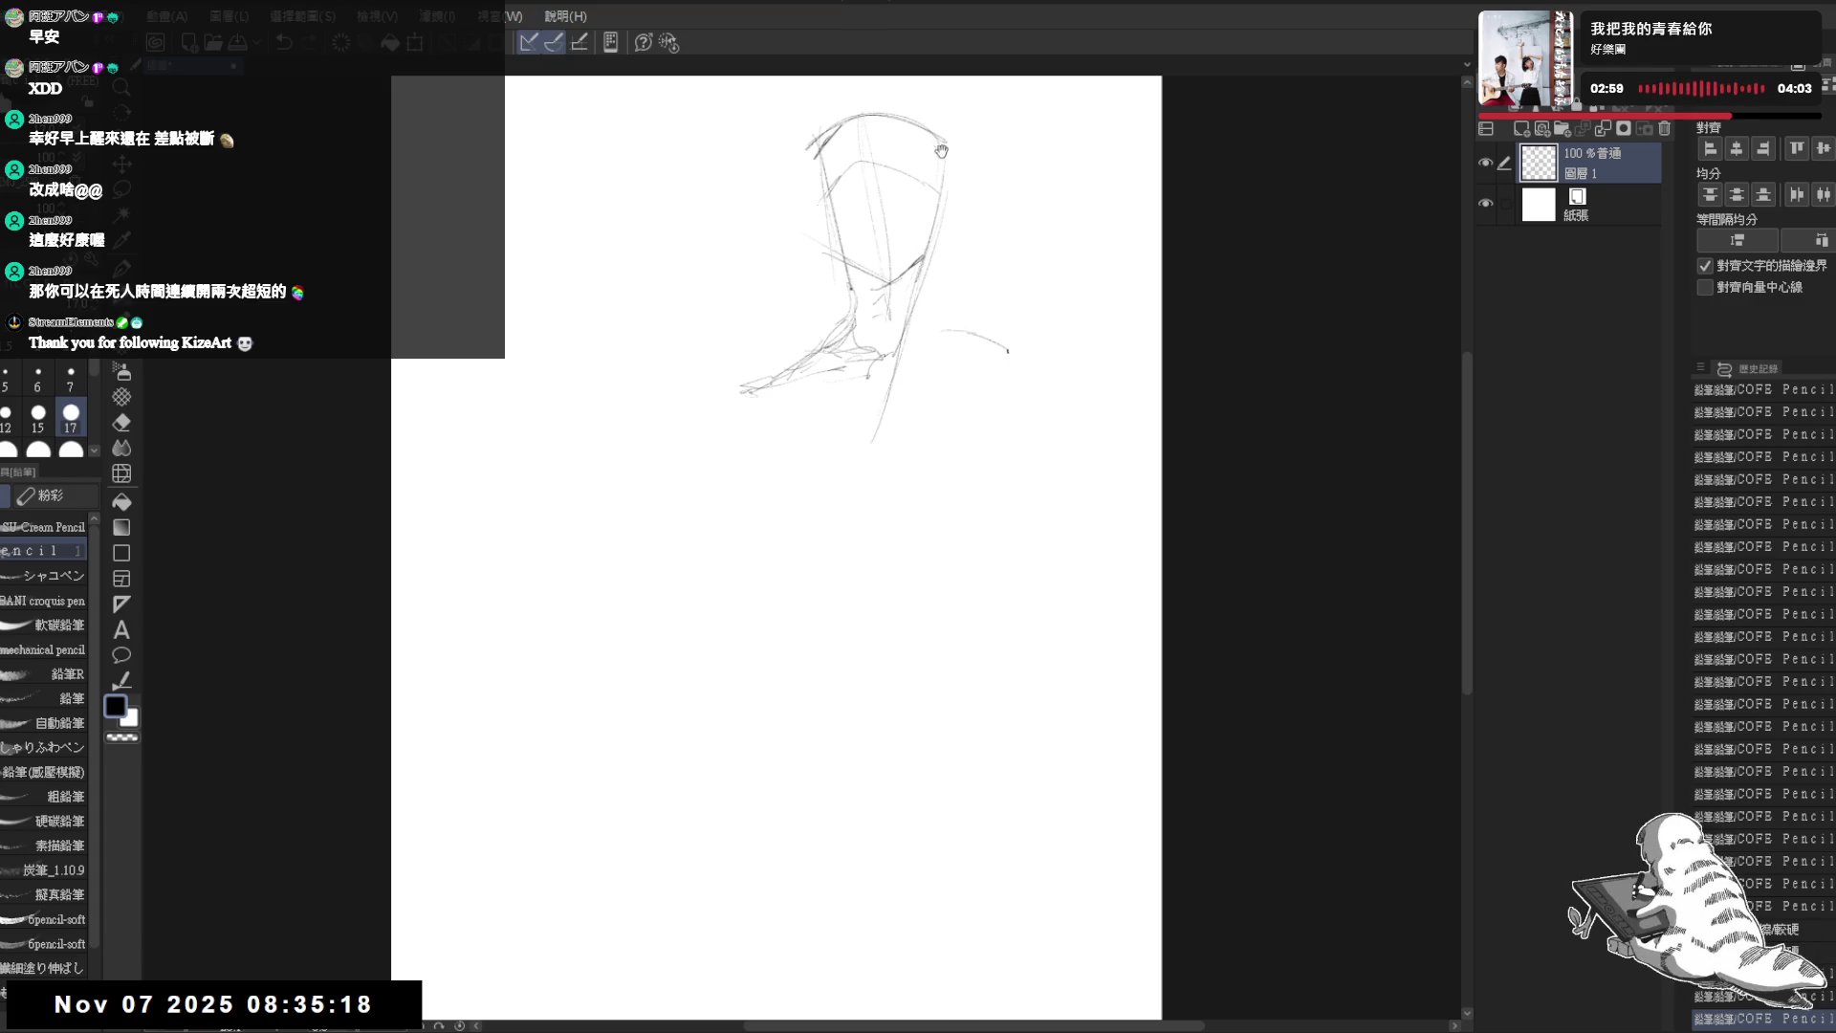
- Refine the jaw and sketch the right shoulder, arm contour and left torso contour, then zoom out
mouse_move(932, 185)
mouse_down()
mouse_move(939, 347)
mouse_move(1011, 353)
mouse_up()
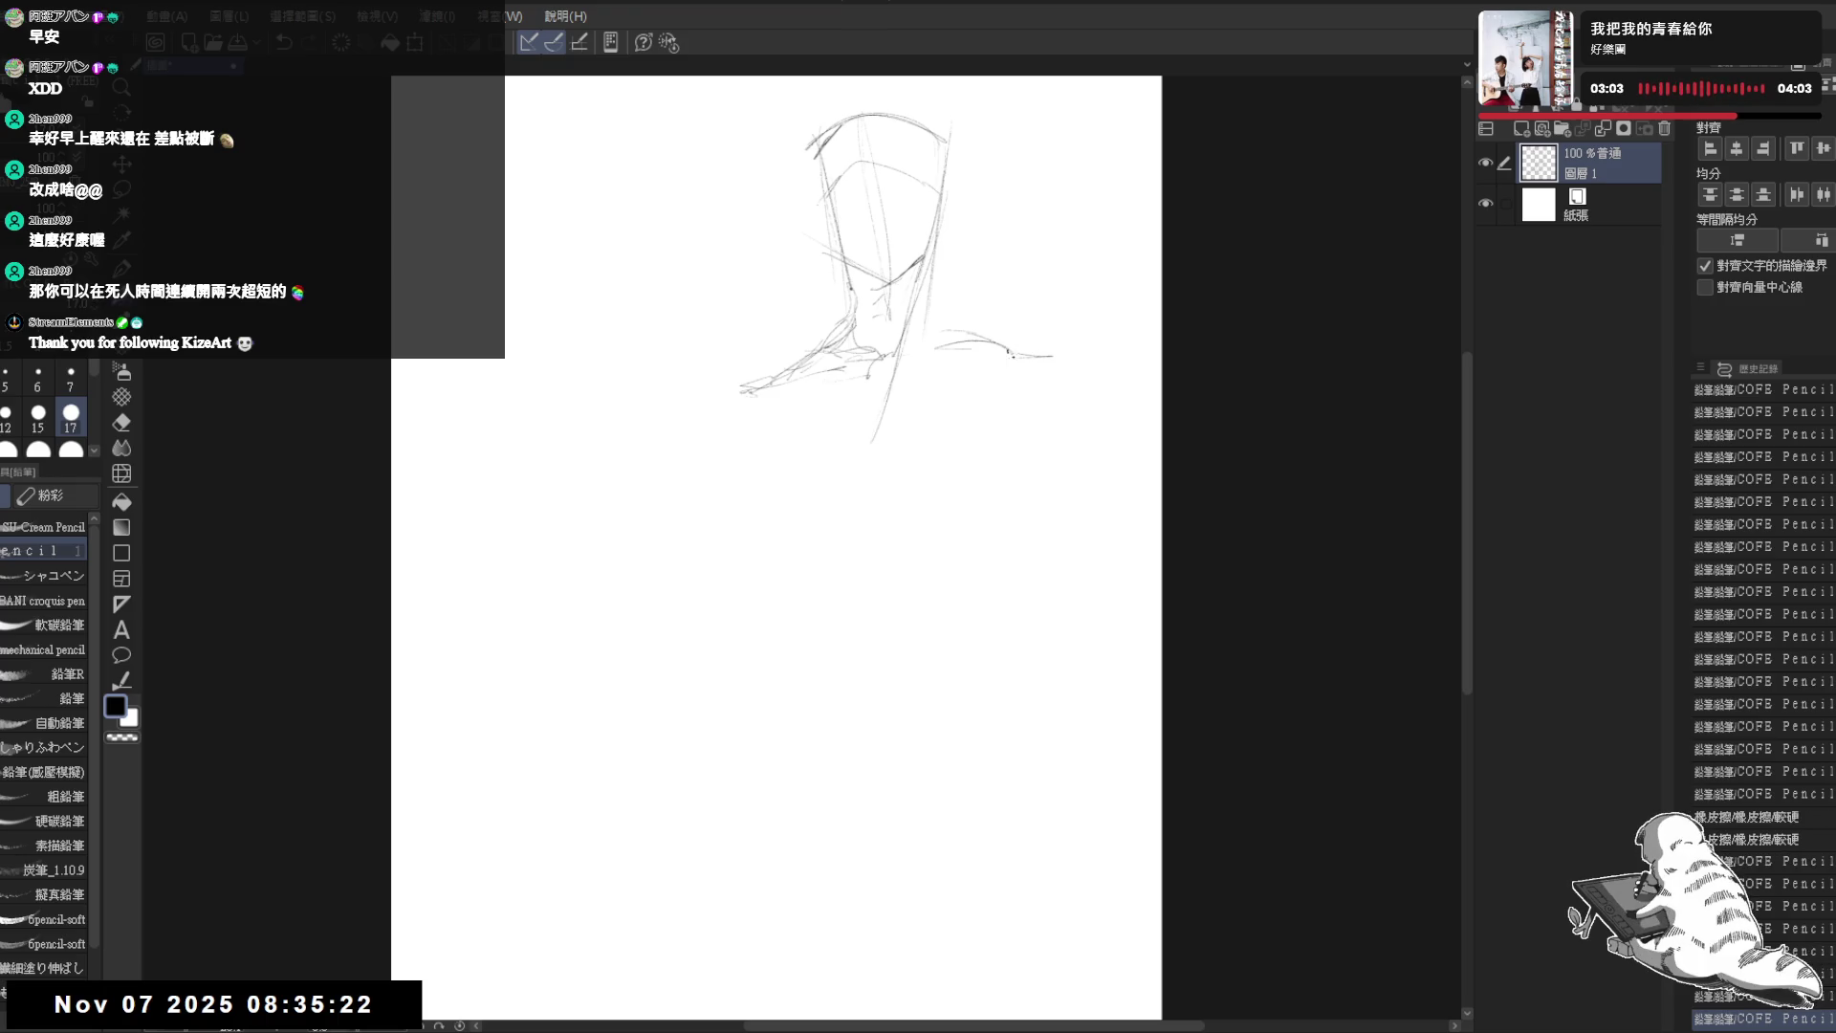
mouse_move(946, 285)
mouse_down()
mouse_move(922, 347)
mouse_move(1036, 357)
mouse_move(921, 342)
mouse_move(1016, 348)
mouse_up()
mouse_move(932, 345)
mouse_down()
mouse_move(893, 374)
mouse_move(1034, 362)
mouse_move(1047, 442)
mouse_up()
mouse_move(1017, 353)
mouse_down()
mouse_move(1056, 428)
mouse_move(1009, 545)
mouse_move(946, 597)
mouse_up()
drag(743, 393, 783, 528)
mouse_move(748, 382)
mouse_down()
mouse_move(778, 508)
mouse_move(869, 515)
mouse_up()
key(ctrl+minus)
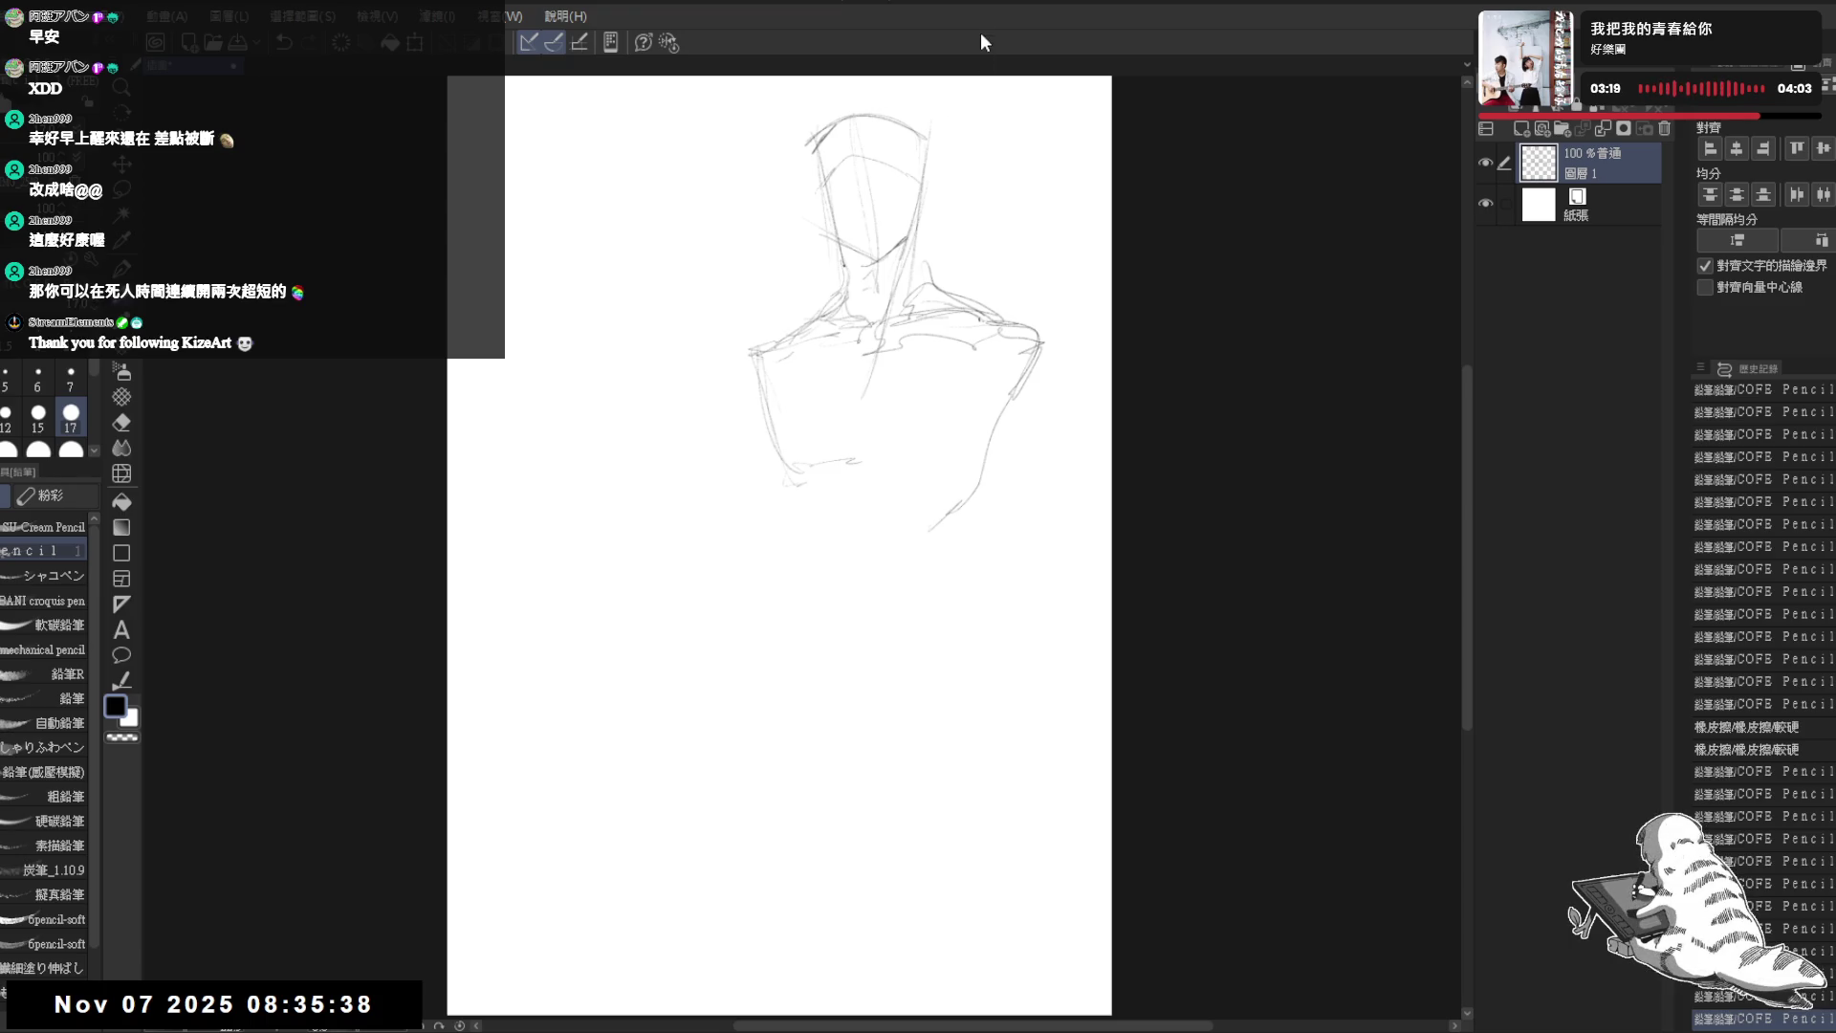
- Add short chest strokes, darken the left shoulder outline and shift the sketch a little left
drag(953, 335, 921, 347)
click(907, 420)
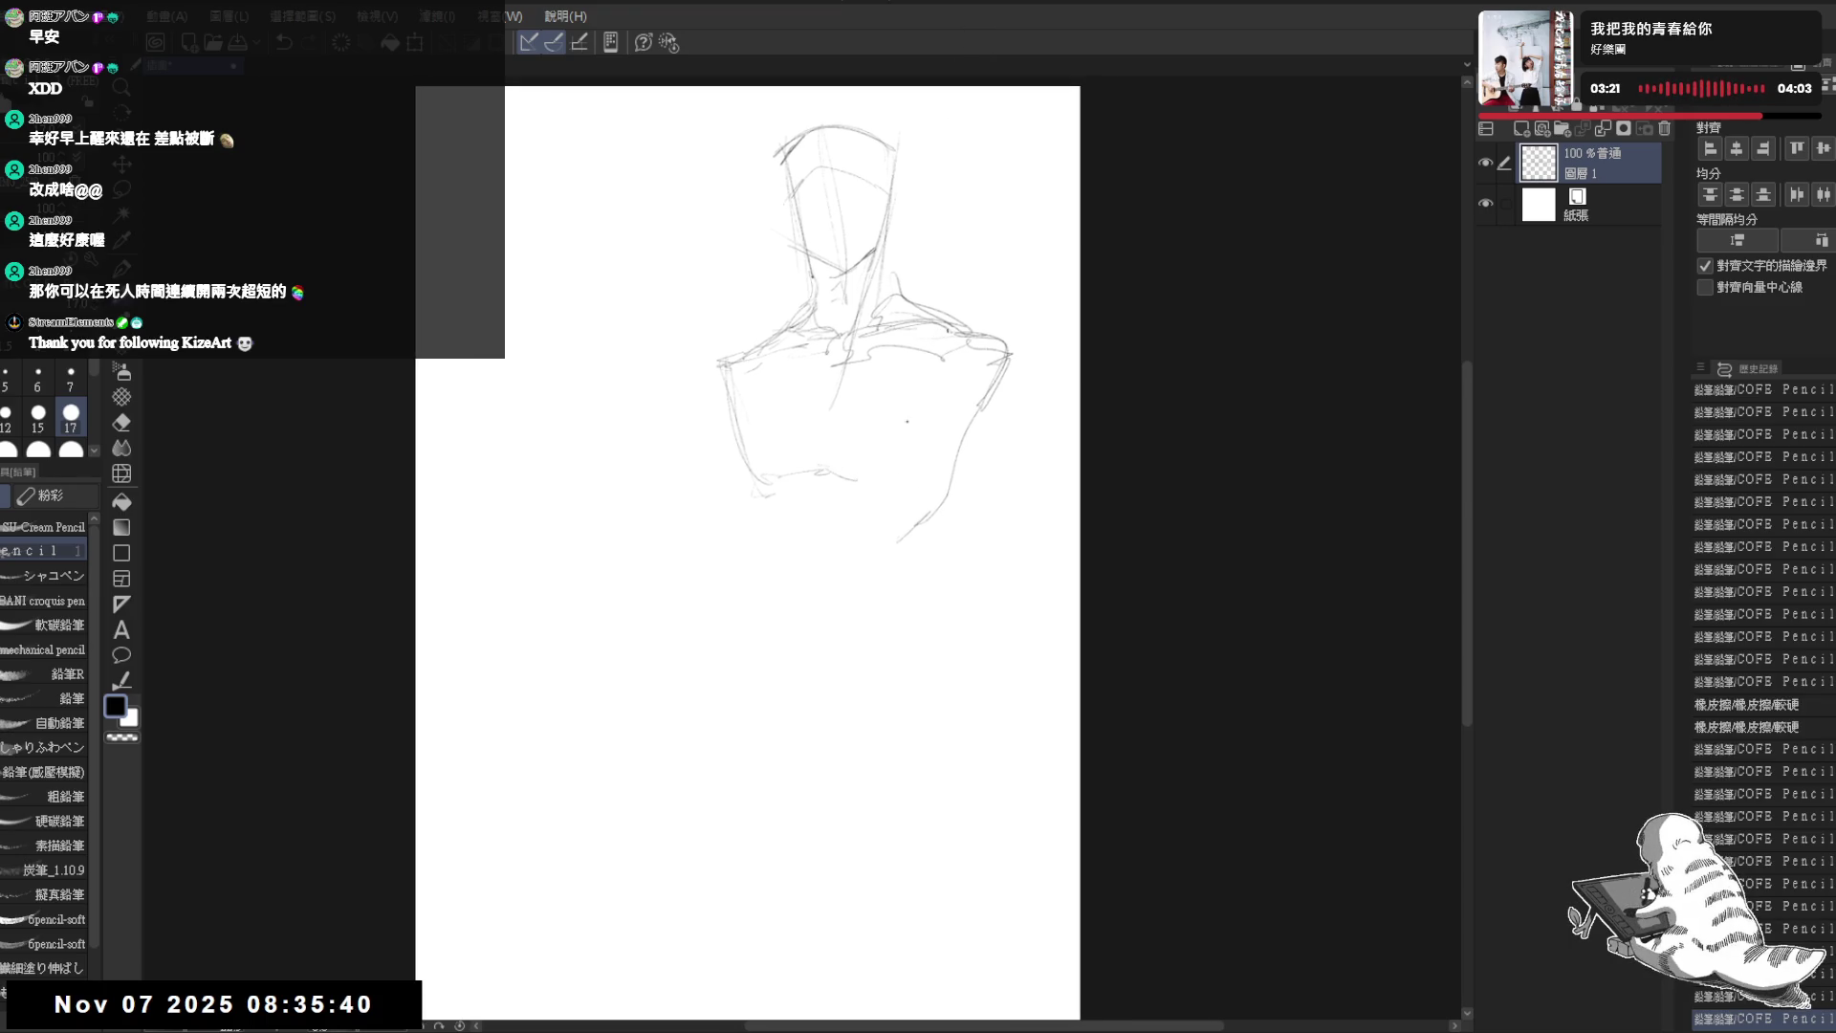
mouse_move(807, 446)
mouse_down()
mouse_move(900, 478)
mouse_move(953, 462)
mouse_move(983, 426)
mouse_up()
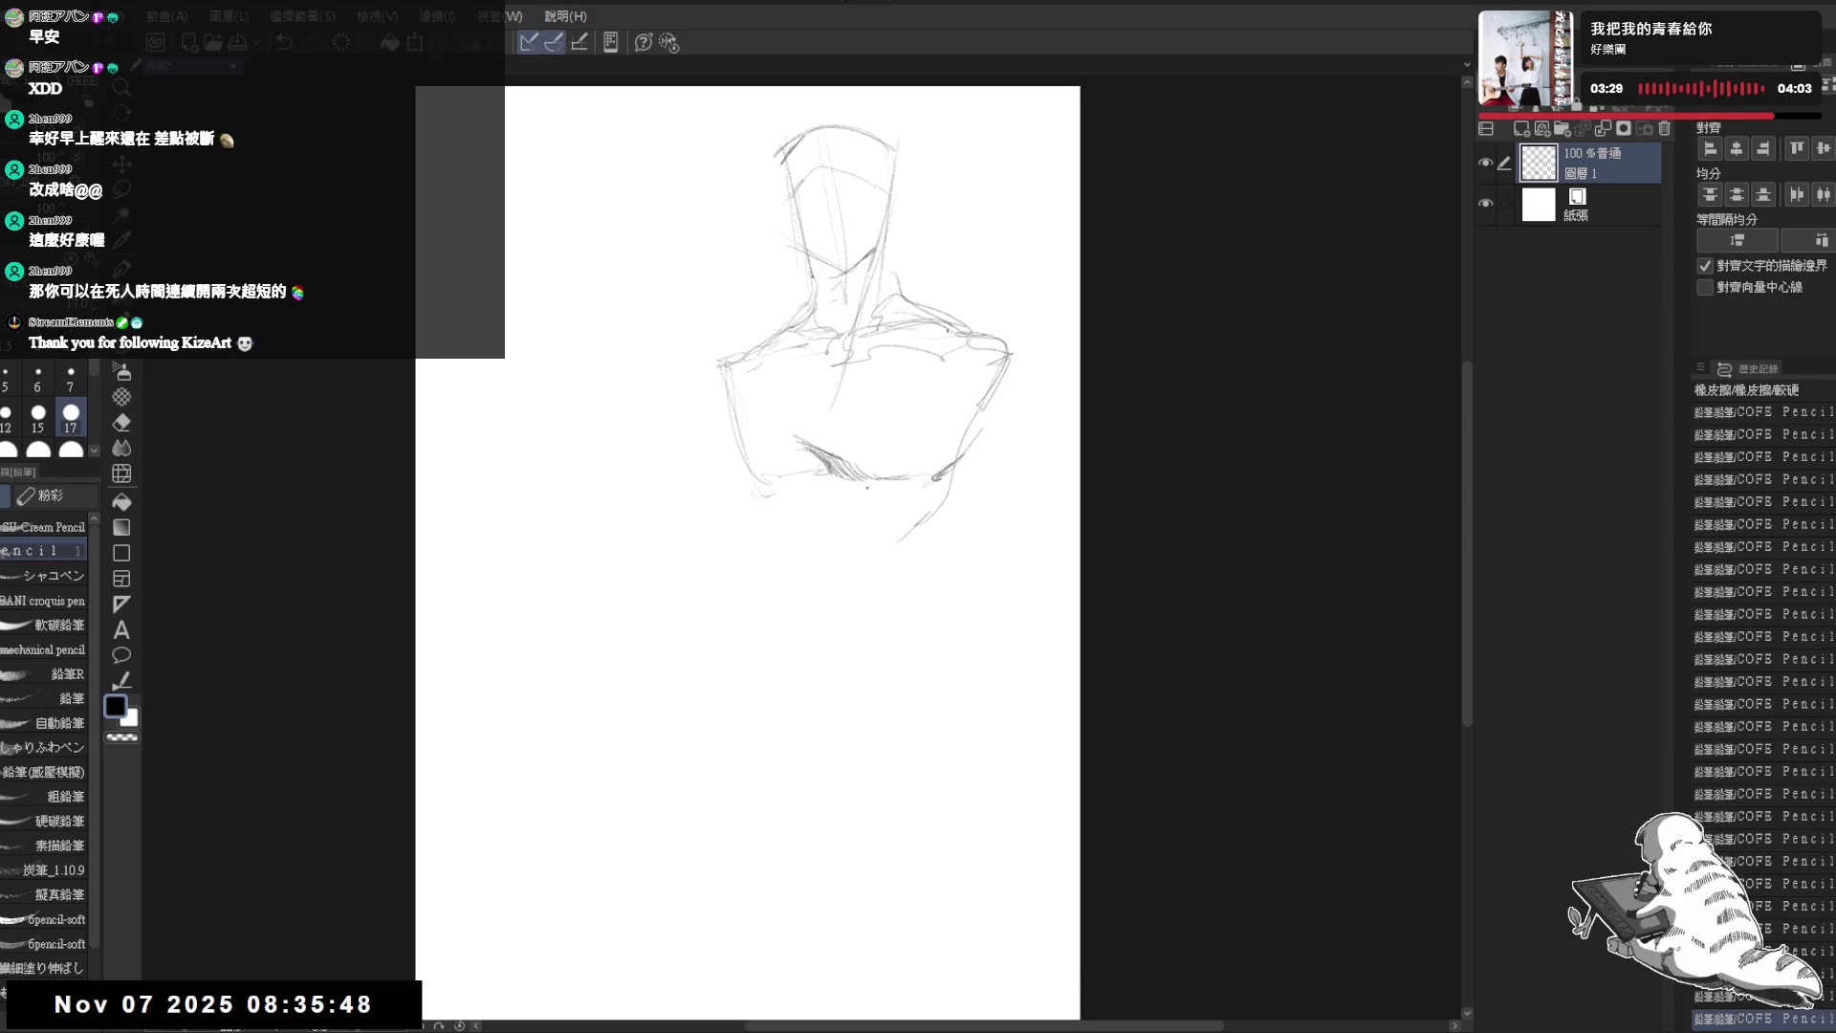
drag(729, 361, 732, 425)
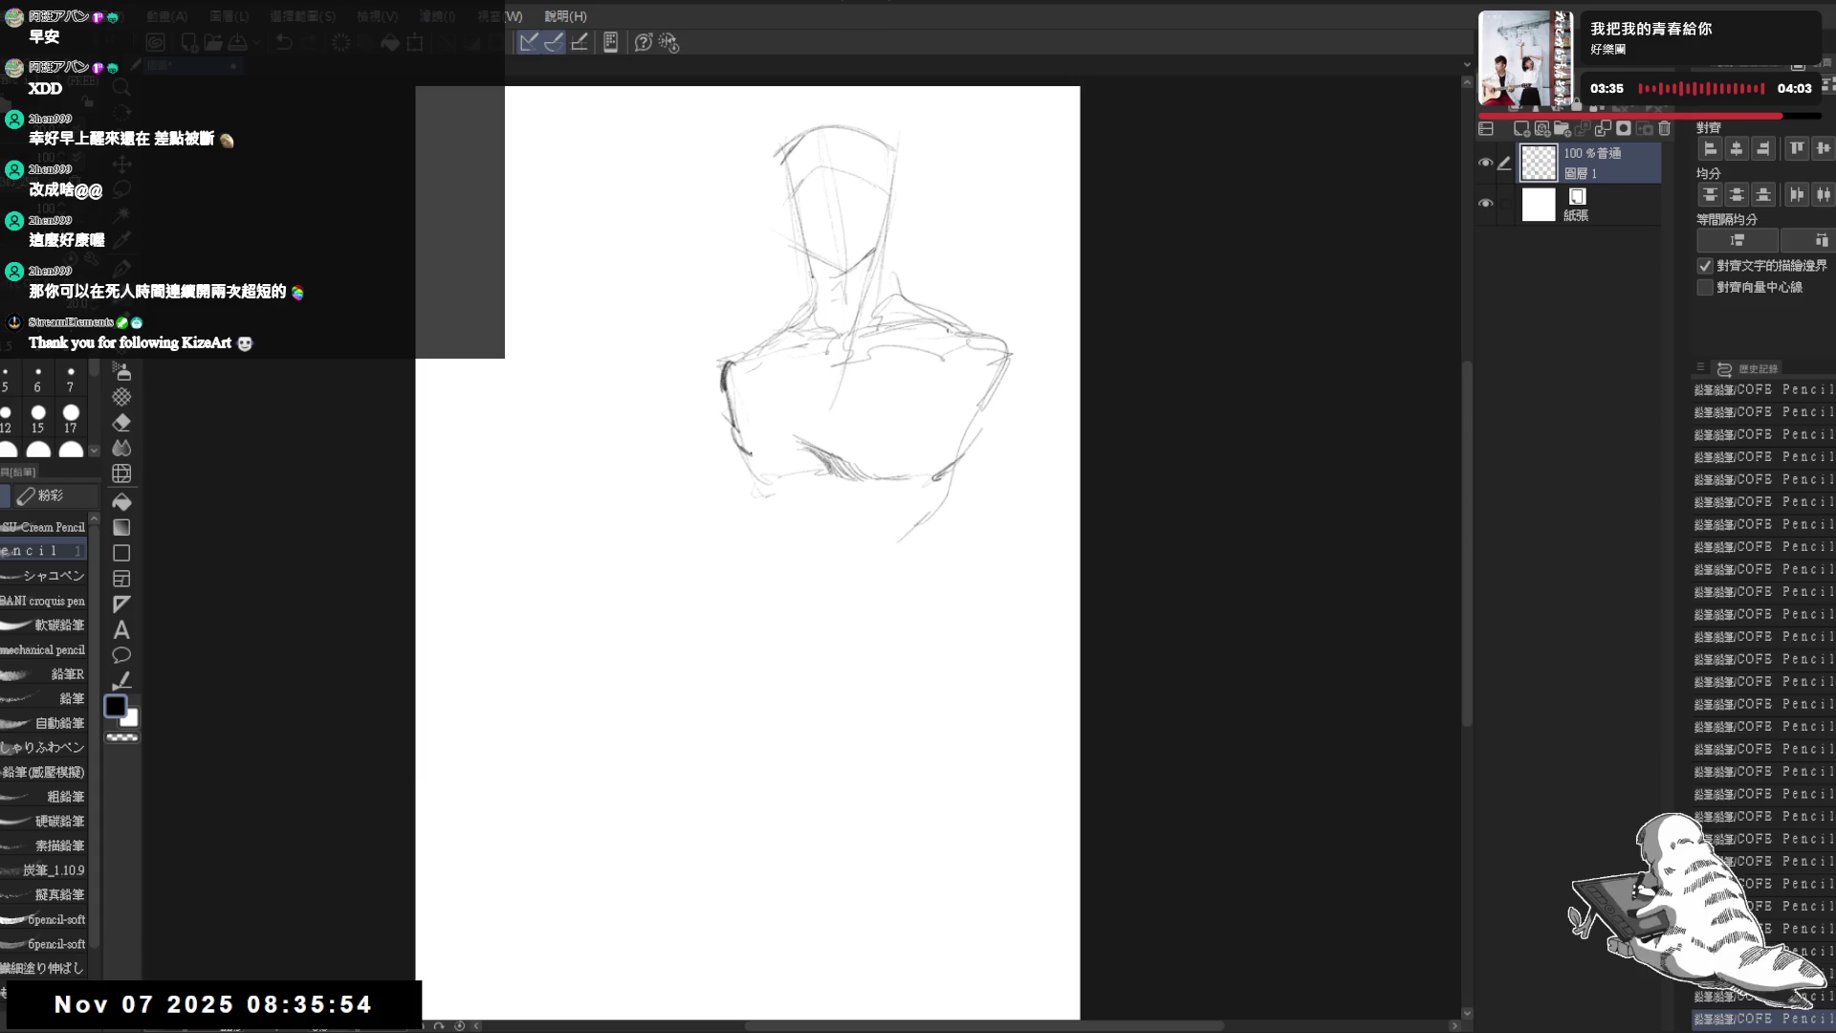
mouse_move(887, 276)
mouse_down()
mouse_move(840, 269)
mouse_move(906, 324)
mouse_up()
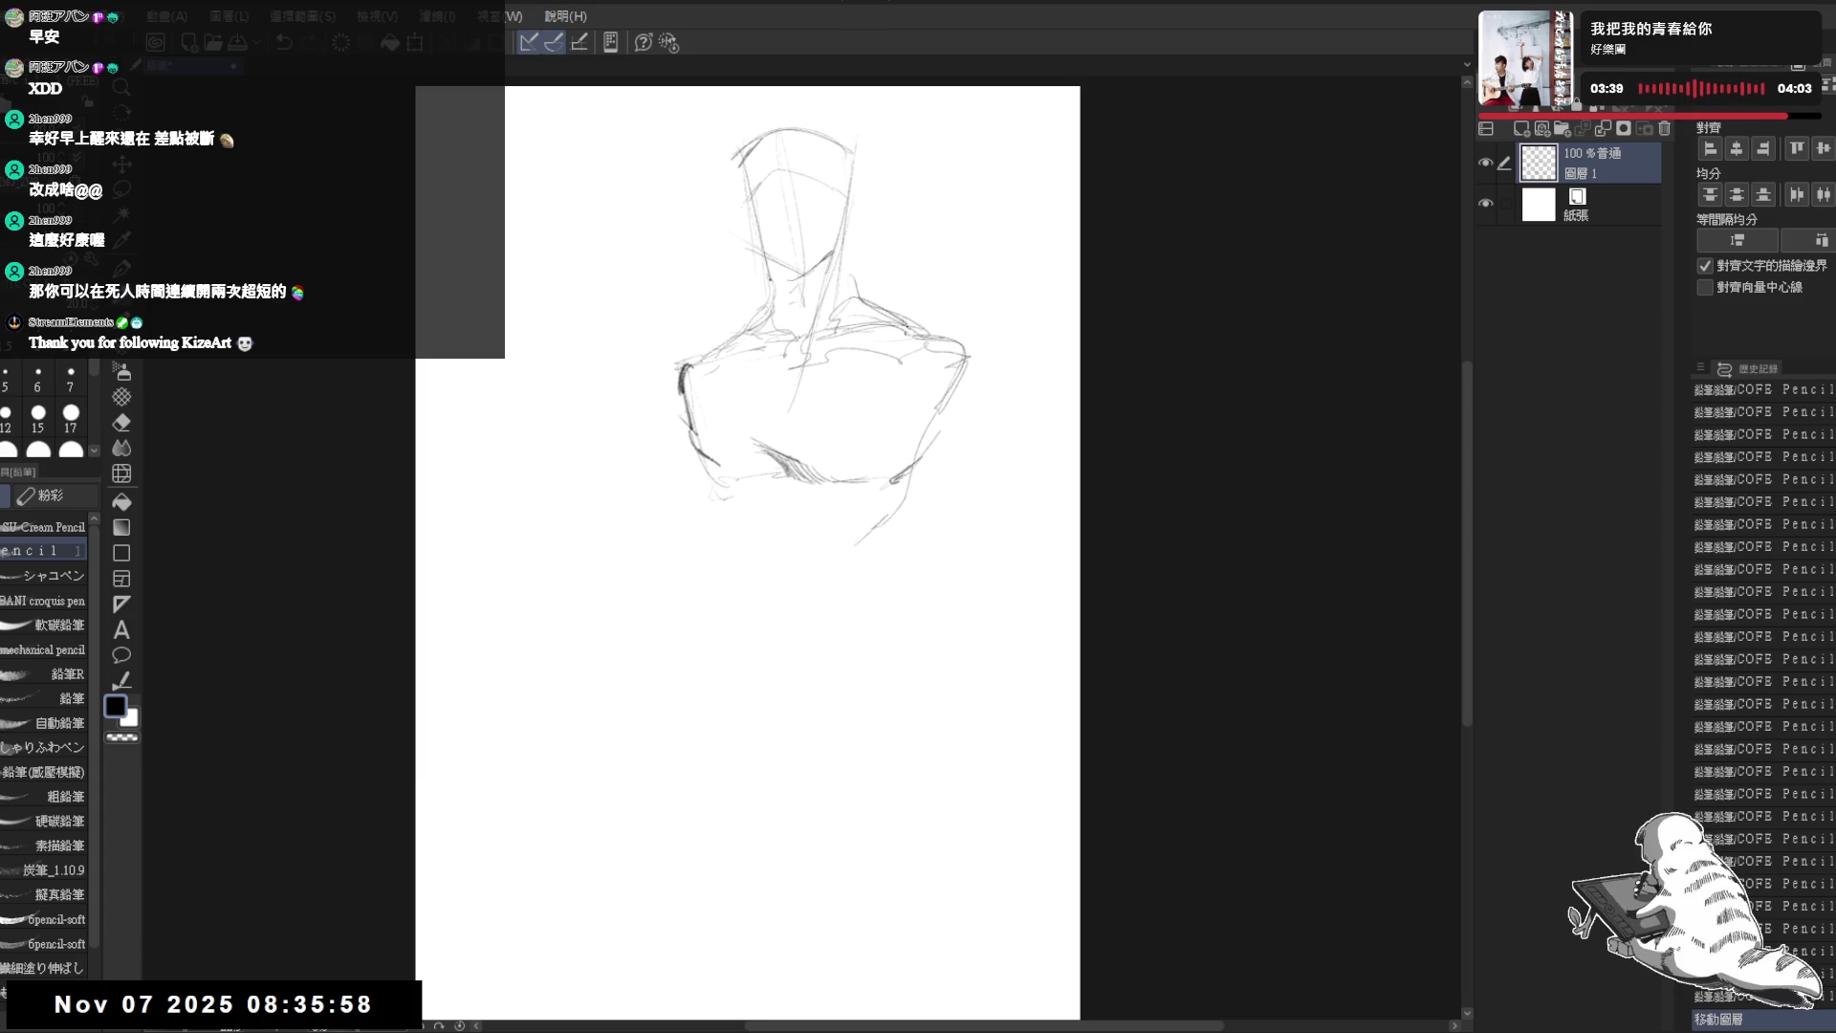
drag(941, 482, 944, 475)
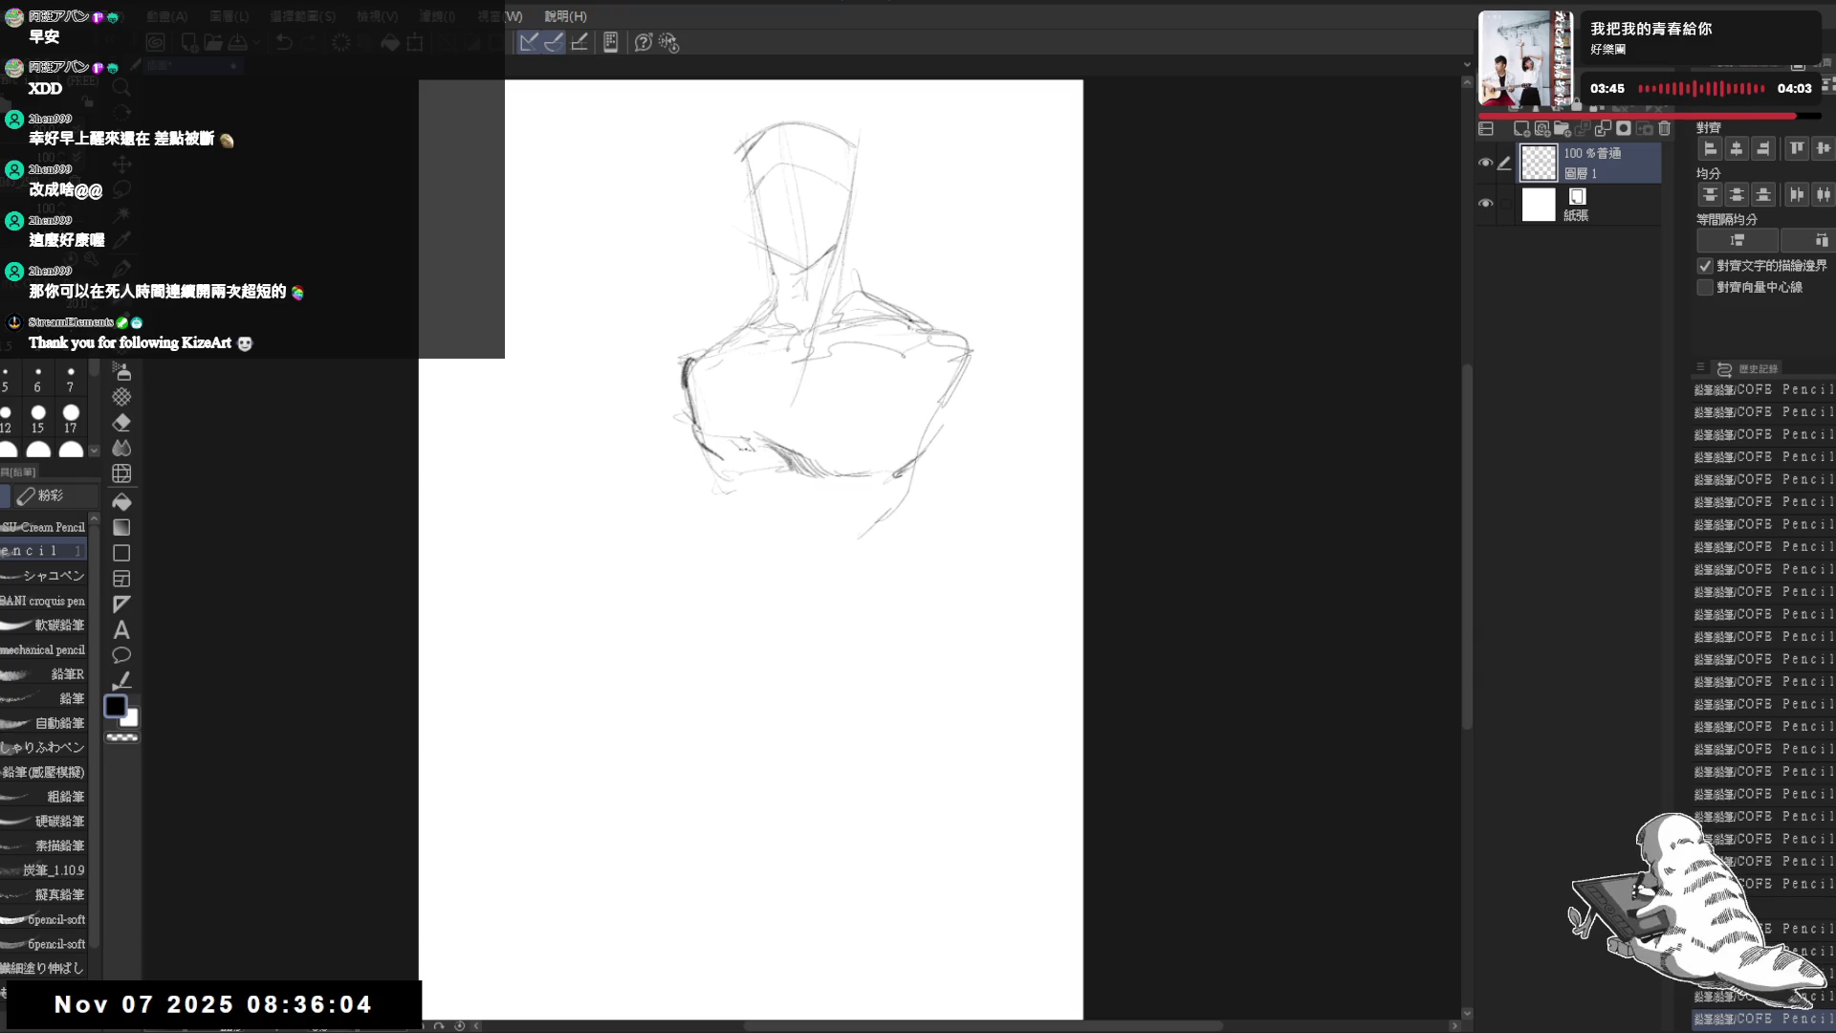
- Mark the lower chest and extend the lower-left torso contour downward
click(788, 380)
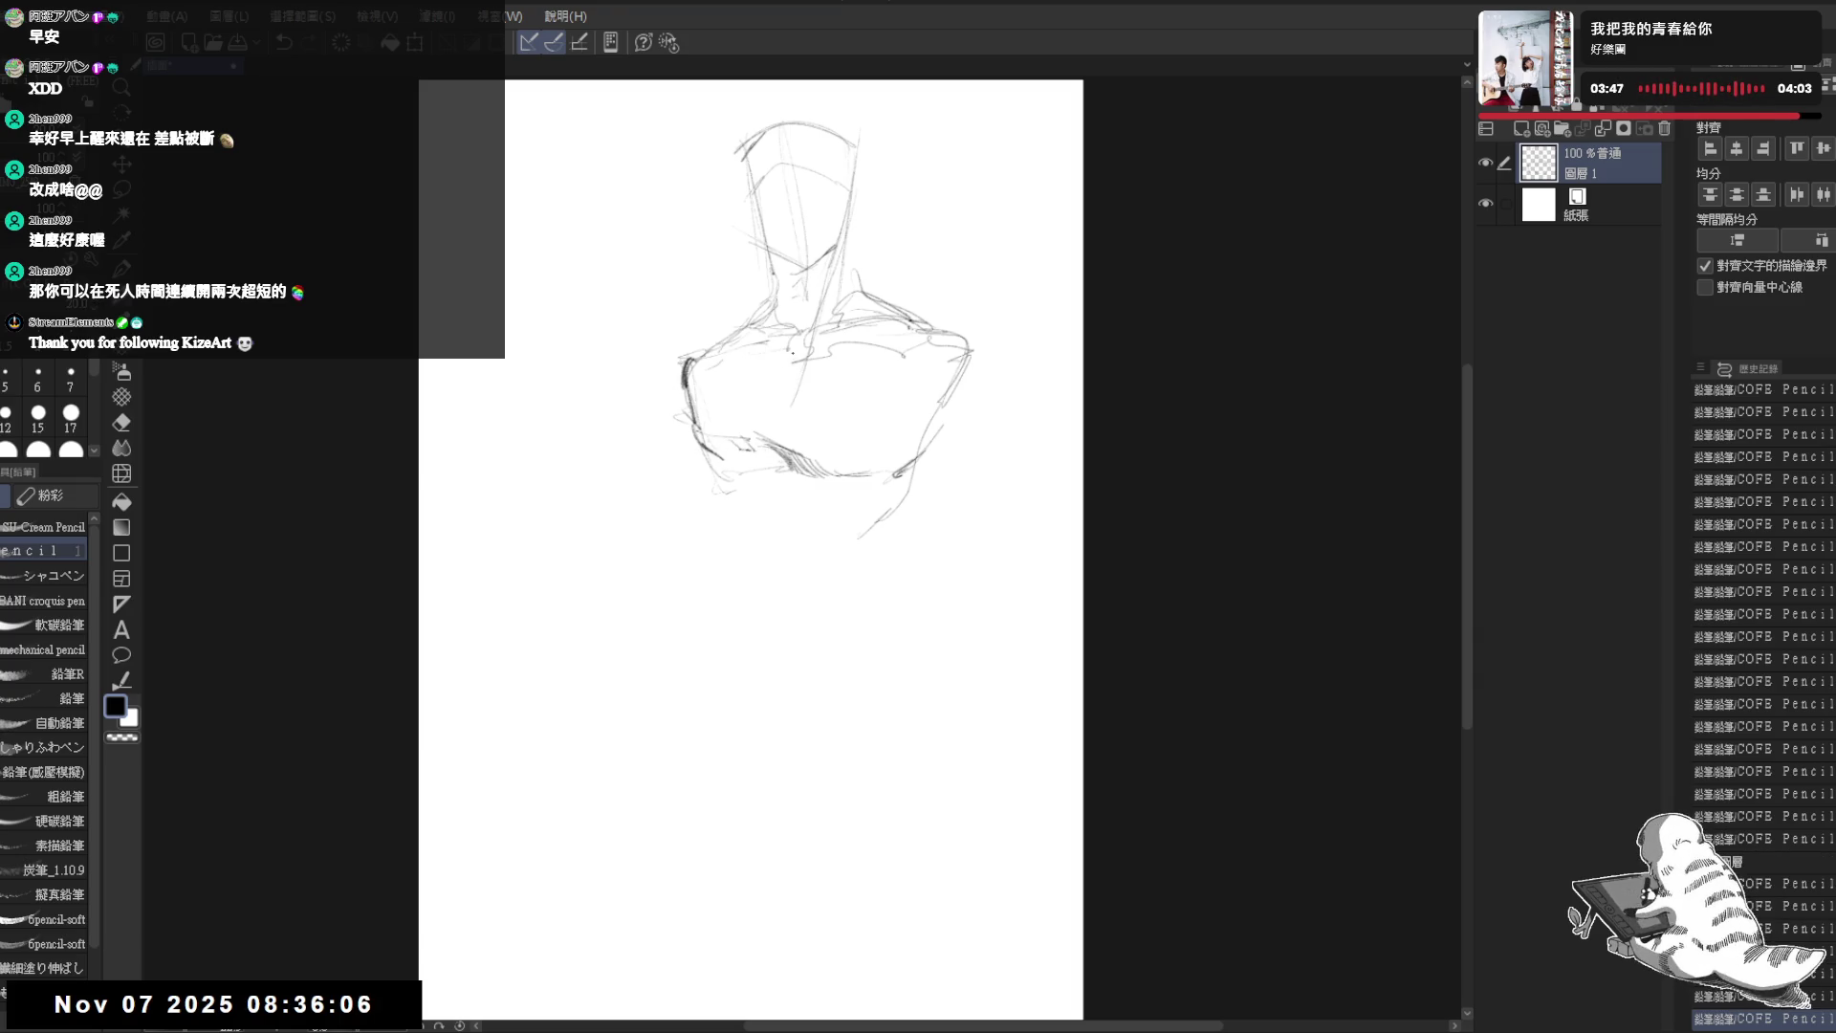
click(831, 516)
click(831, 515)
drag(782, 462, 886, 476)
click(747, 517)
mouse_move(717, 462)
mouse_down()
mouse_move(747, 570)
mouse_move(704, 638)
mouse_up()
click(694, 664)
mouse_move(738, 574)
mouse_down()
mouse_move(683, 653)
mouse_move(680, 702)
mouse_up()
drag(708, 609, 678, 657)
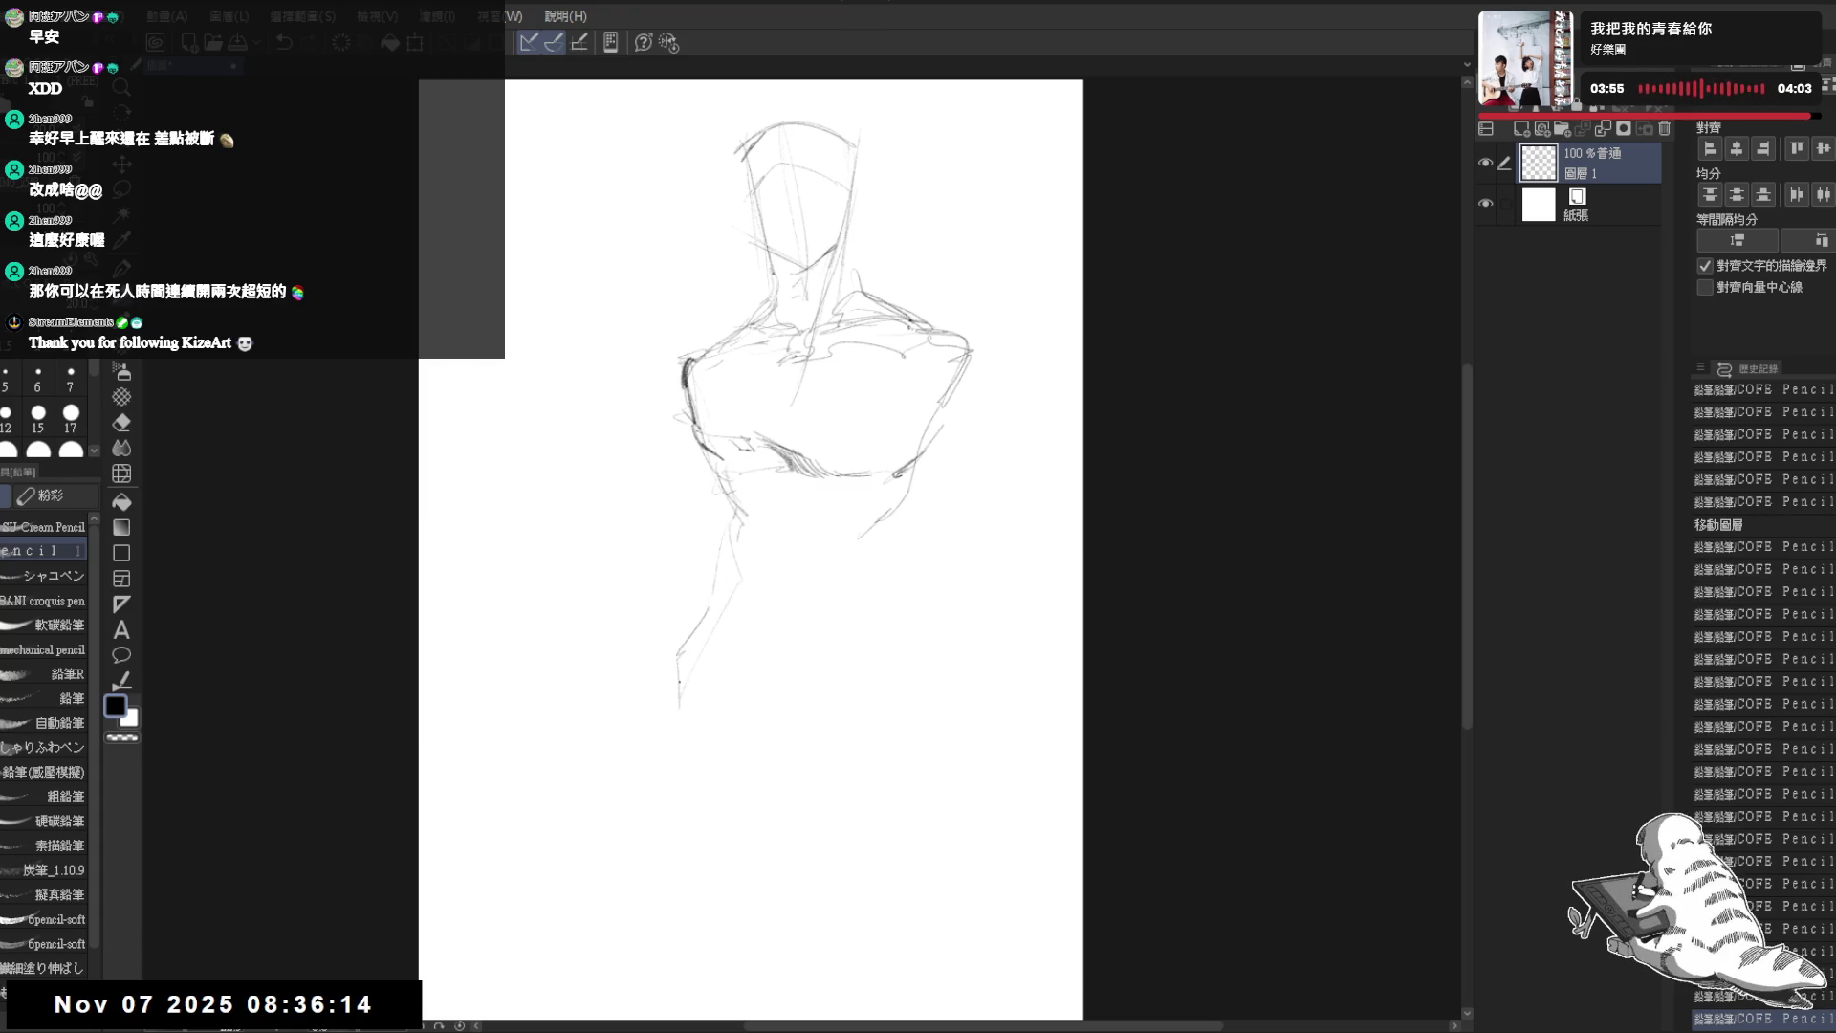
- Add faint contour lines along both sides of the torso with small marks at shoulder and chest
drag(974, 347, 901, 559)
drag(705, 474, 685, 632)
mouse_move(919, 474)
mouse_down()
mouse_move(861, 581)
mouse_move(840, 738)
mouse_up()
click(745, 313)
click(685, 345)
- Rework the left shoulder line: darken it, erase the armpit area and redraw it further left
drag(666, 361, 686, 349)
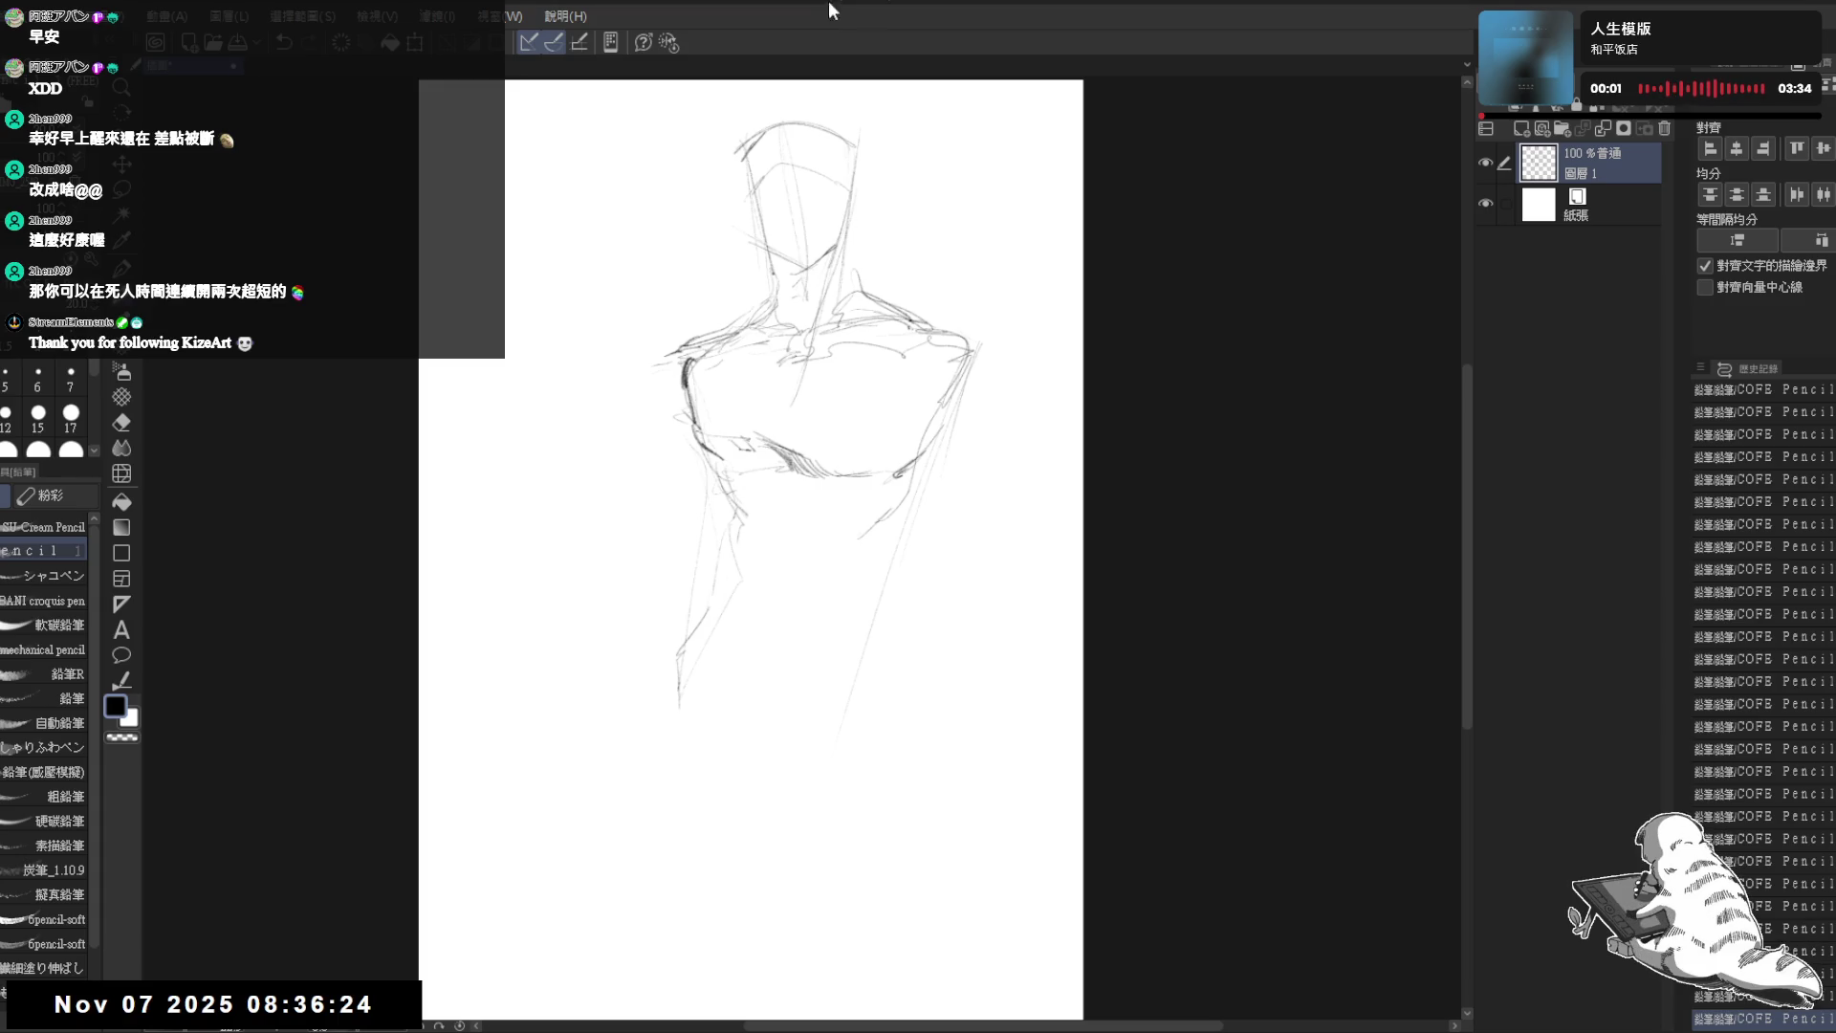
mouse_move(691, 354)
mouse_down()
mouse_move(647, 365)
mouse_move(695, 414)
mouse_move(688, 439)
mouse_up()
key(e)
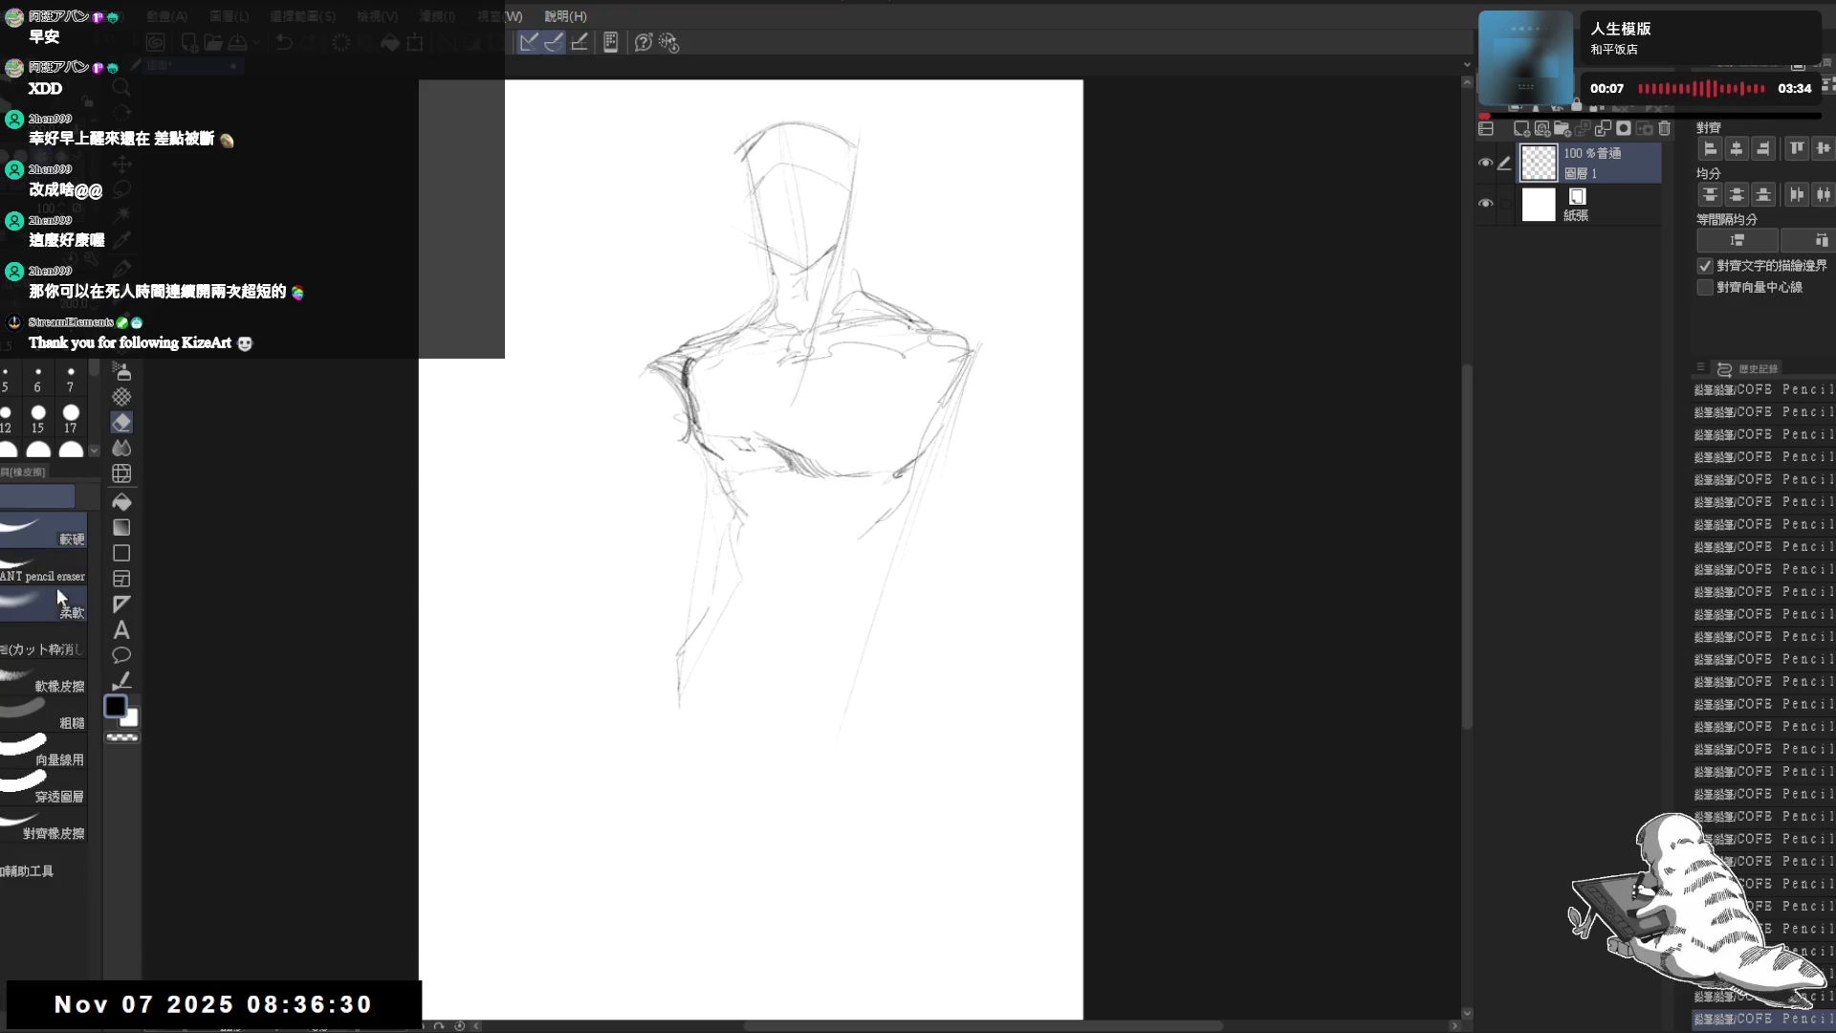
drag(642, 398, 686, 449)
key(p)
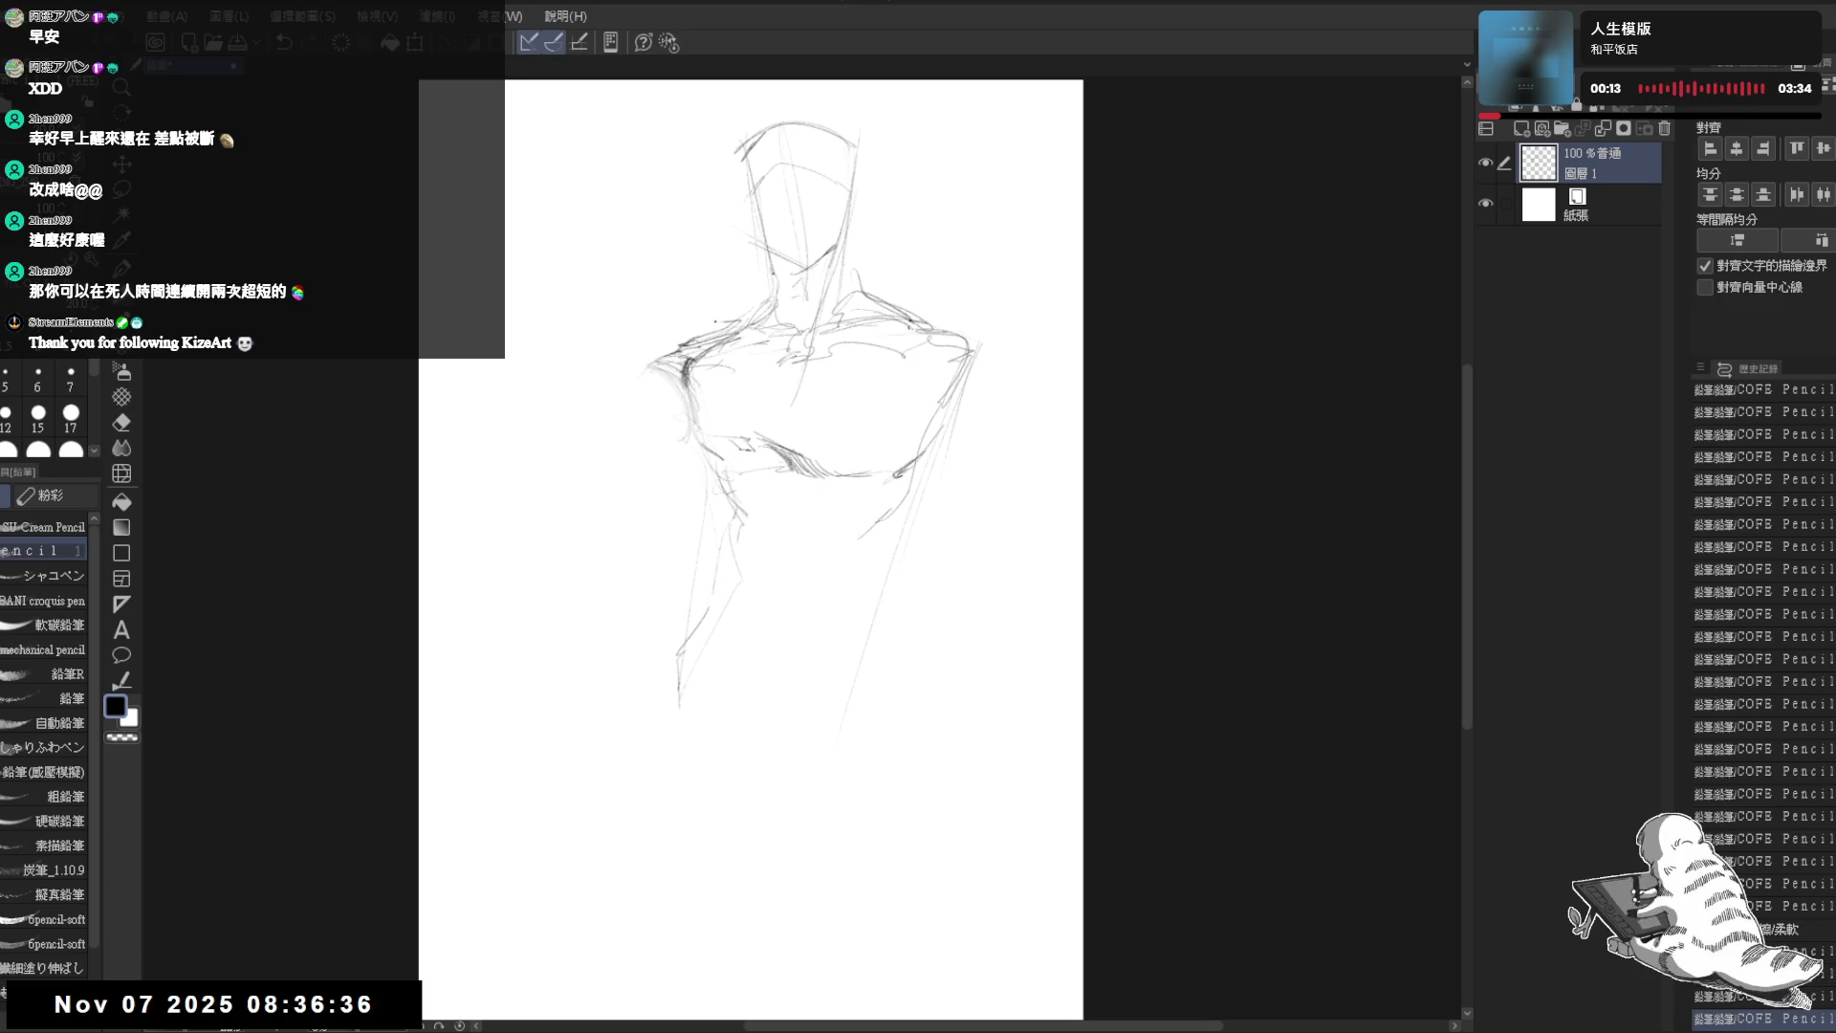
mouse_move(701, 325)
mouse_down()
mouse_move(627, 363)
mouse_move(687, 338)
mouse_up()
key(e)
key(p)
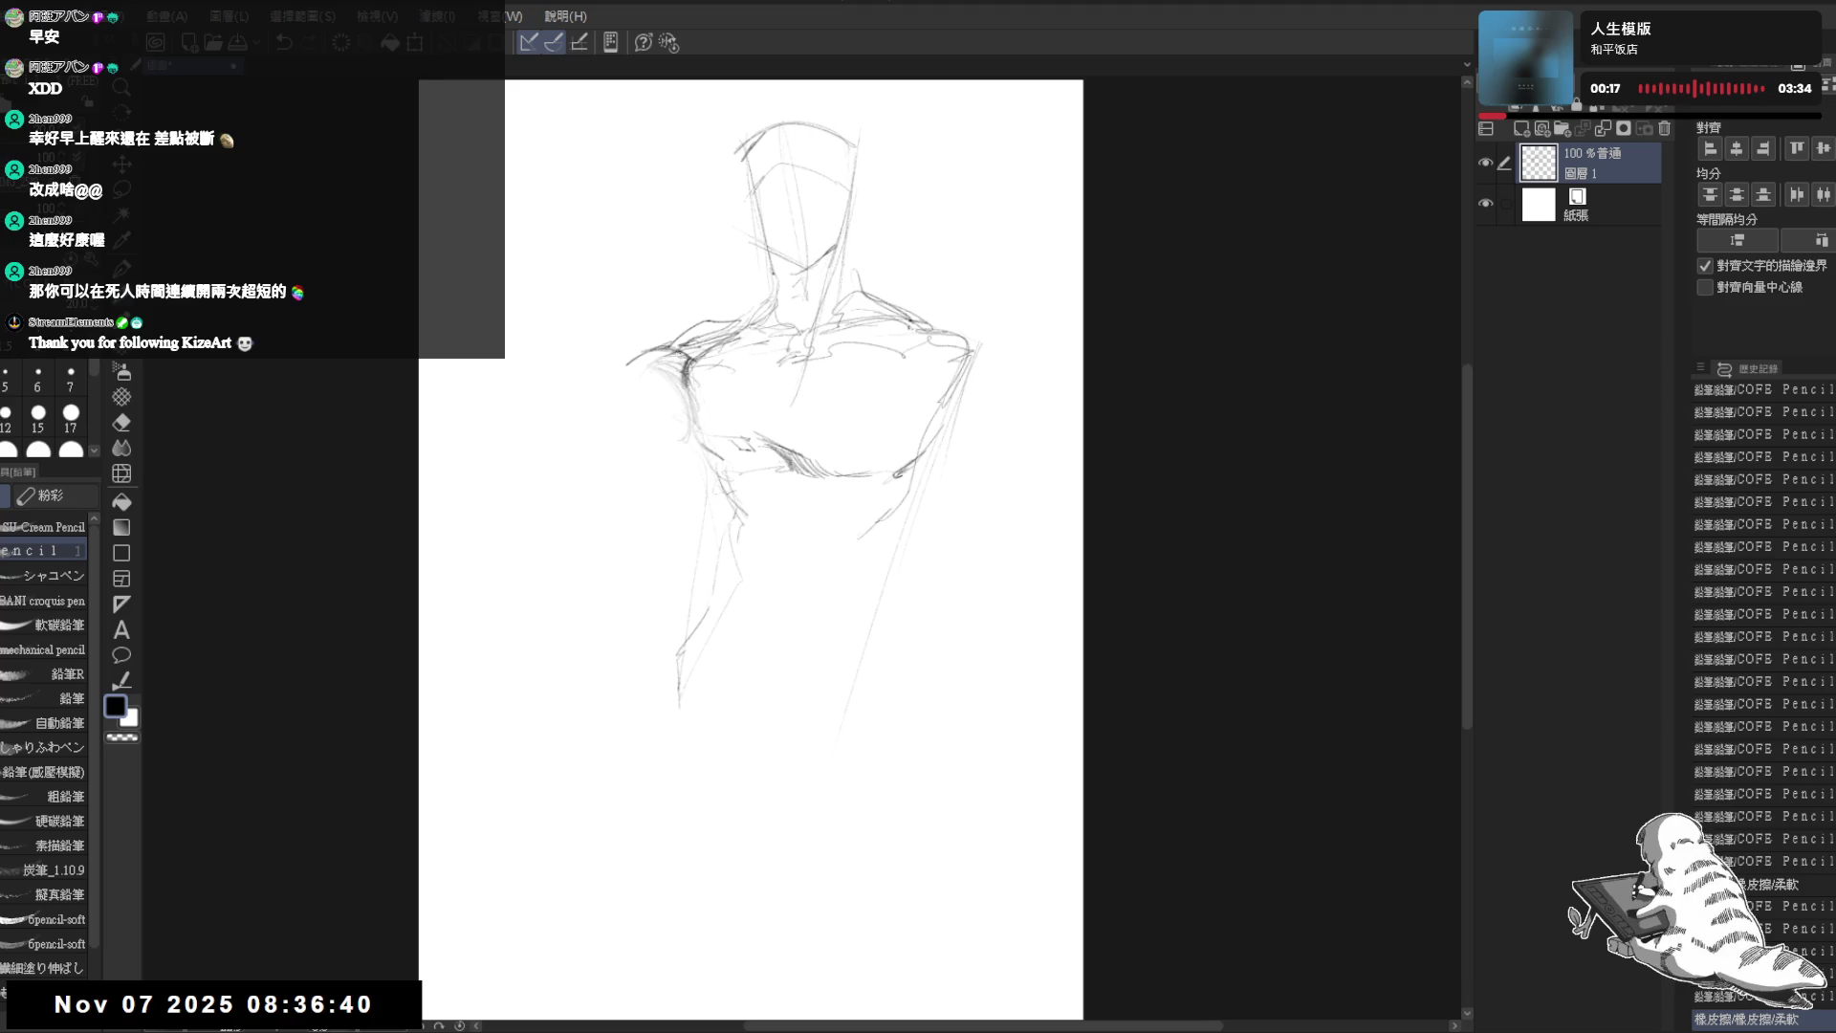
- Adjust and rework the left shoulder lines, then rotate the canvas view counterclockwise
mouse_move(627, 367)
mouse_down()
mouse_move(589, 411)
mouse_move(655, 397)
mouse_move(600, 410)
mouse_up()
mouse_move(693, 370)
mouse_down()
mouse_move(628, 393)
mouse_move(666, 384)
mouse_move(664, 323)
mouse_move(663, 385)
mouse_move(674, 367)
mouse_move(654, 404)
mouse_up()
mouse_move(741, 345)
mouse_down()
mouse_move(668, 405)
mouse_move(561, 426)
mouse_up()
key(e)
mouse_move(652, 386)
mouse_down()
mouse_move(743, 387)
mouse_move(712, 444)
mouse_up()
key(p)
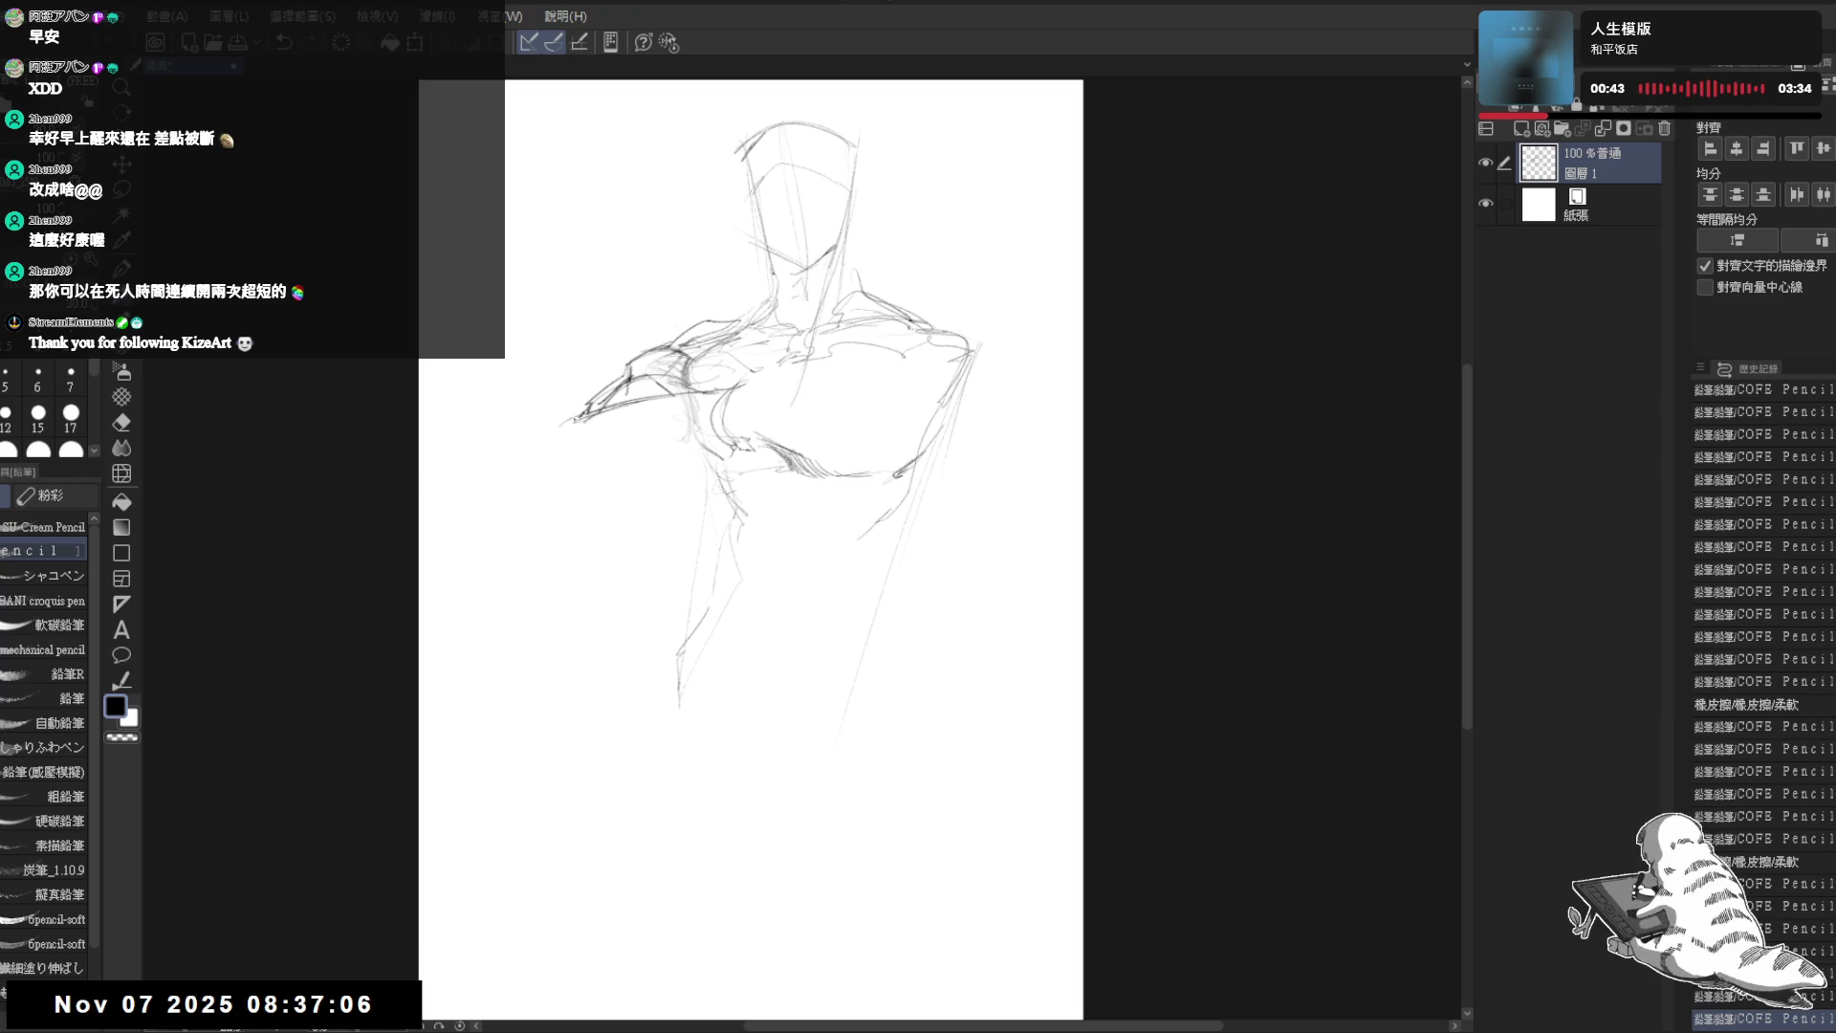
key(minus)
- Pencil the bulky left arm's outer and lower edges, then reset the canvas rotation upright
mouse_move(559, 462)
mouse_down()
mouse_move(540, 517)
mouse_move(602, 530)
mouse_move(678, 456)
mouse_move(658, 462)
mouse_up()
click(617, 509)
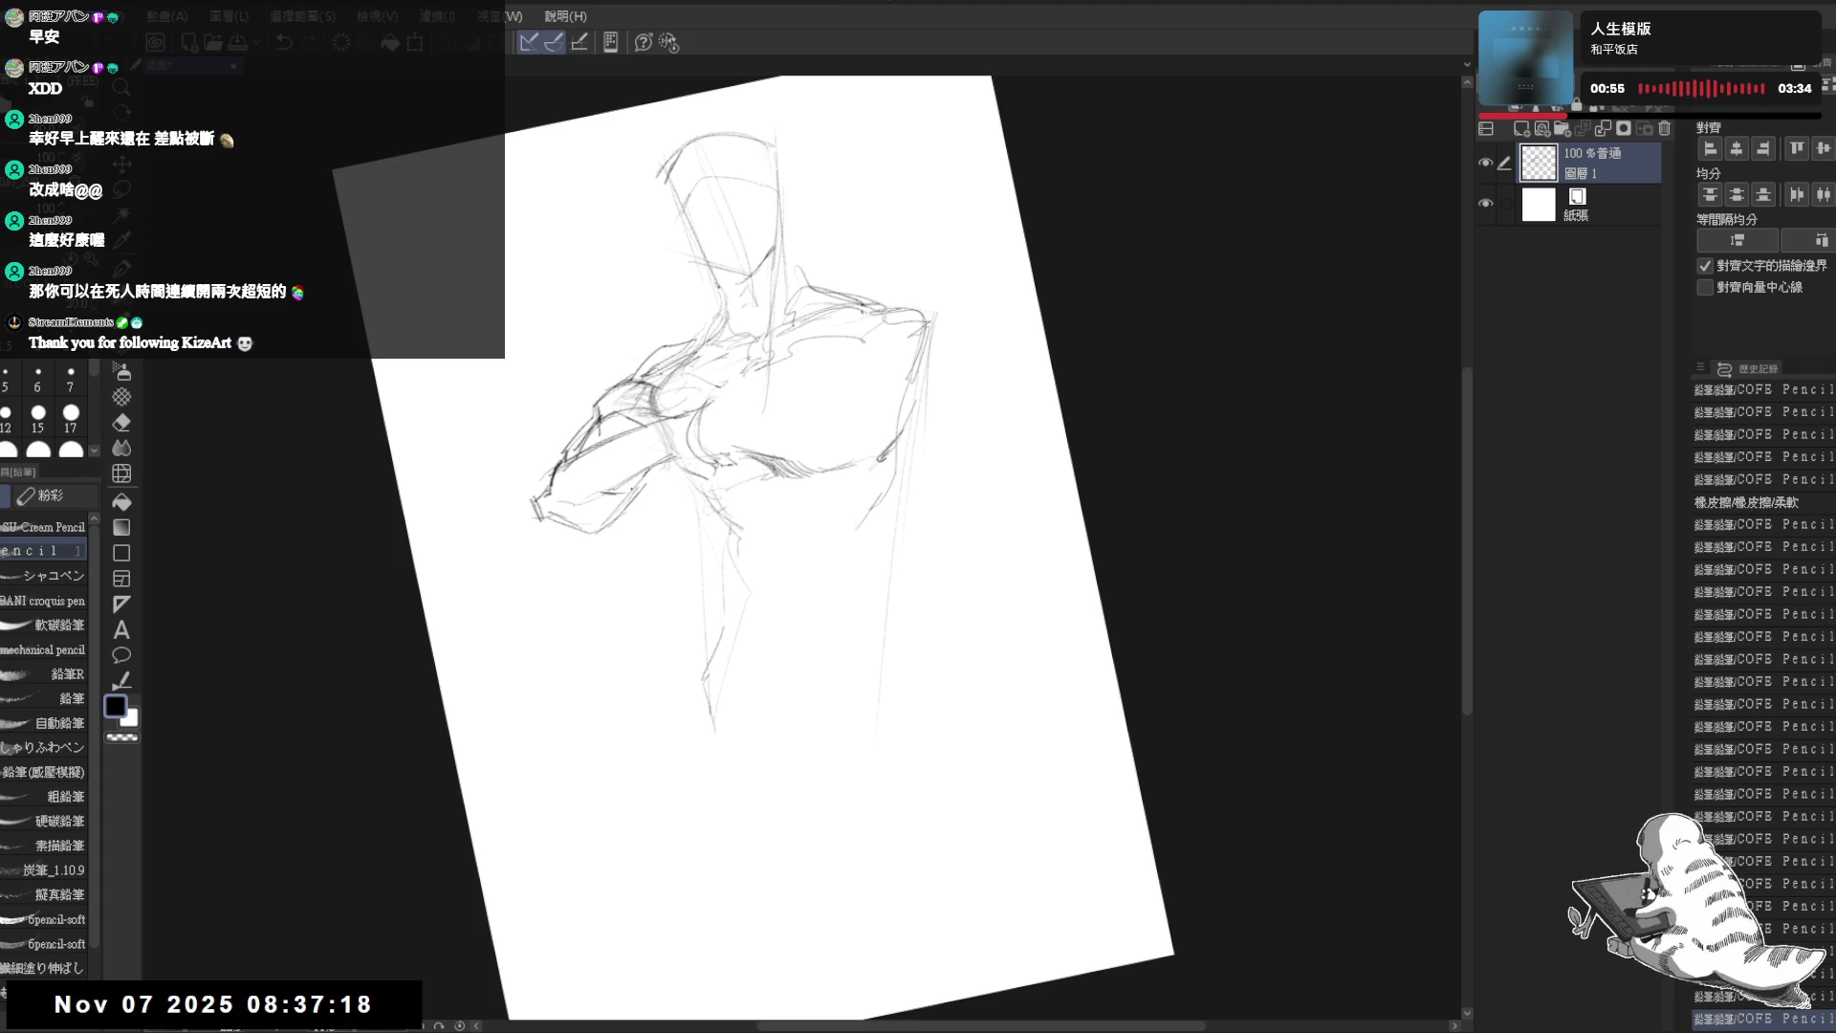
drag(634, 512, 706, 457)
drag(723, 387, 938, 301)
key(ctrl+0)
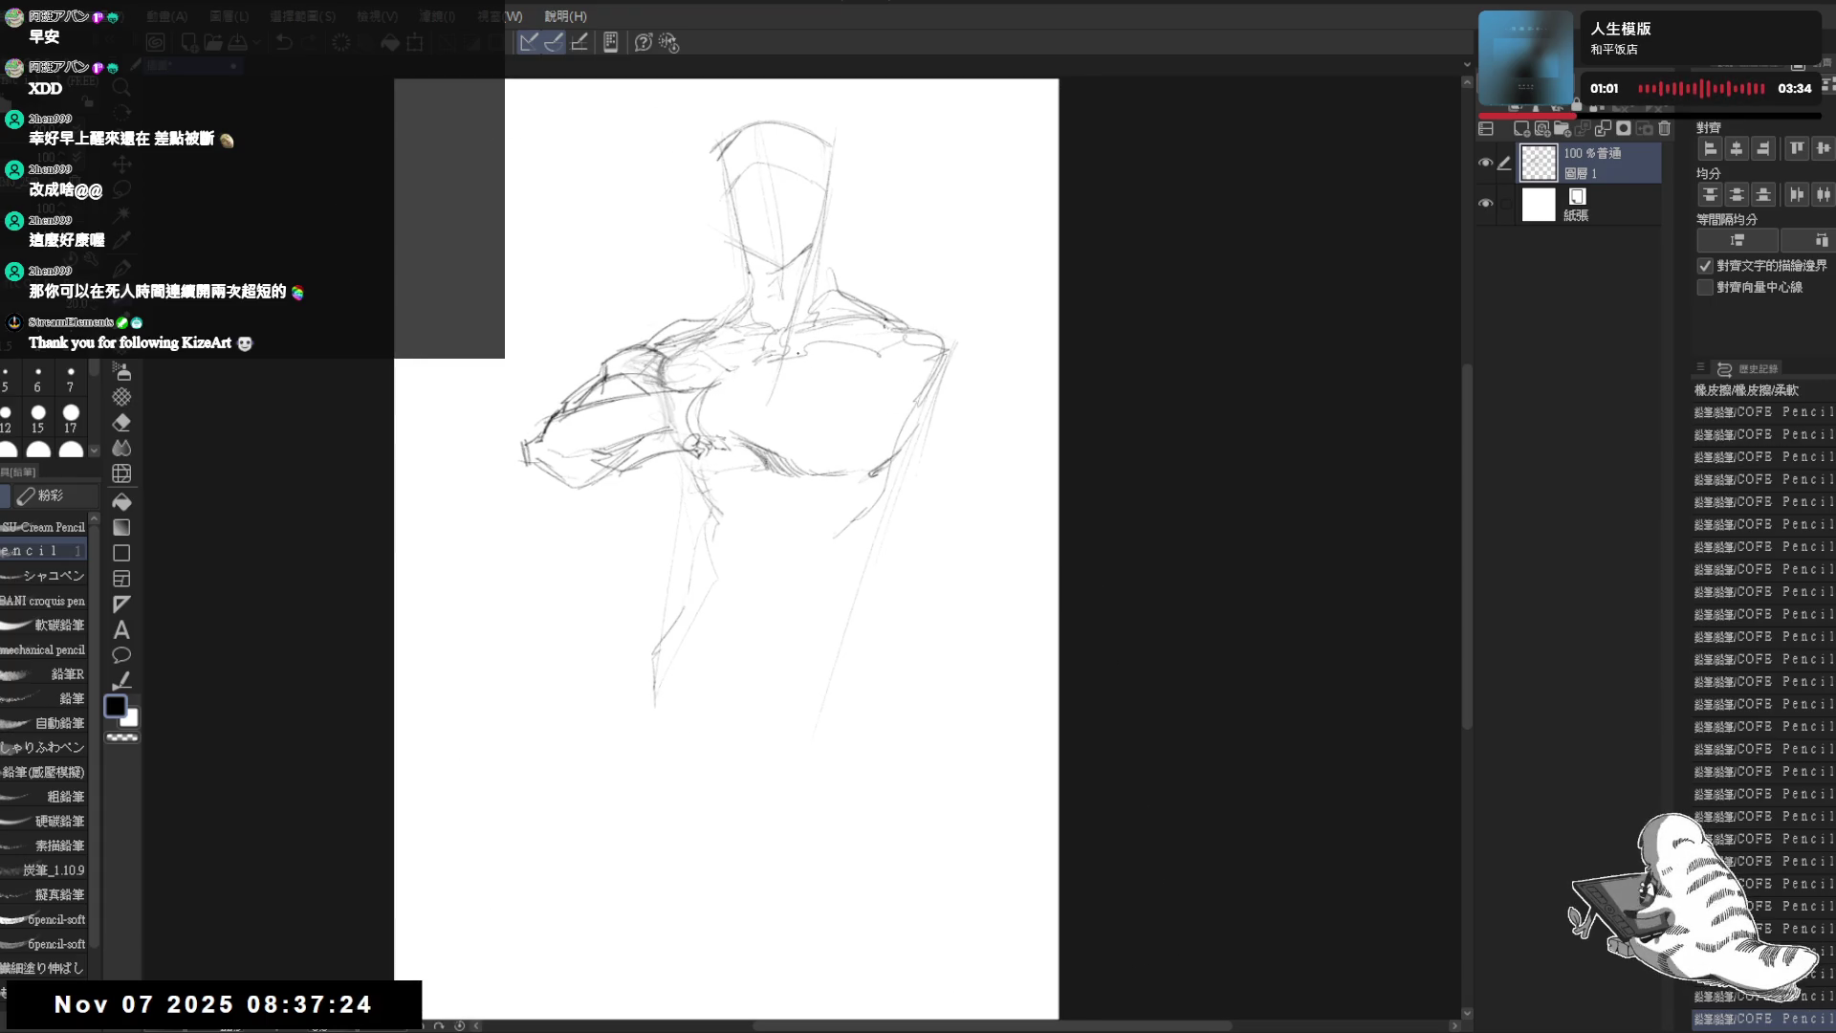
- Hatch shading and dark marks onto the chest, erasing the stray small circle
mouse_move(795, 367)
mouse_down()
mouse_move(812, 452)
mouse_move(810, 399)
mouse_move(771, 406)
mouse_move(791, 401)
mouse_up()
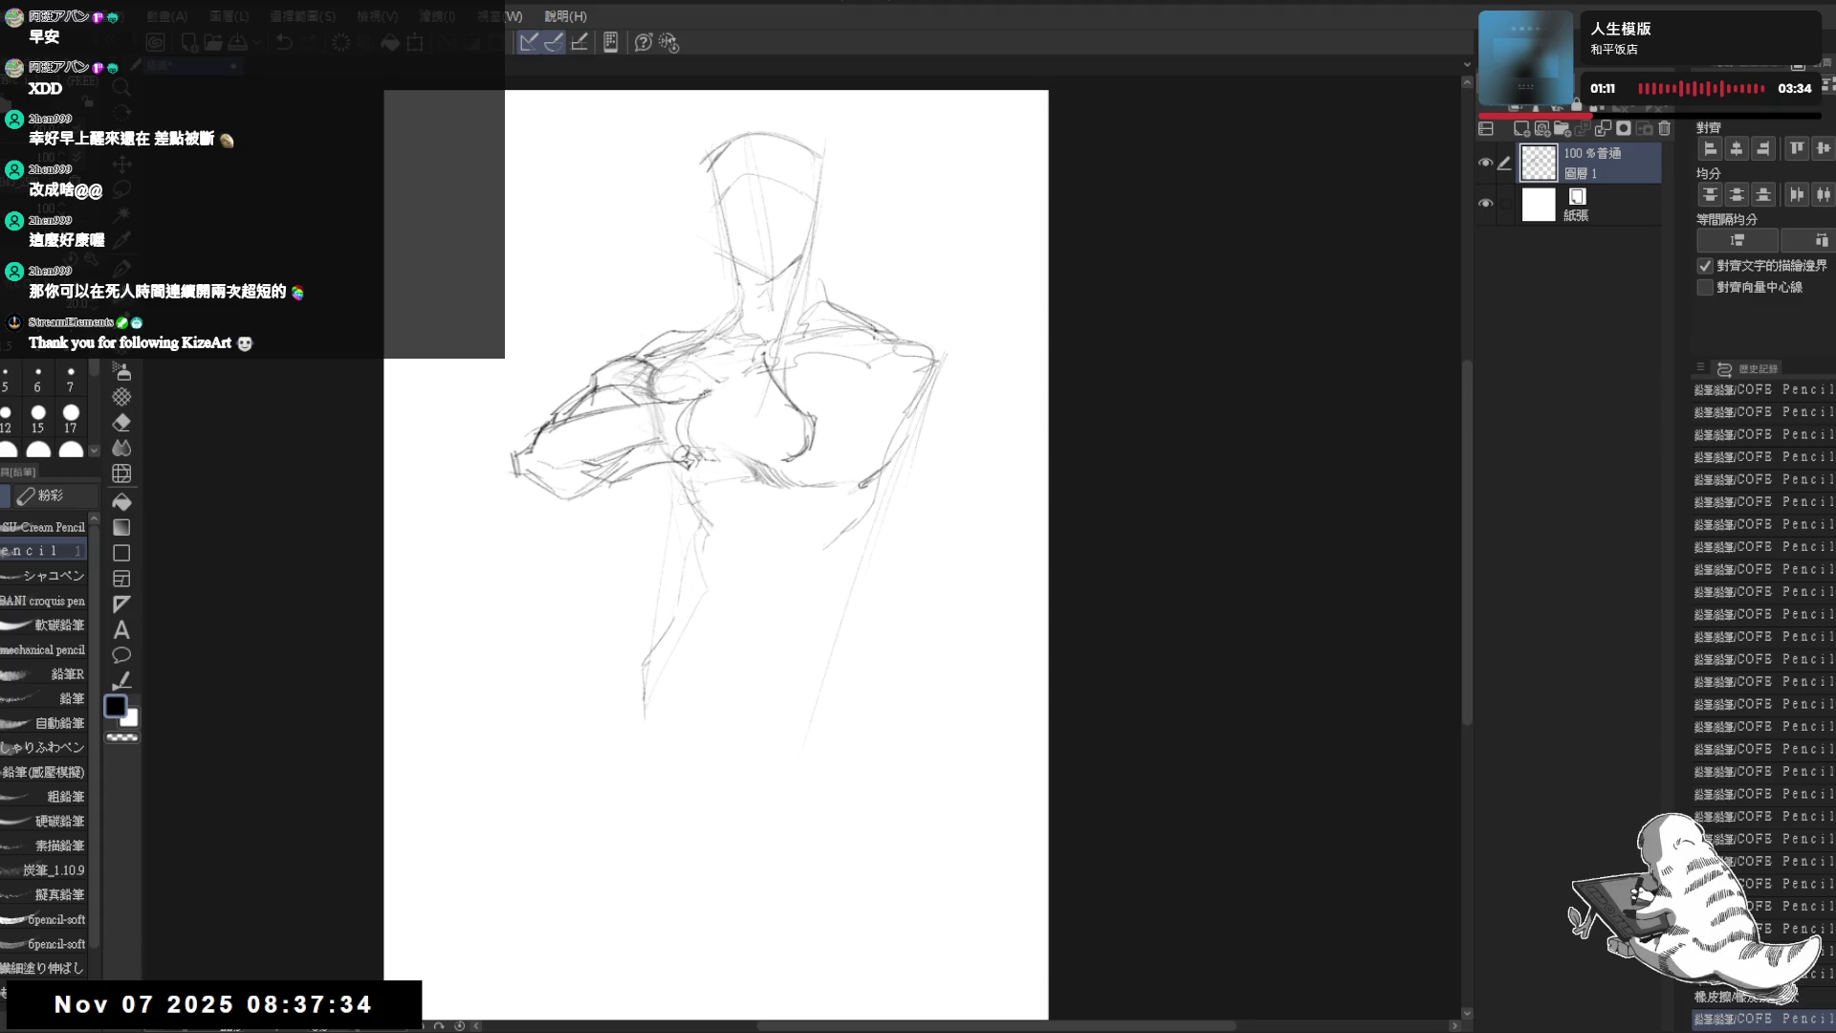
mouse_move(725, 392)
mouse_down()
mouse_move(770, 390)
mouse_move(765, 427)
mouse_move(761, 412)
mouse_up()
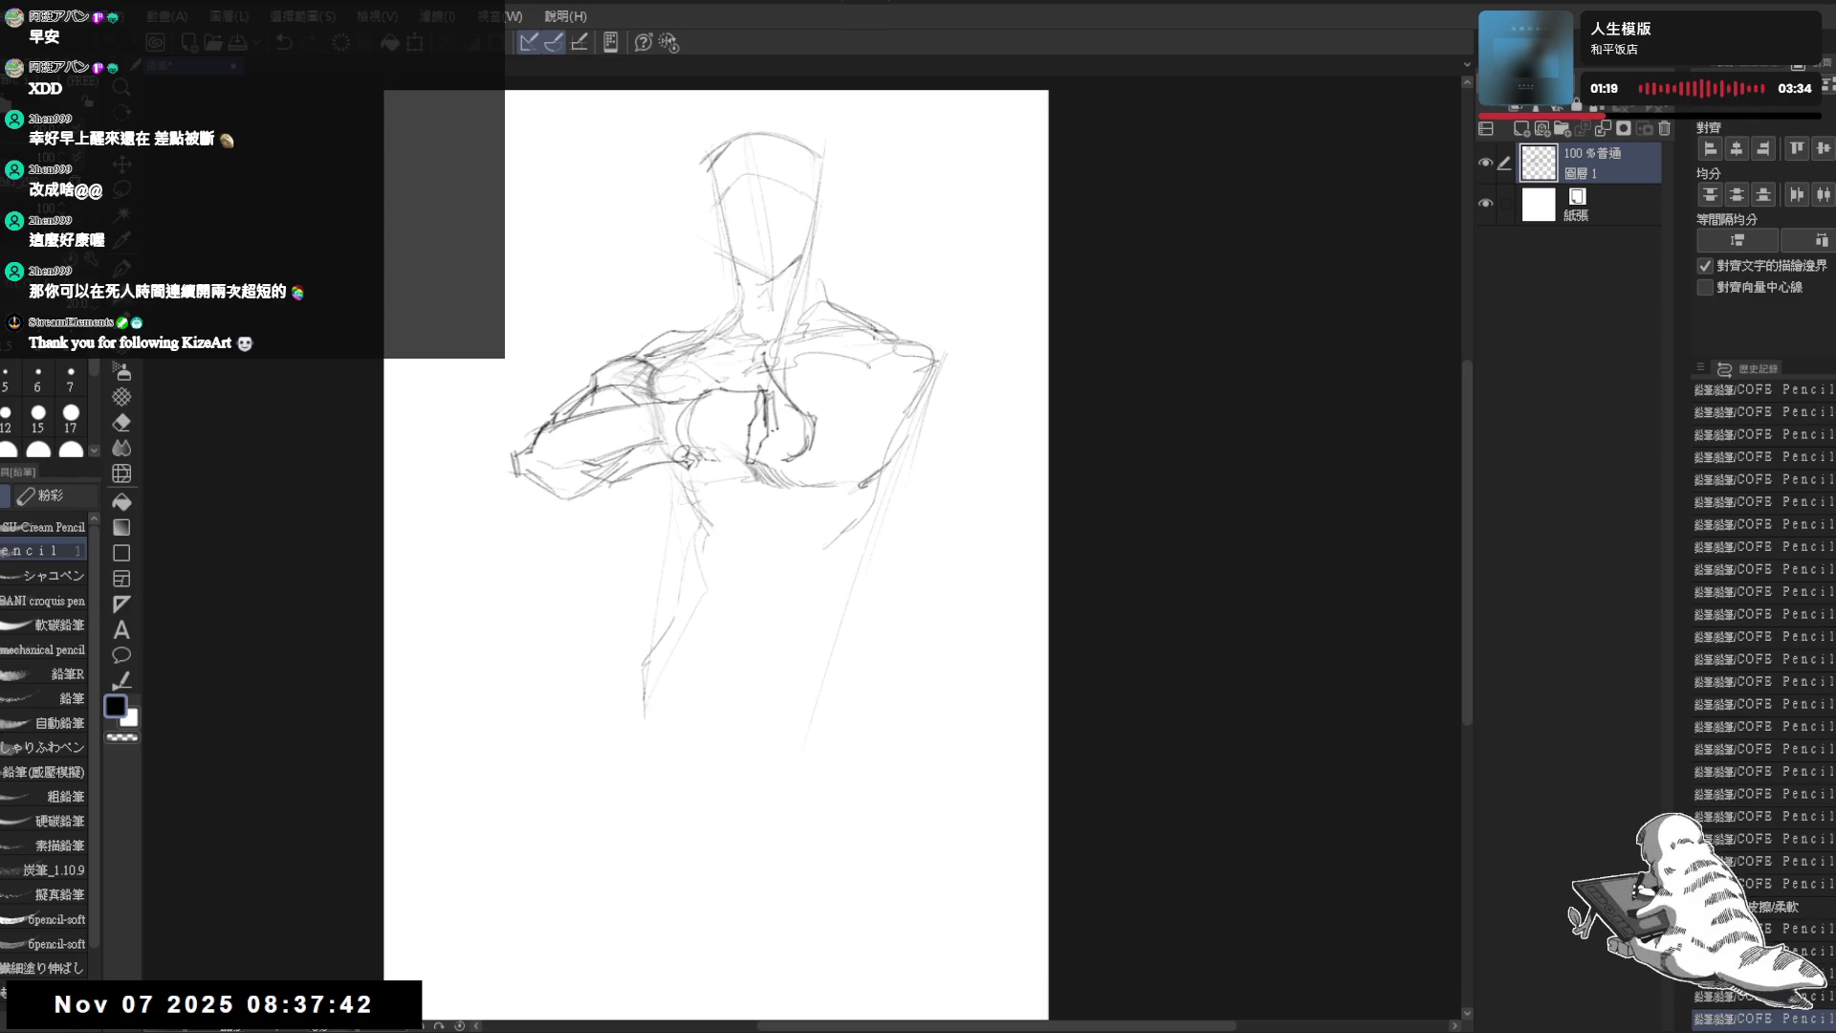
drag(764, 399, 754, 456)
click(713, 417)
drag(697, 511, 708, 534)
mouse_move(725, 446)
mouse_down()
mouse_move(756, 457)
mouse_move(731, 473)
mouse_up()
key(e)
mouse_move(760, 351)
mouse_down()
mouse_move(789, 422)
mouse_move(825, 430)
mouse_move(817, 410)
mouse_move(965, 386)
mouse_move(1008, 418)
mouse_up()
key(p)
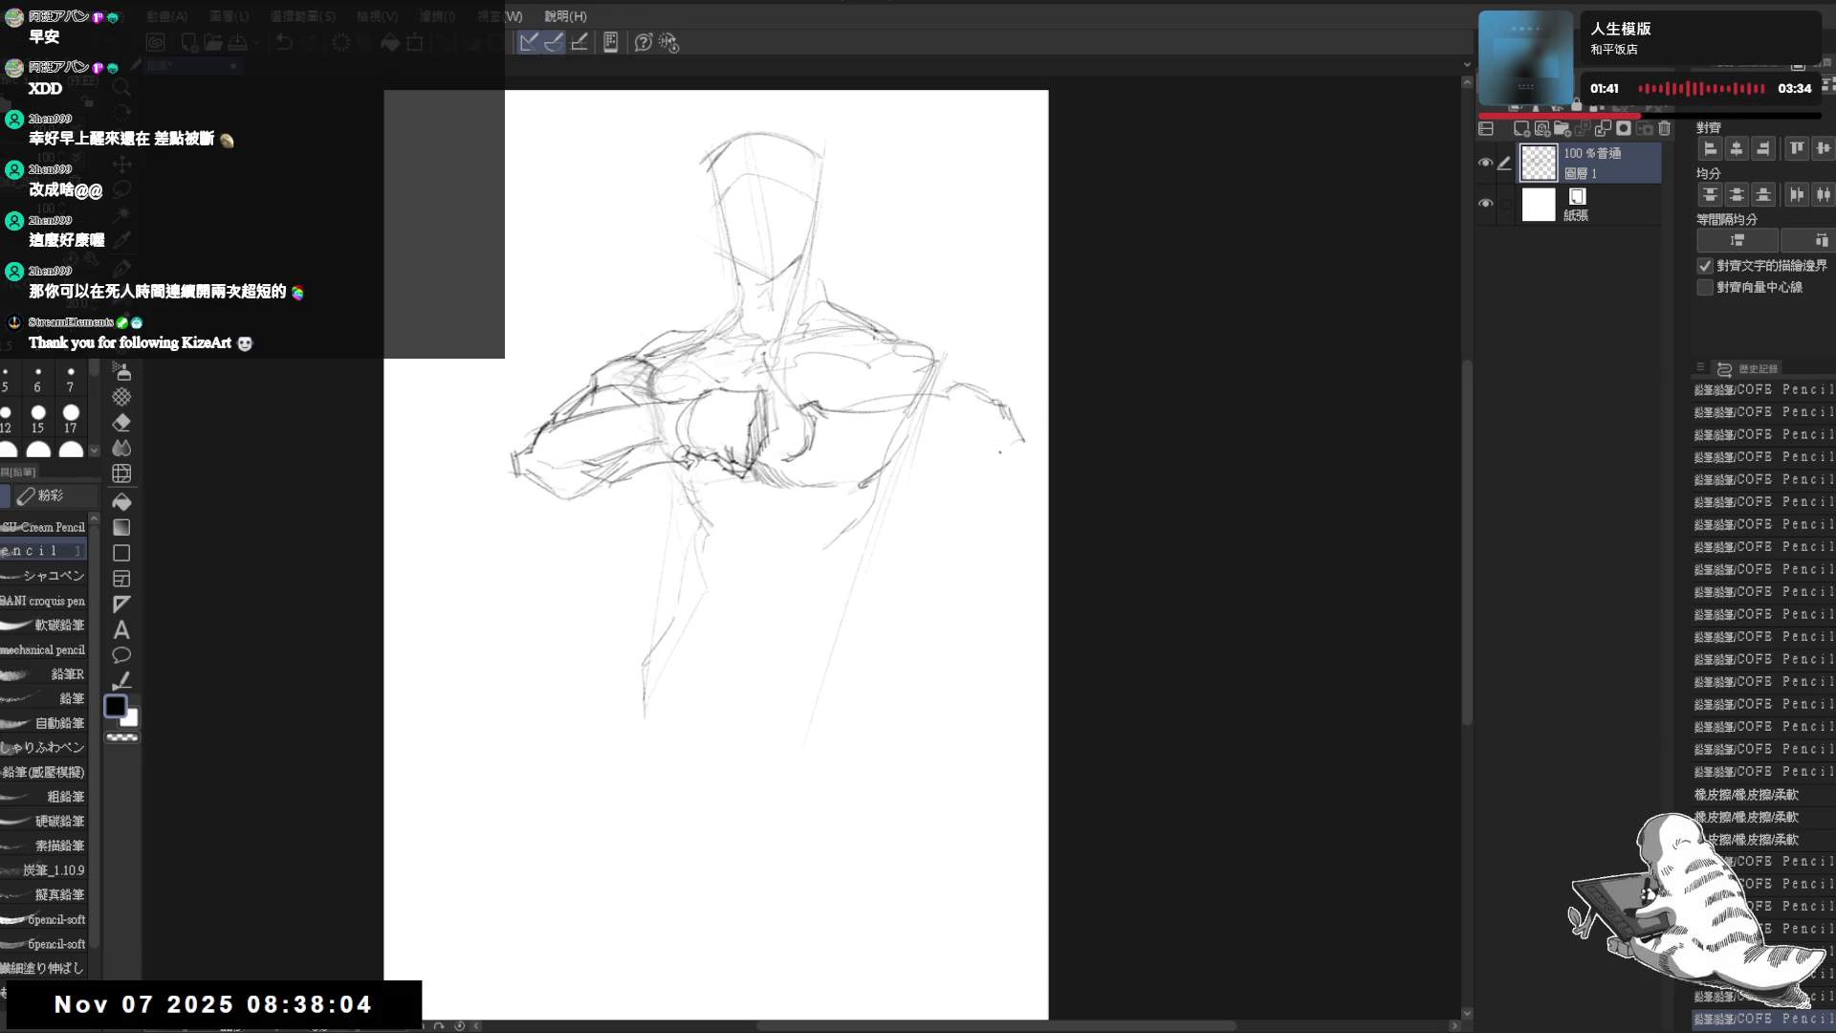
- Sketch the right shoulder, arm and upper right chest, trimming excess strokes with the eraser
mouse_move(932, 477)
mouse_down()
mouse_move(1021, 441)
mouse_move(947, 456)
mouse_up()
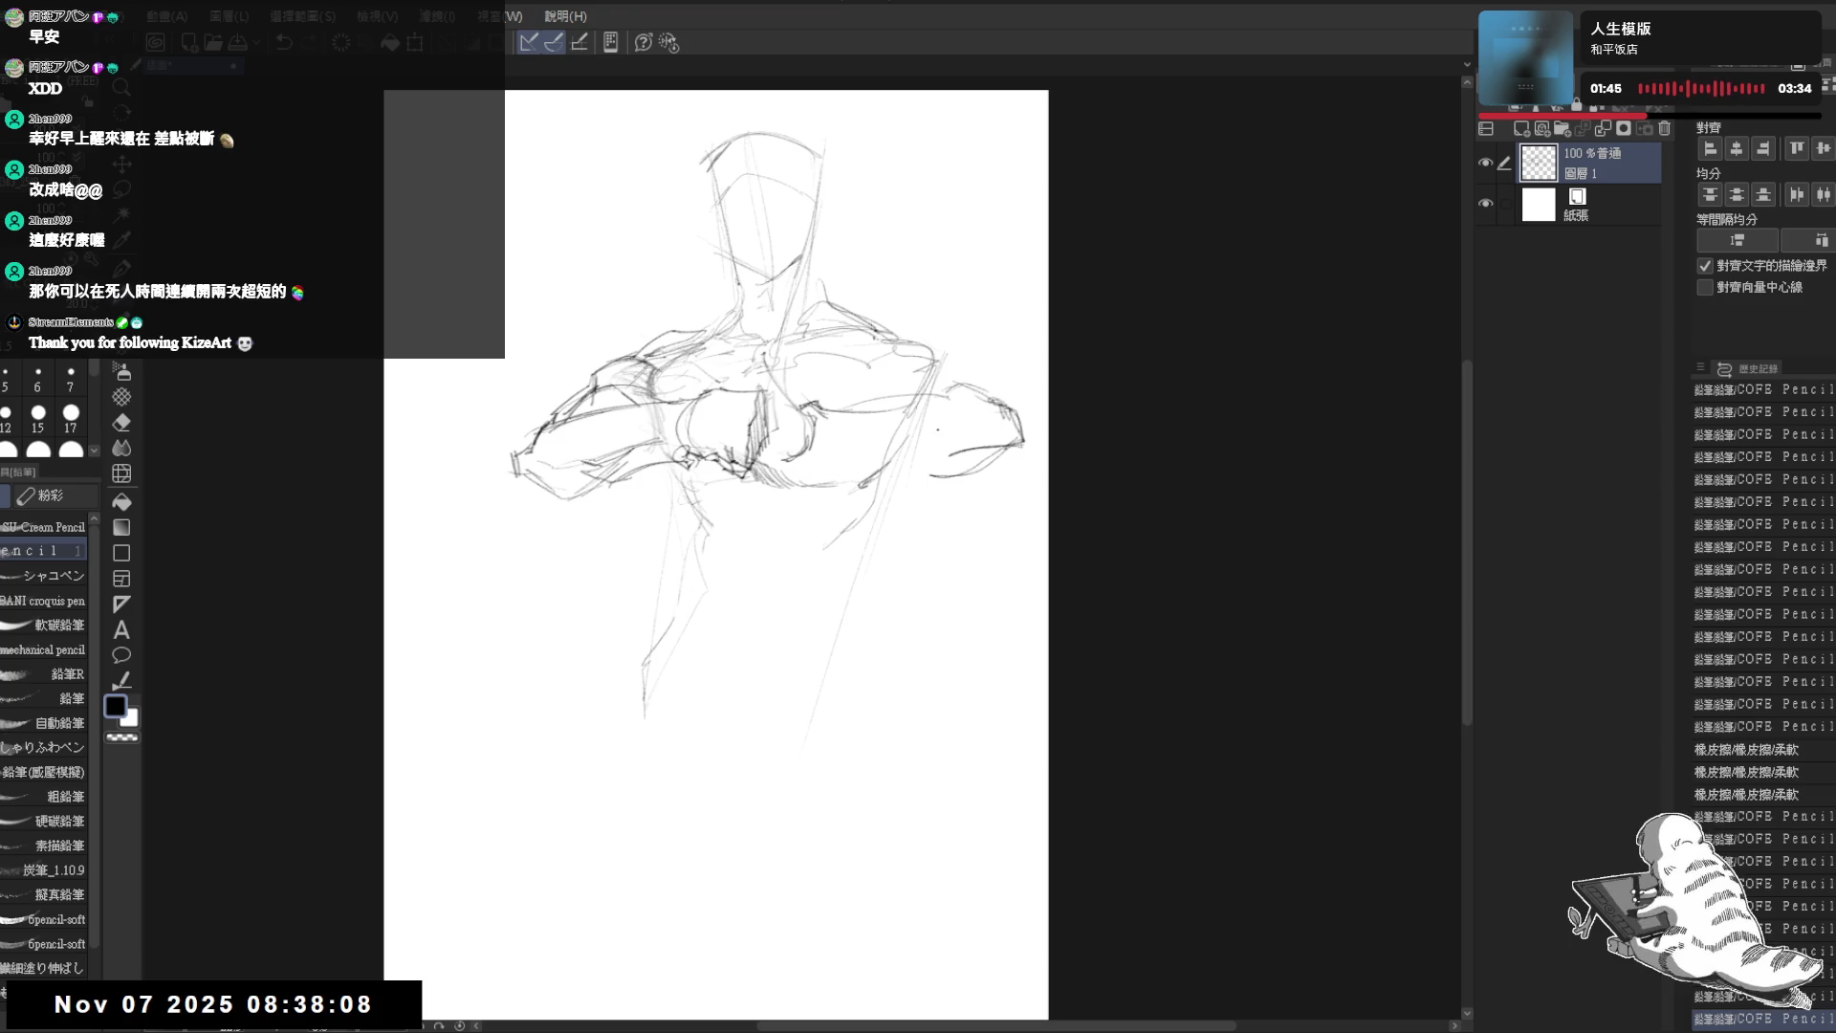
key(e)
click(926, 438)
key(p)
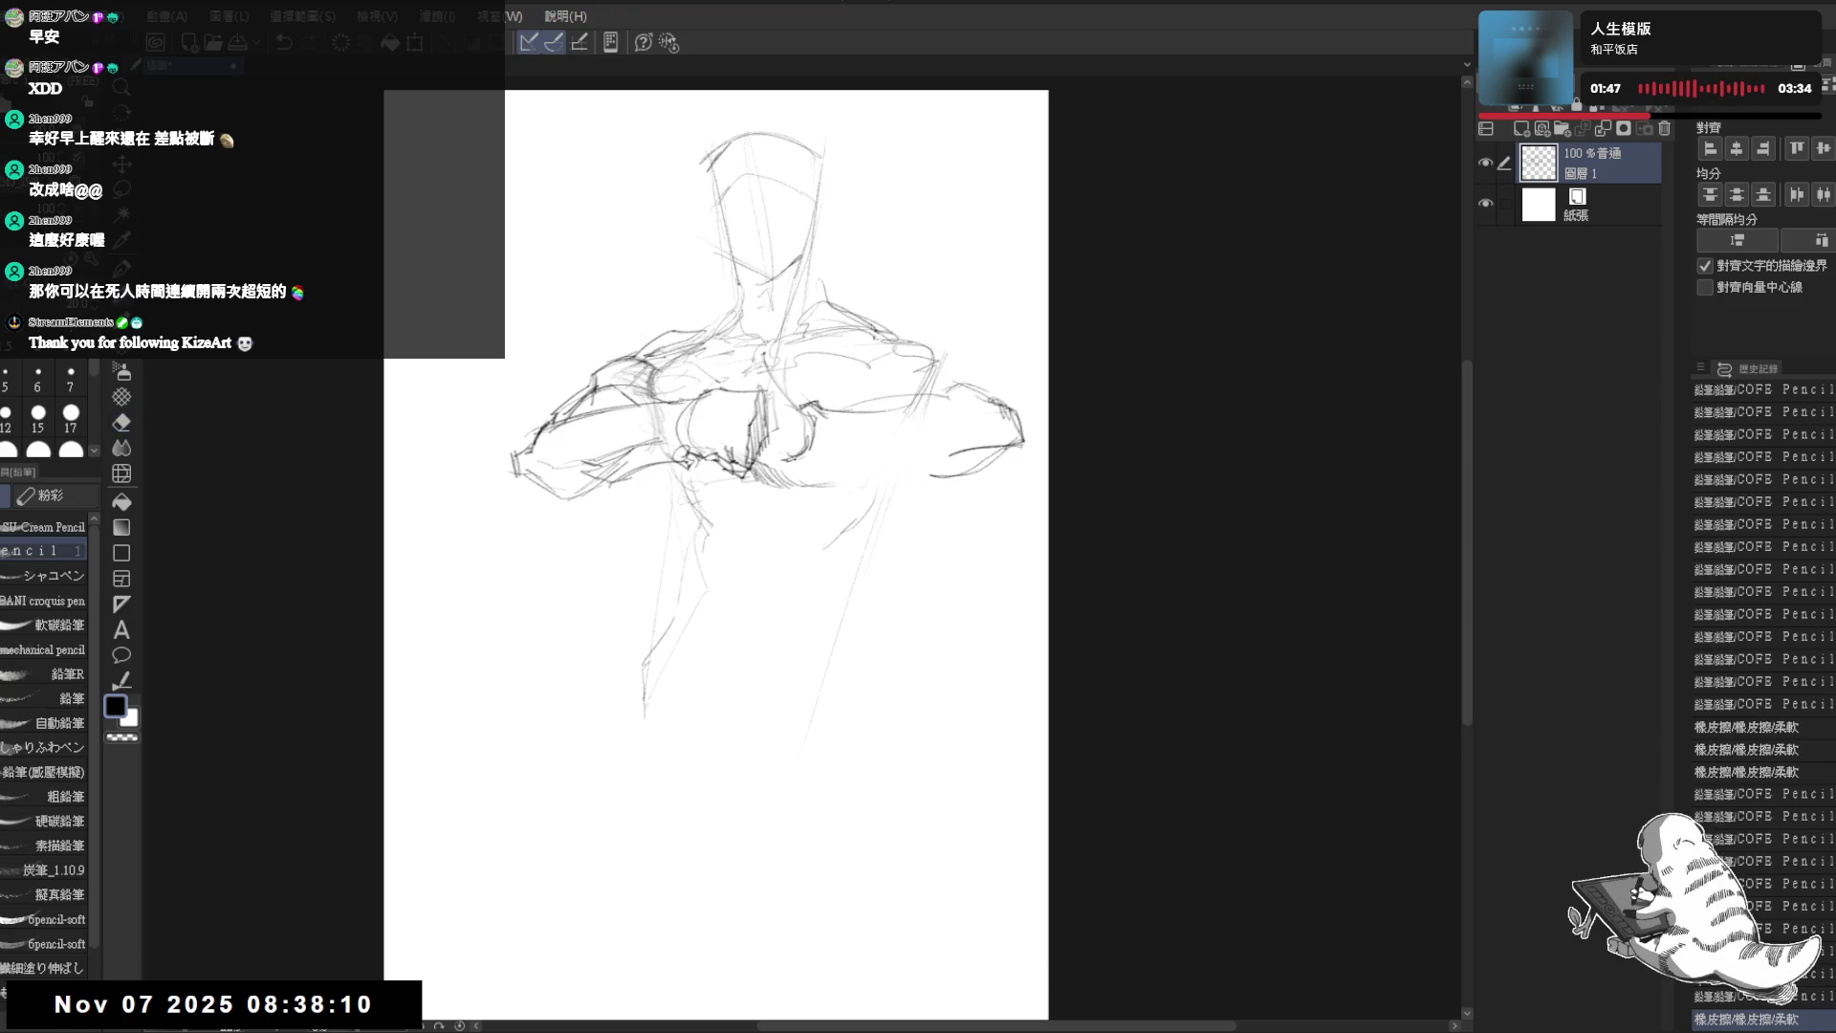
drag(820, 456, 996, 473)
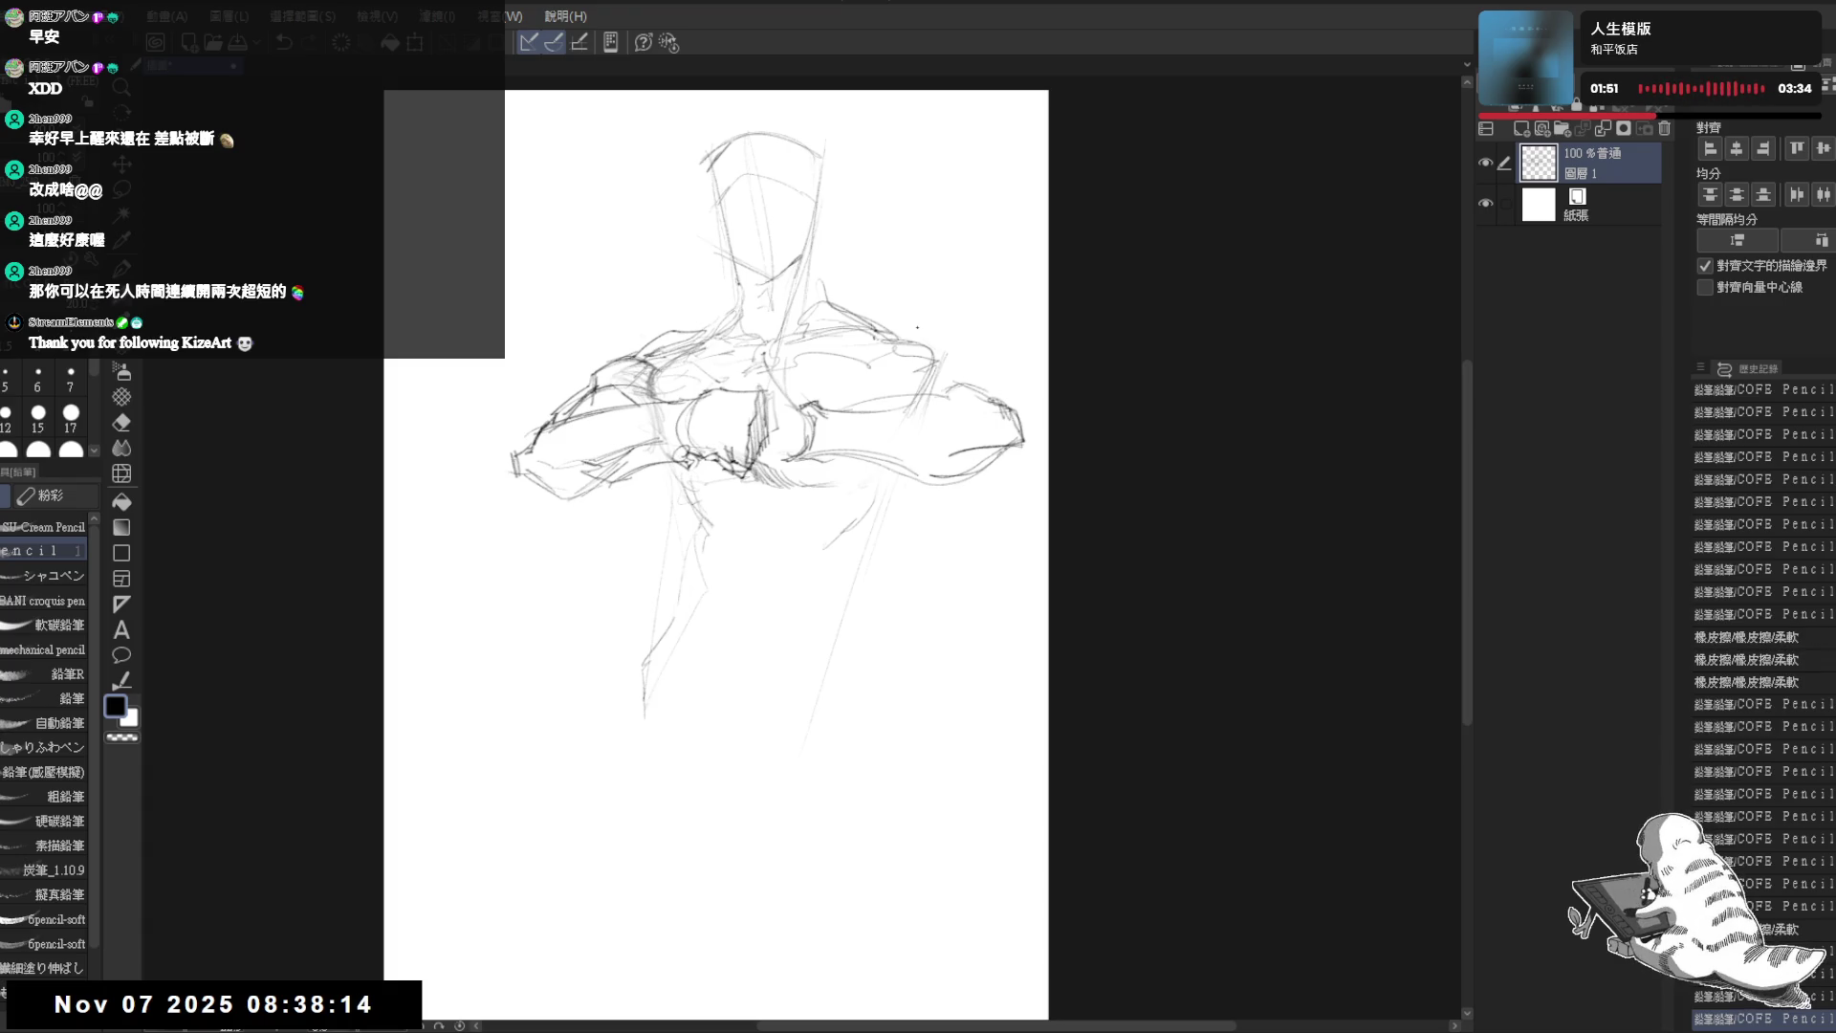
mouse_move(861, 322)
mouse_down()
mouse_move(964, 324)
mouse_move(1027, 377)
mouse_move(1002, 361)
mouse_up()
drag(1001, 364, 1033, 416)
key(e)
drag(989, 338, 1039, 387)
key(p)
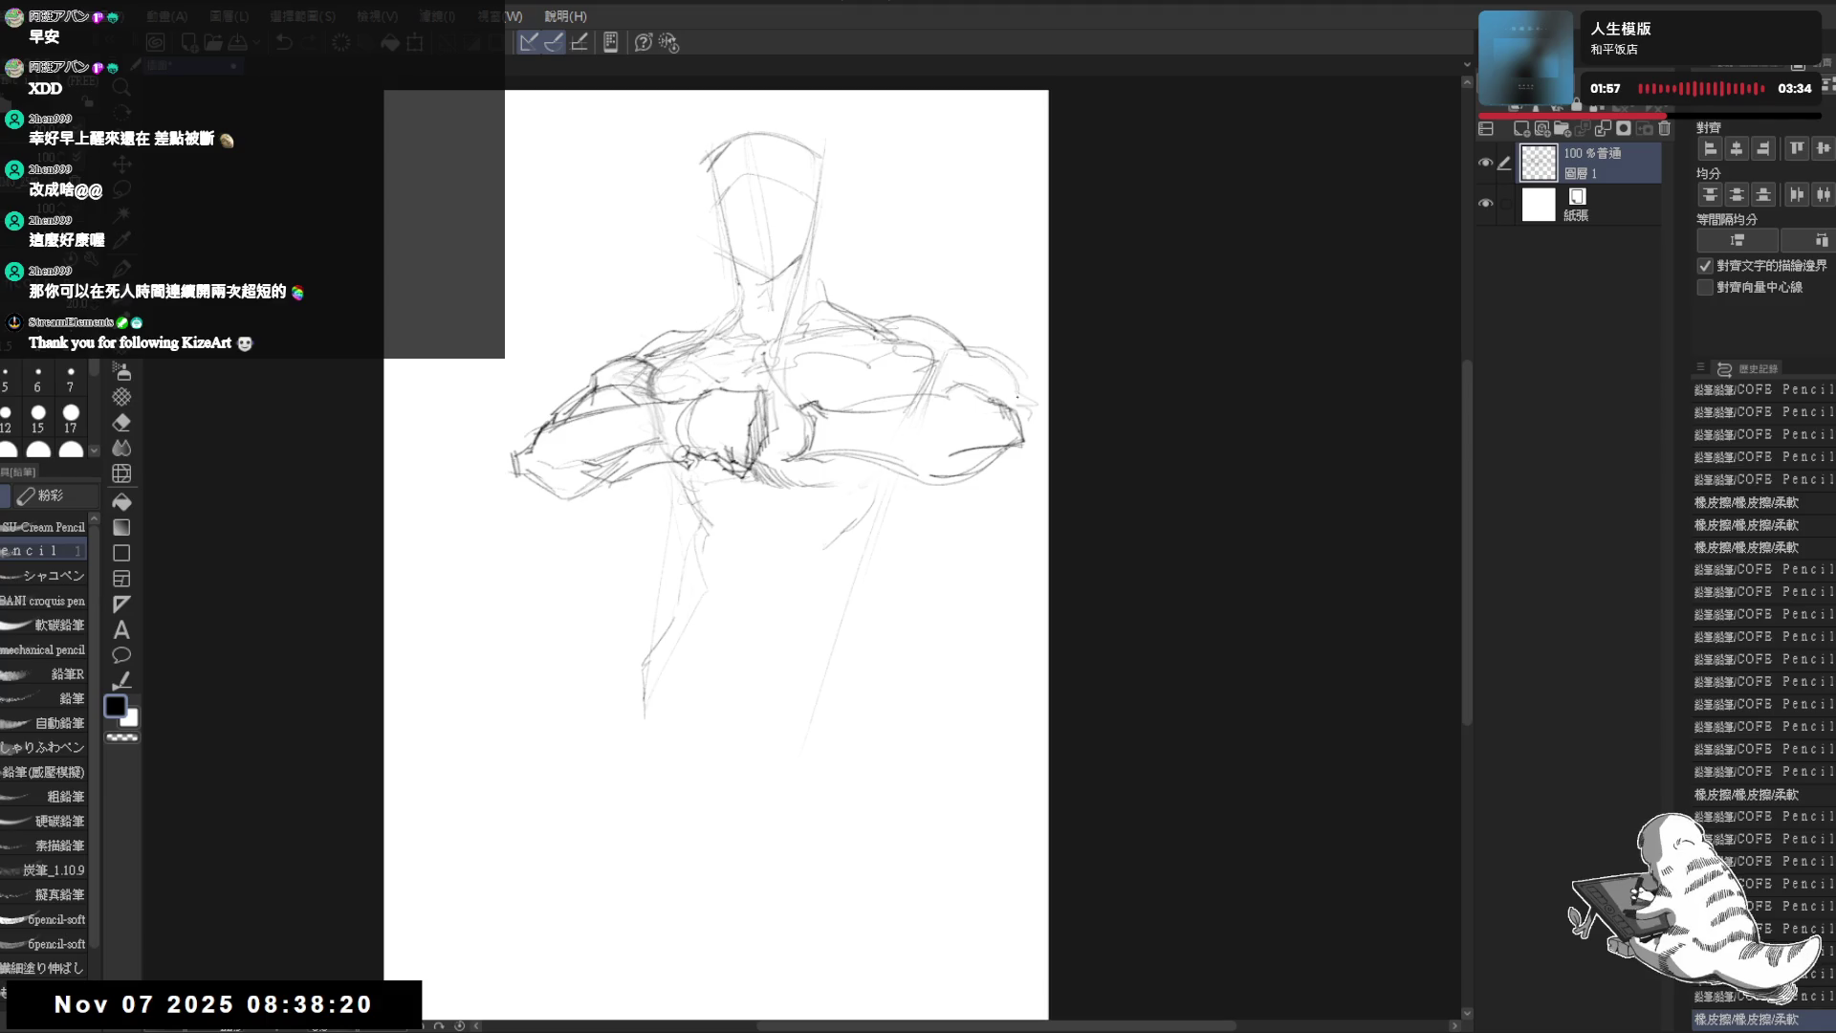
- Clean up around the clasped hands with a harder eraser, switching back to the pencil
drag(842, 292, 853, 276)
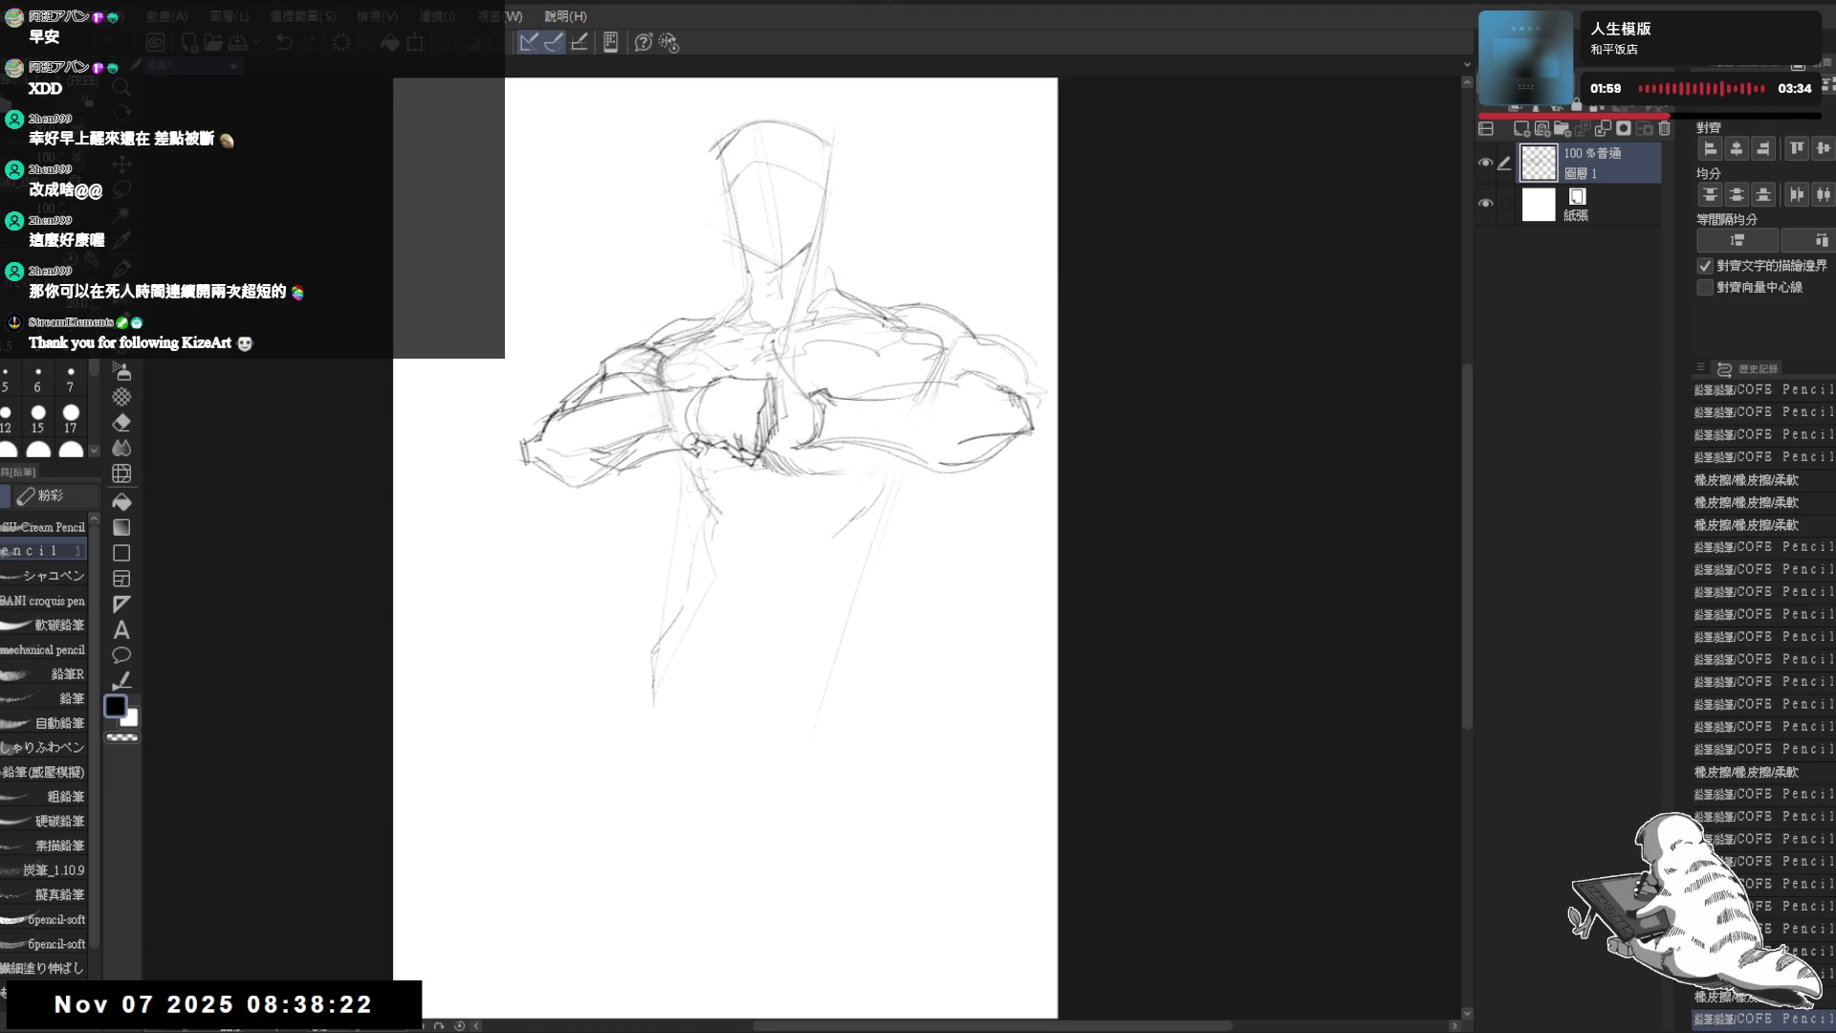
click(615, 484)
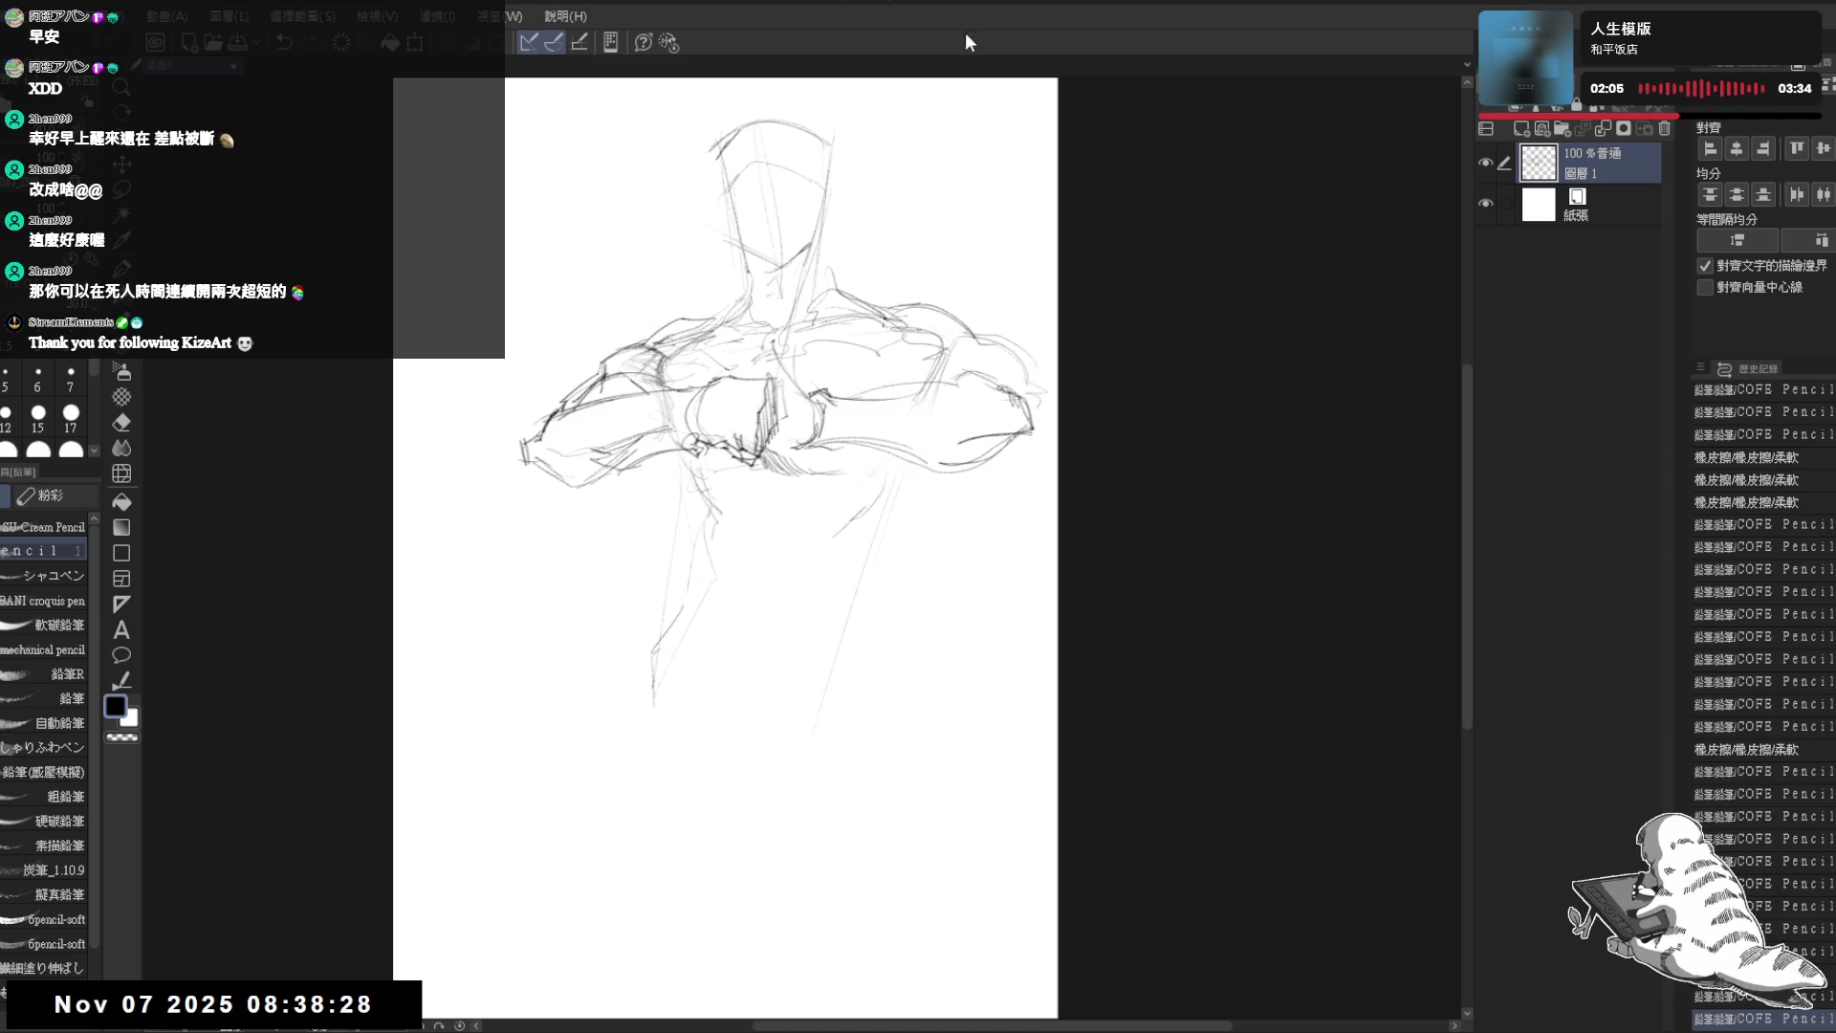
drag(910, 350, 895, 355)
key(e)
drag(765, 355, 818, 431)
click(52, 534)
key(p)
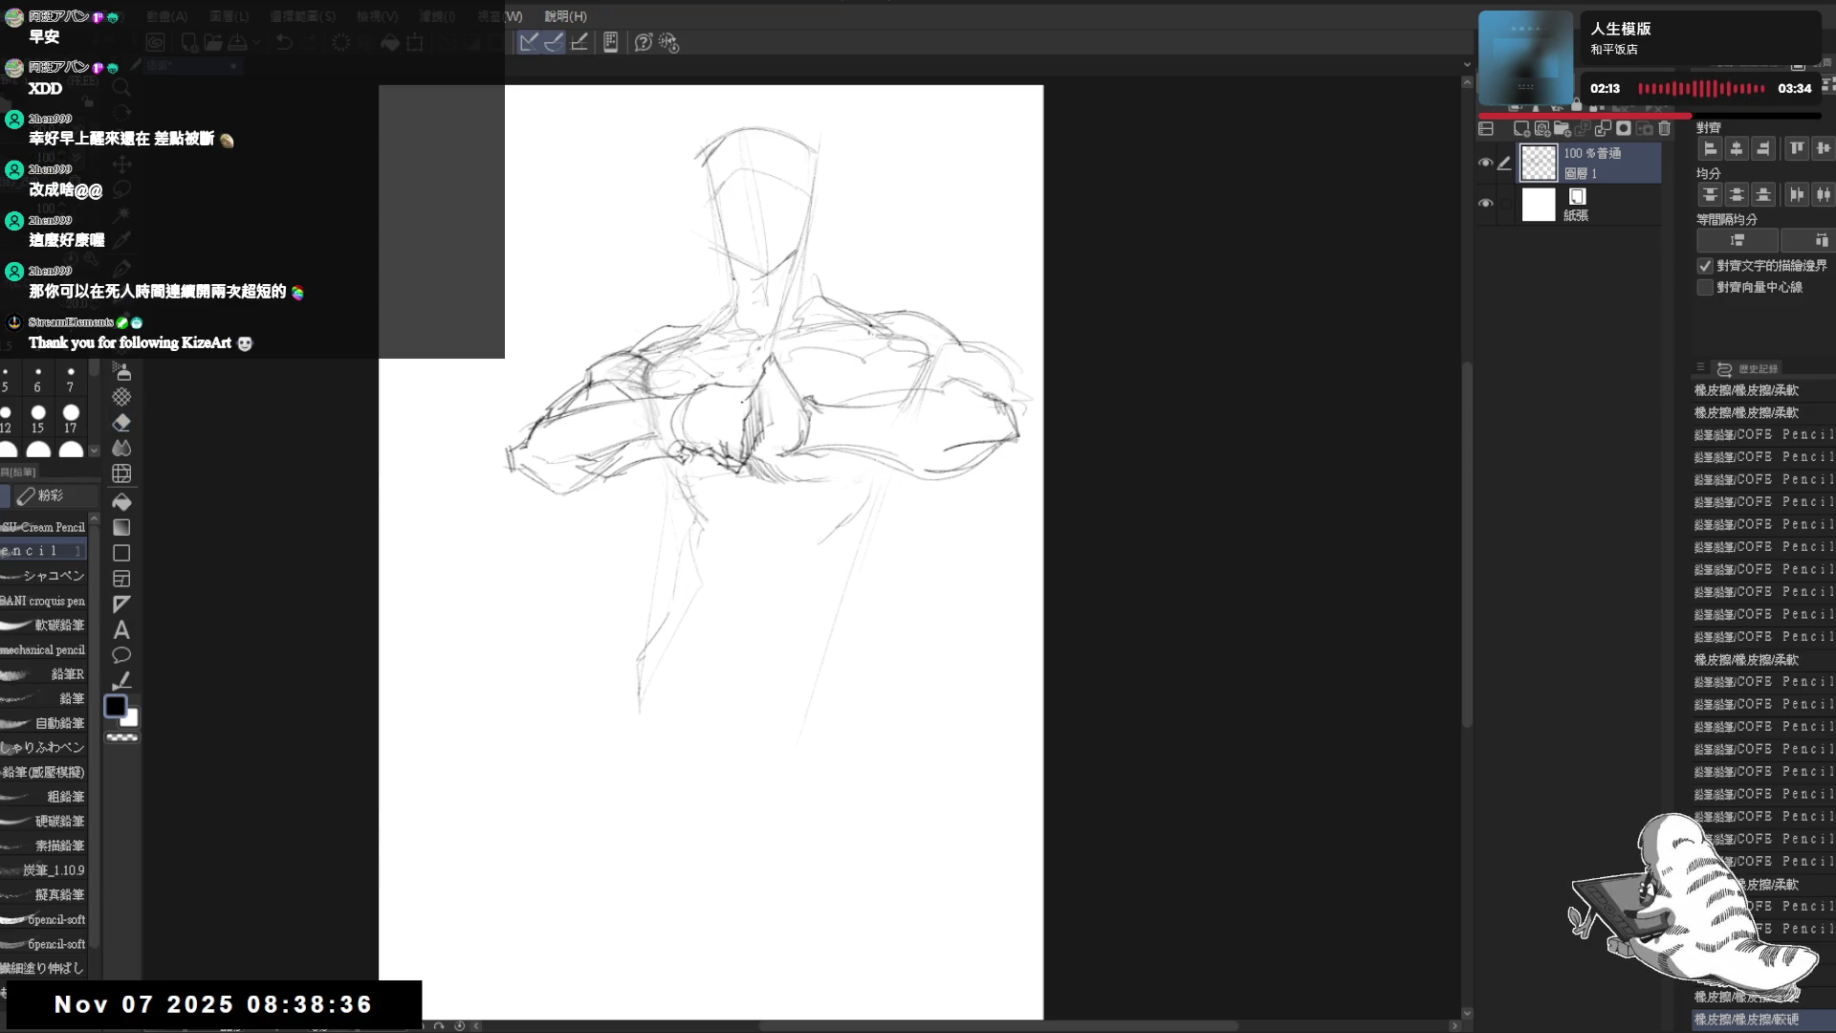
key(e)
mouse_move(675, 474)
mouse_down()
mouse_move(804, 374)
mouse_move(789, 423)
mouse_move(740, 434)
mouse_move(785, 449)
mouse_move(769, 443)
mouse_up()
key(p)
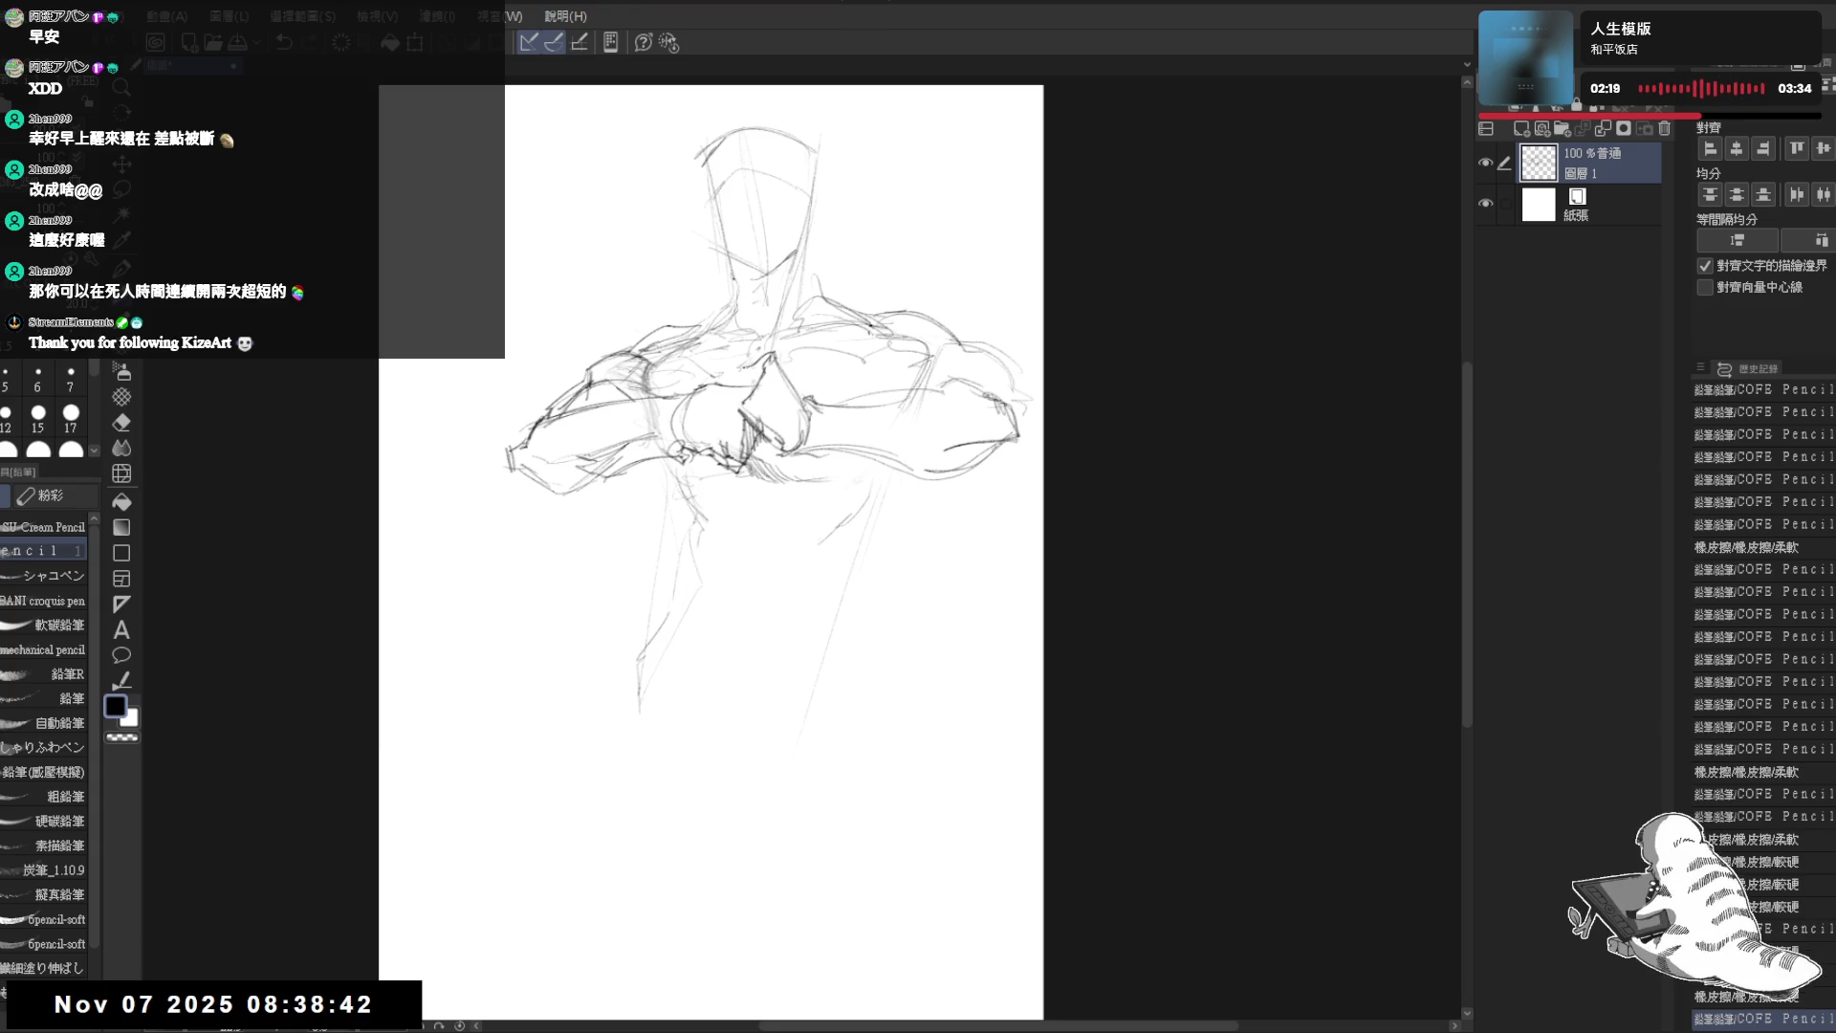
mouse_move(746, 379)
mouse_down()
mouse_move(769, 402)
mouse_move(703, 405)
mouse_up()
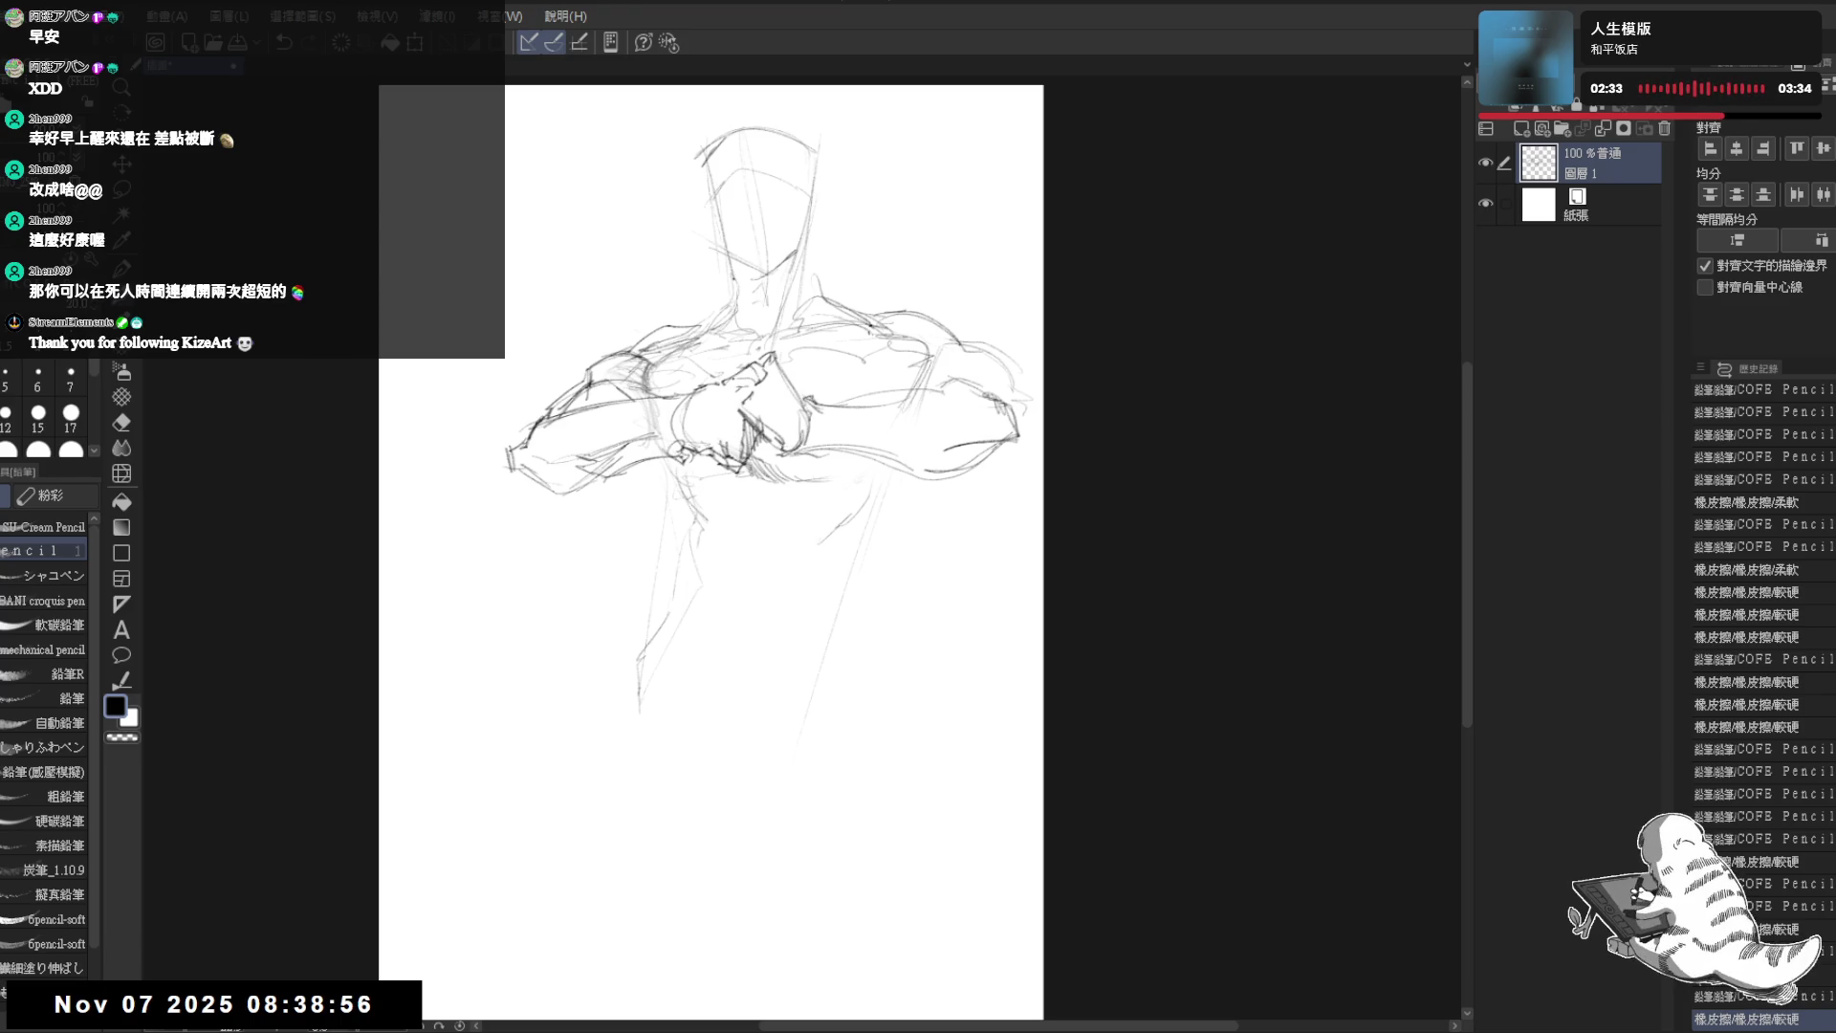
- Refine the chest marks beside the fists with pencil and eraser, then mirror the canvas view
click(776, 411)
key(e)
key(p)
drag(745, 417, 749, 400)
key(e)
key(p)
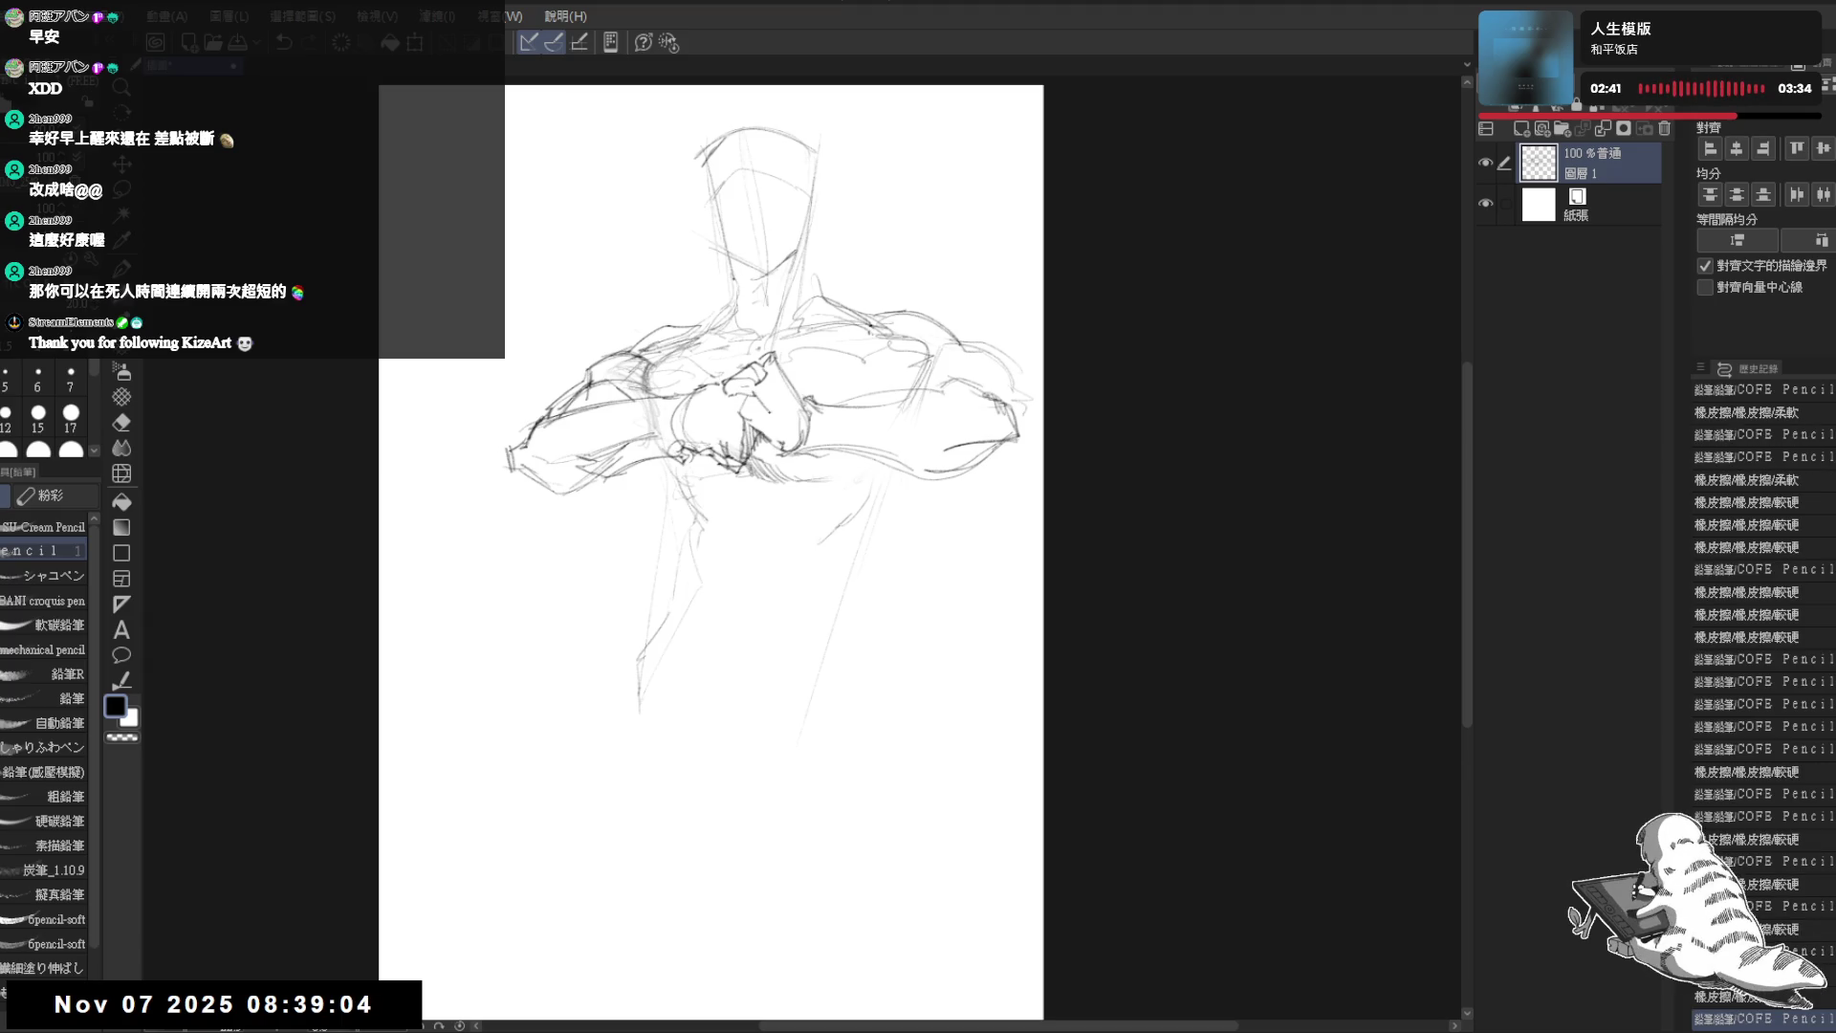
mouse_move(734, 390)
mouse_down()
mouse_move(779, 407)
mouse_move(756, 417)
mouse_up()
key(e)
key(p)
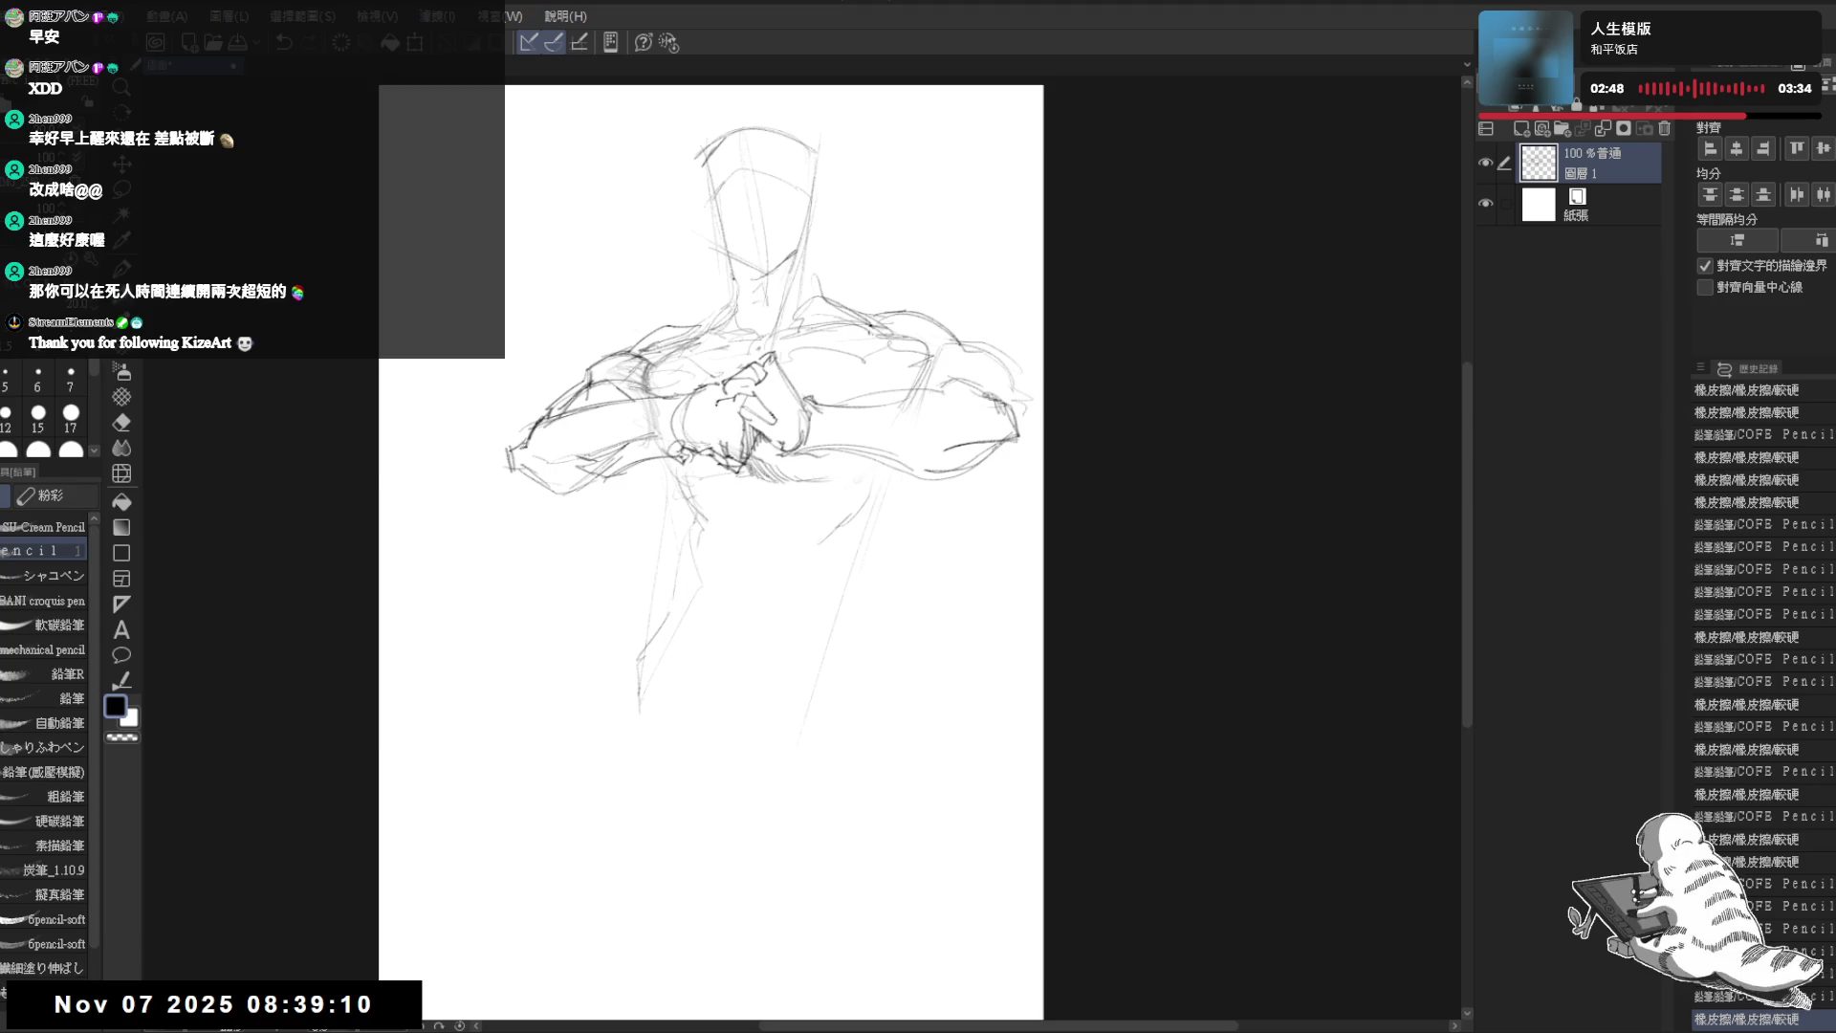
key(e)
mouse_move(760, 407)
mouse_down()
mouse_move(718, 371)
mouse_move(761, 416)
mouse_up()
key(p)
key(e)
key(p)
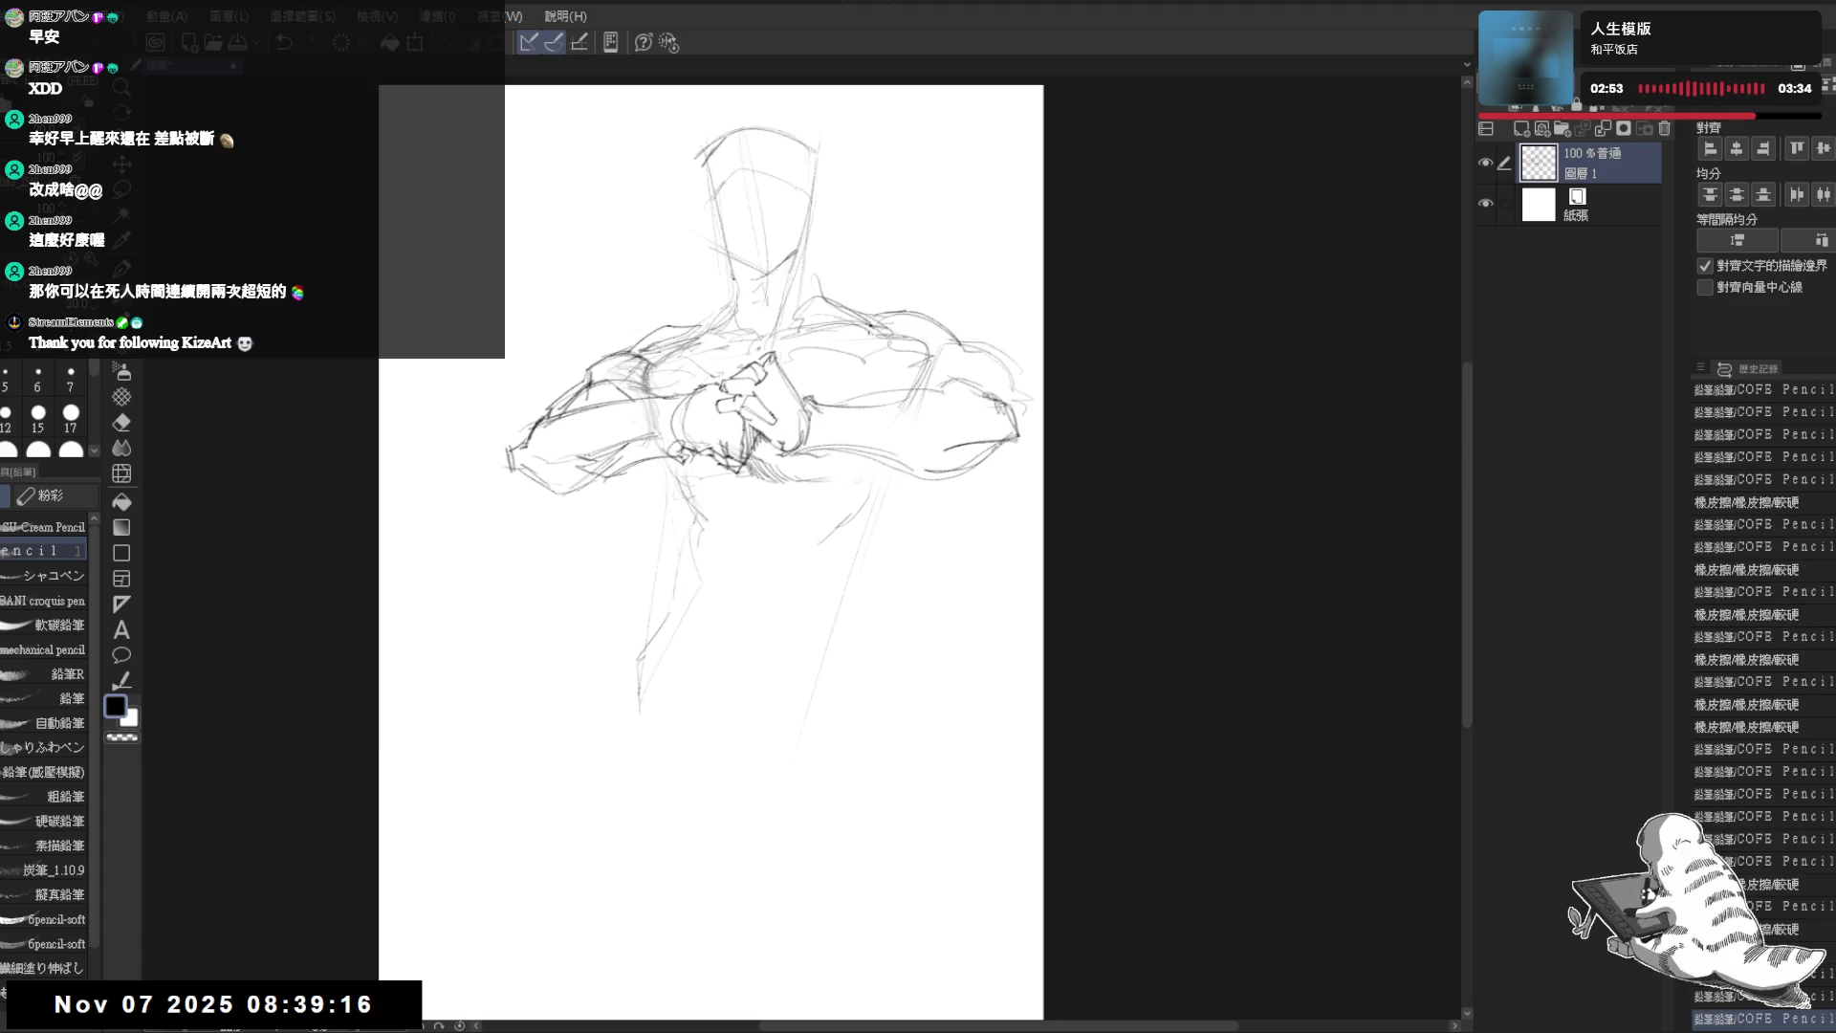
key(h)
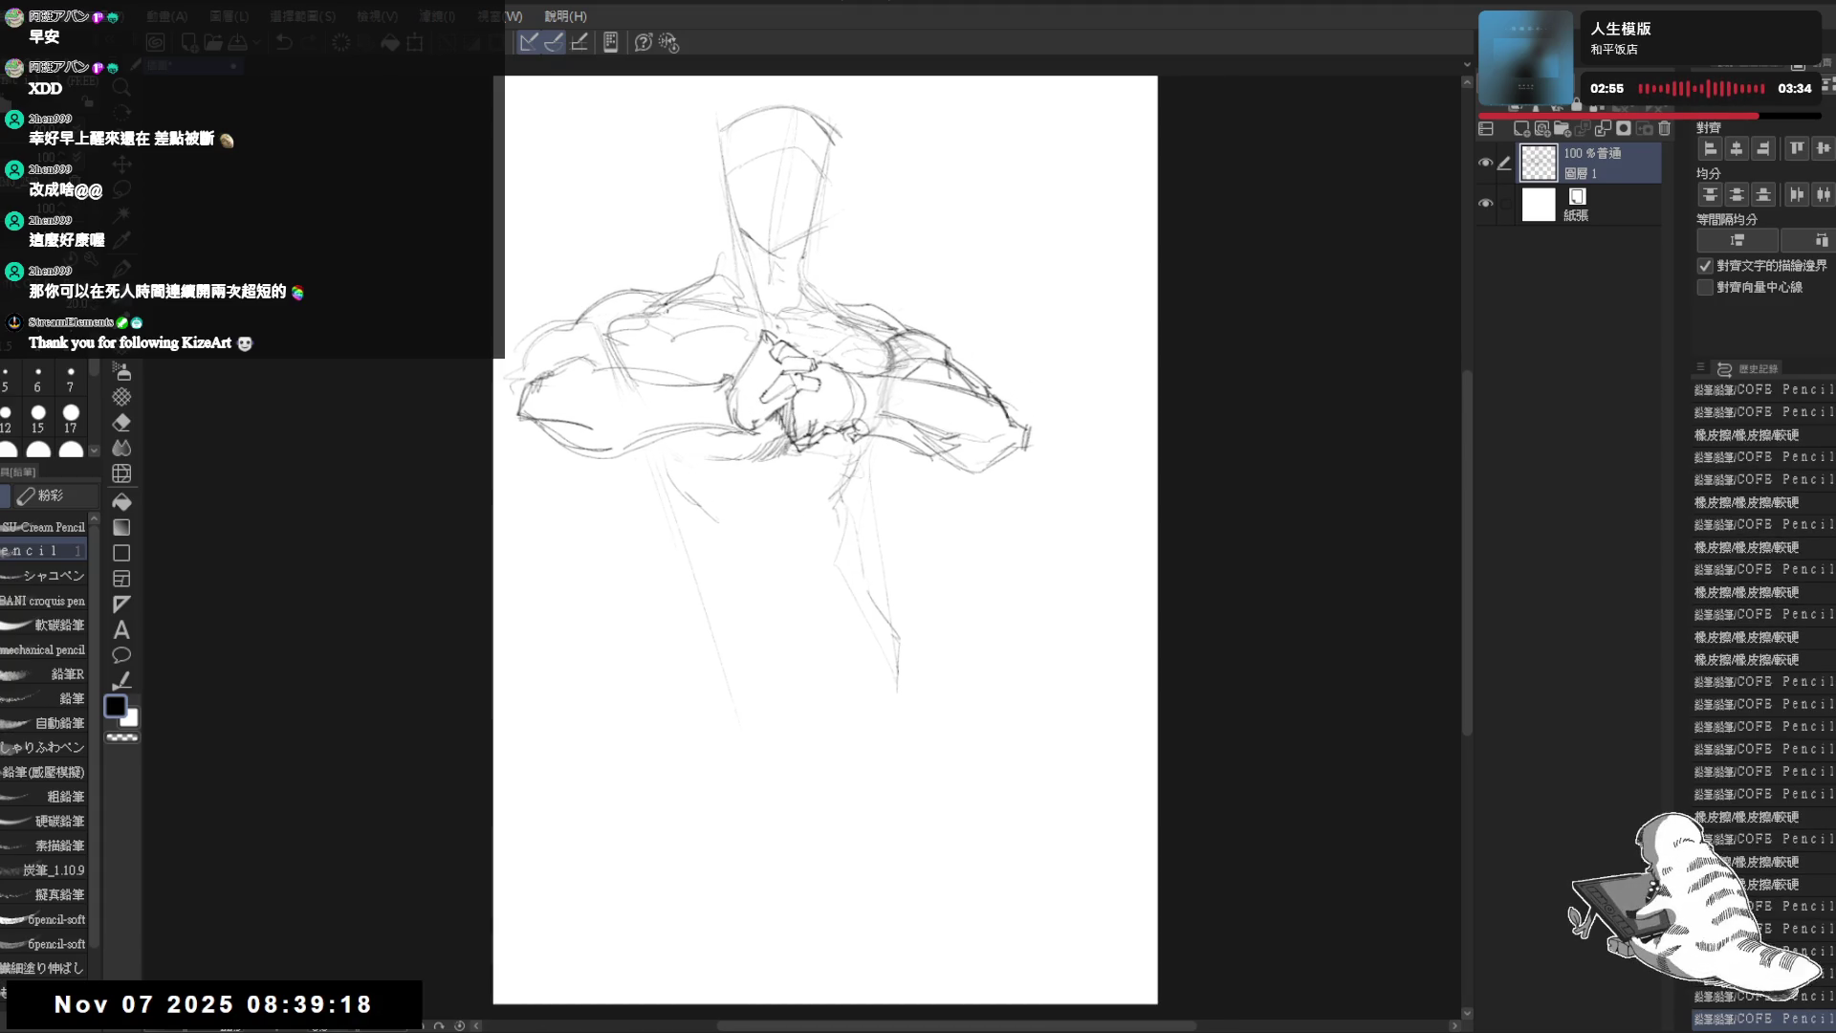
- Refine the clasped hands with faint pencil strokes, toggling eraser and pencil to tidy marks
mouse_move(790, 376)
mouse_down()
mouse_move(825, 402)
mouse_move(789, 422)
mouse_move(804, 429)
mouse_up()
key(e)
key(p)
key(e)
key(p)
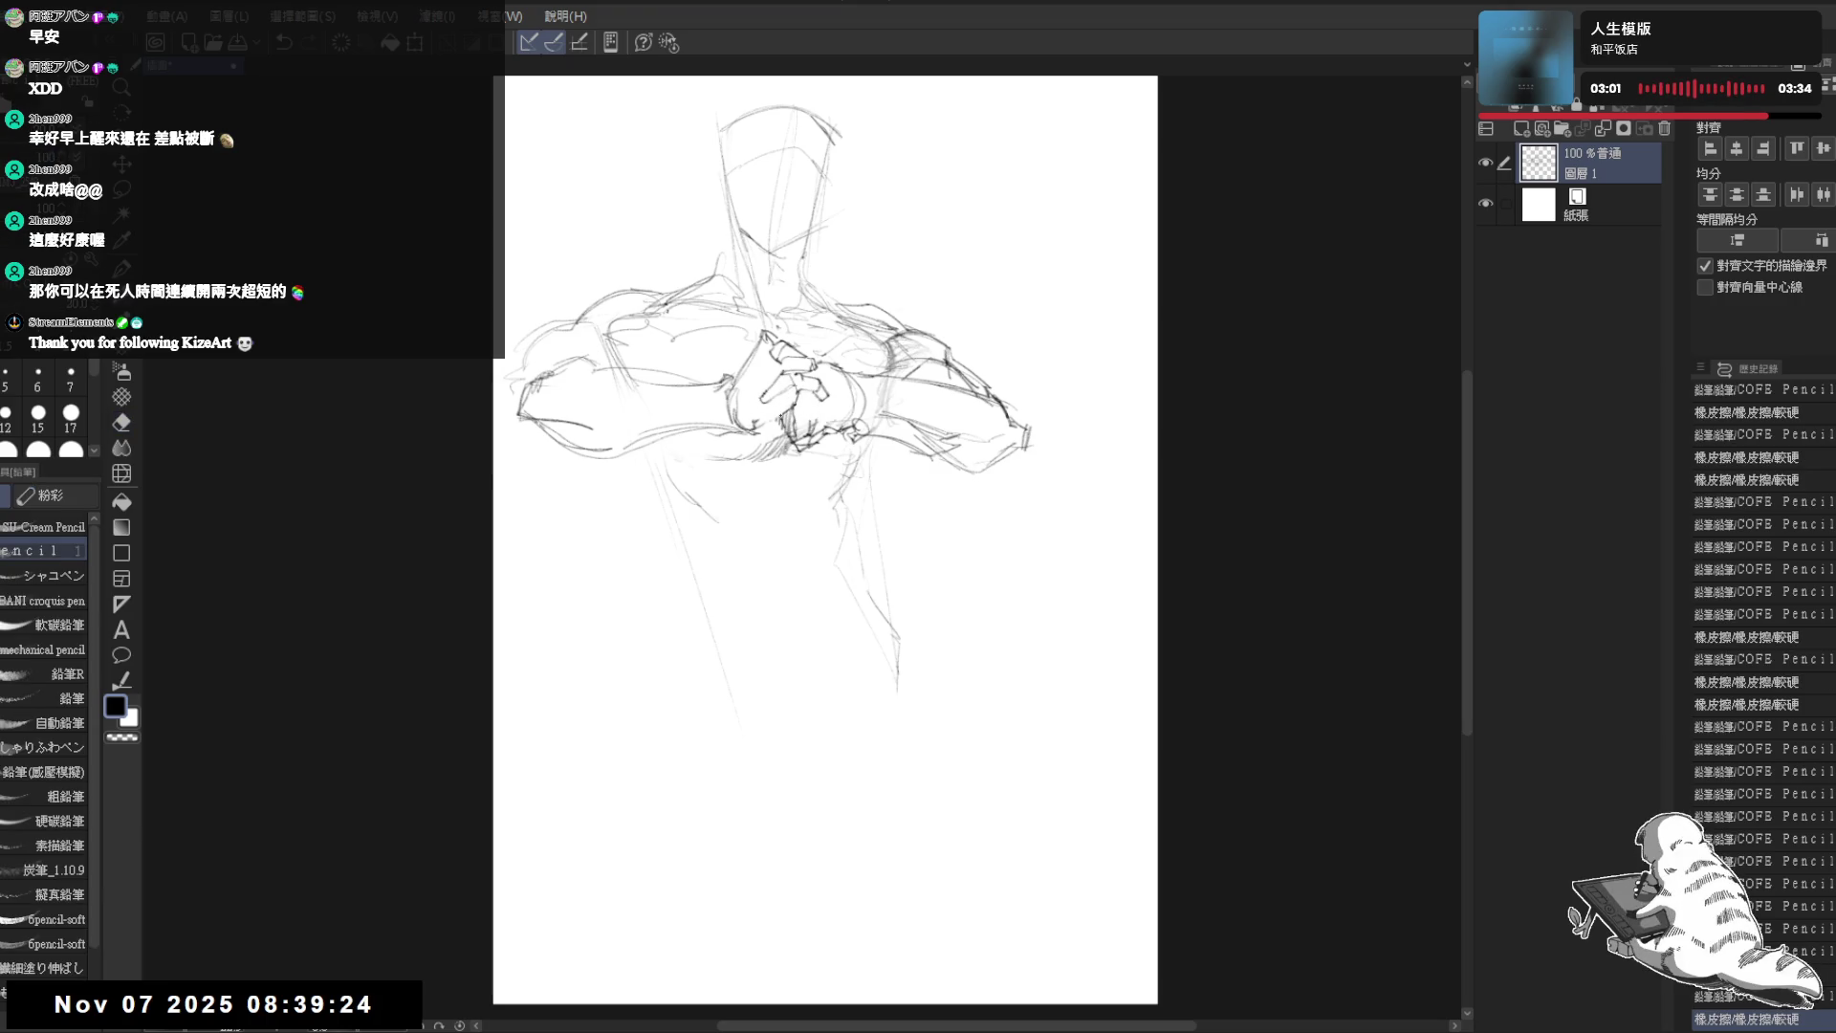
key(e)
drag(746, 390, 795, 433)
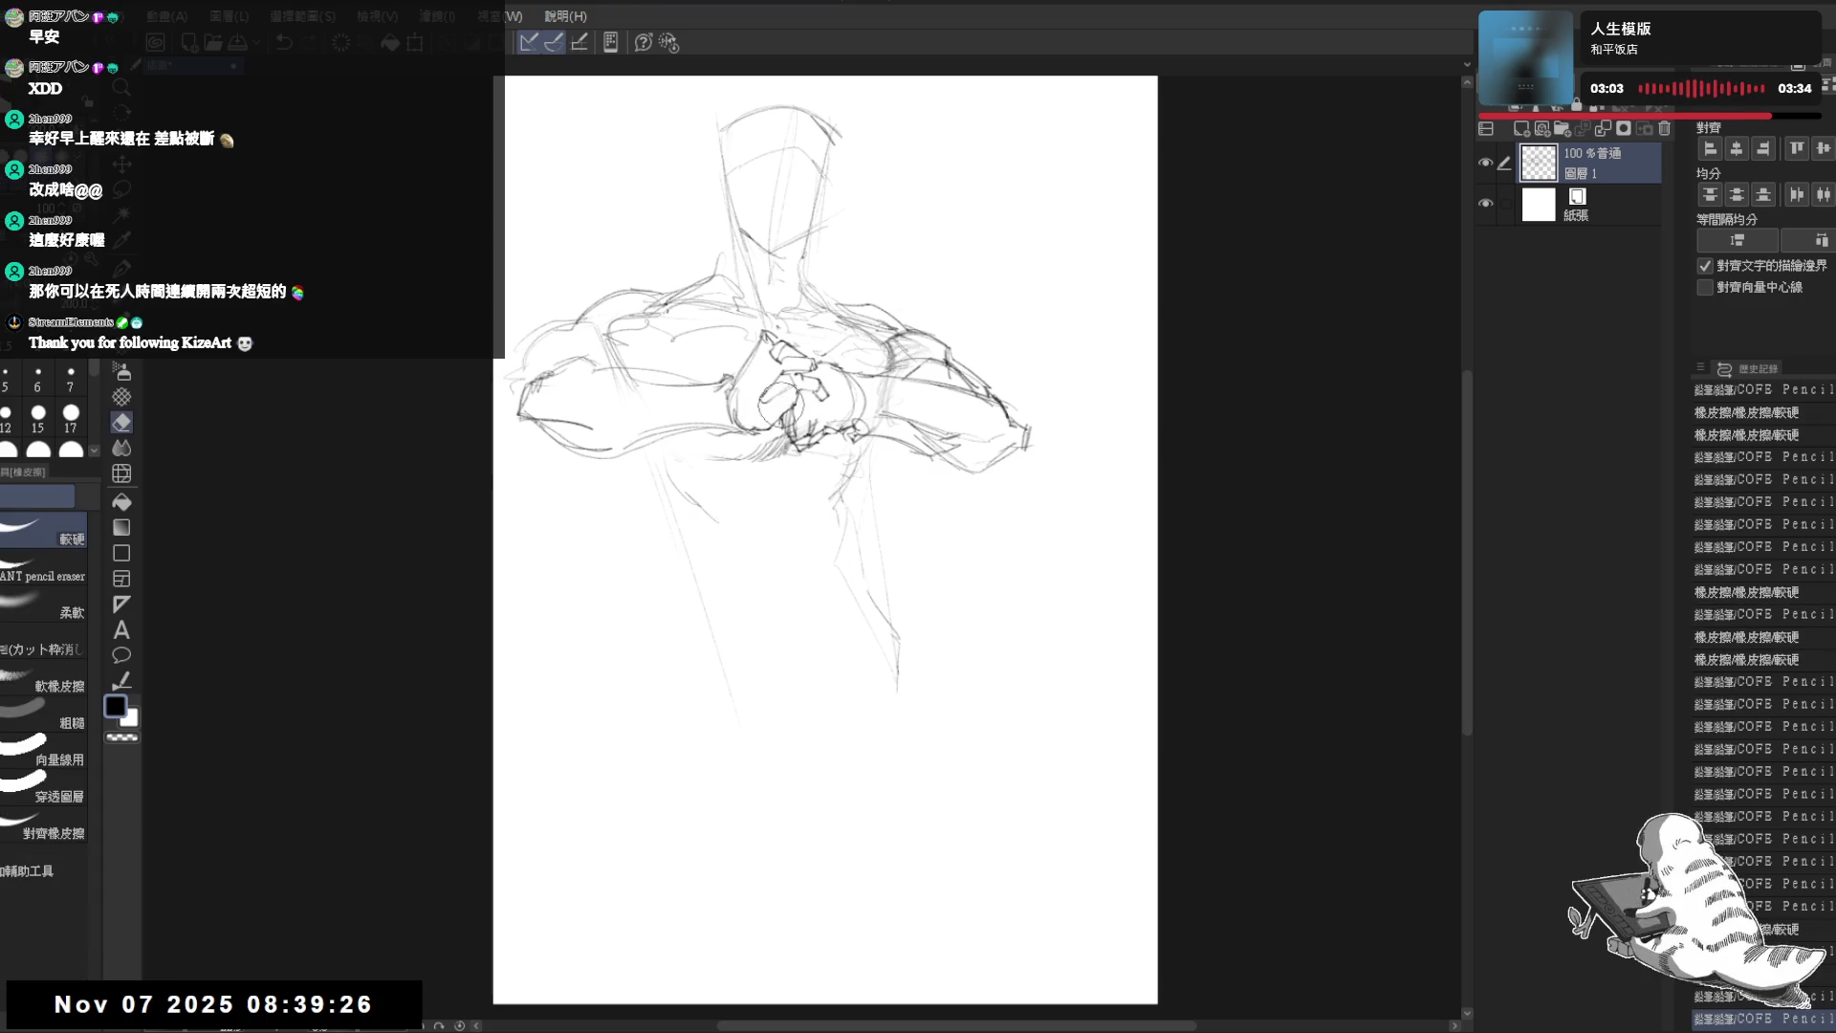
key(p)
key(h)
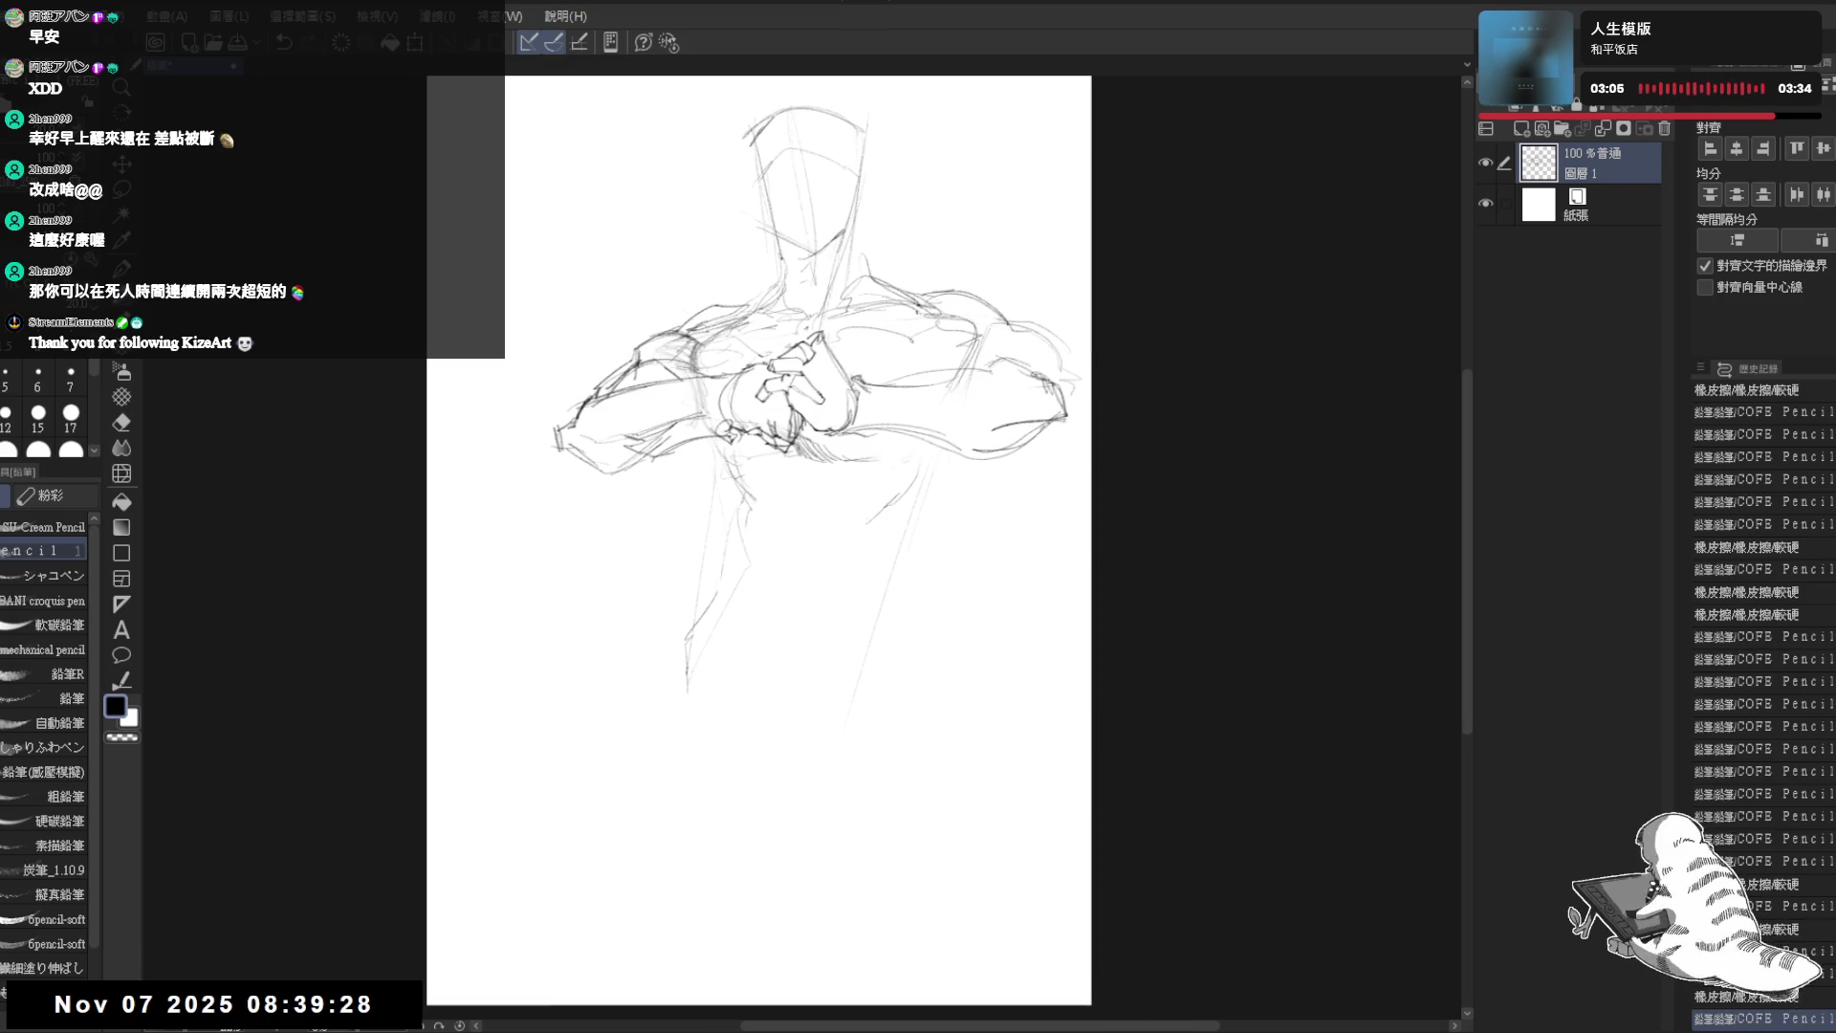
mouse_move(794, 393)
mouse_down()
mouse_move(818, 422)
mouse_move(810, 397)
mouse_move(866, 429)
mouse_up()
key(e)
key(p)
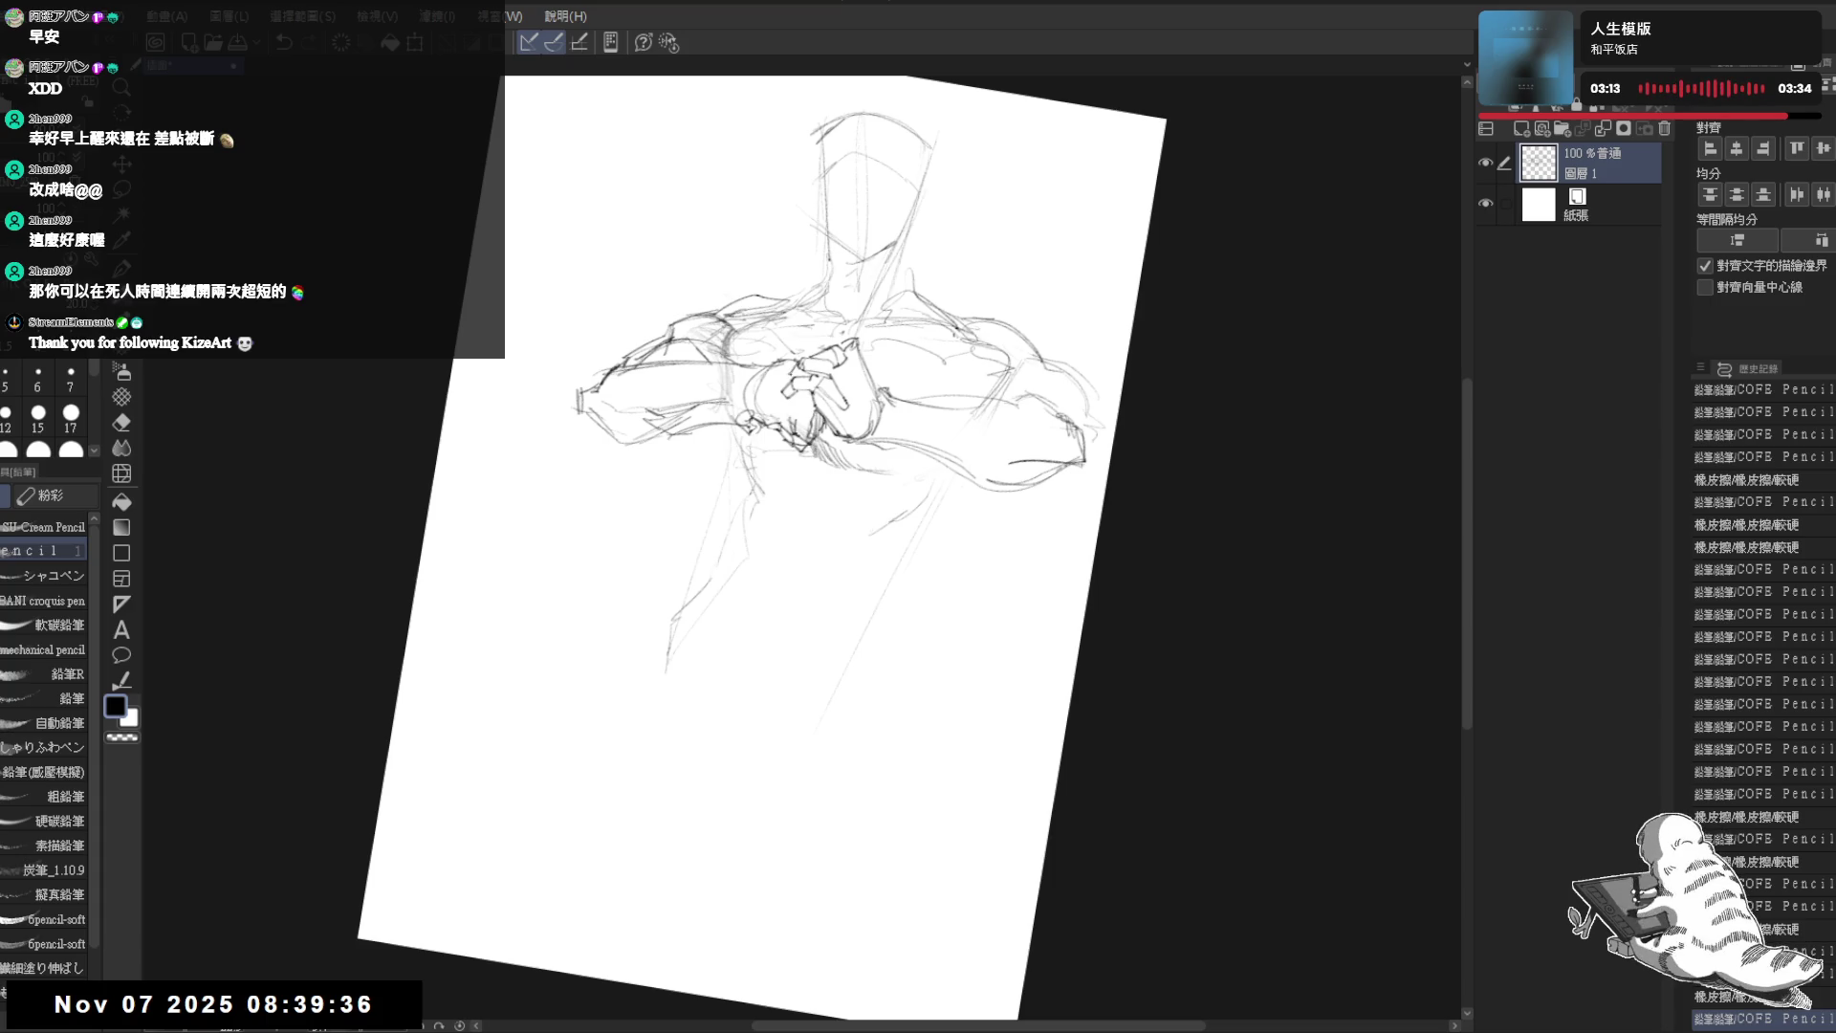
- Erase stray lines around the hands, reset the view rotation and mirror-check the drawing
key(e)
mouse_move(841, 347)
mouse_down()
mouse_move(812, 383)
mouse_move(855, 402)
mouse_move(862, 385)
mouse_up()
key(p)
key(ctrl+z)
key(ctrl+z)
key(ctrl+0)
key(e)
drag(815, 307, 836, 358)
key(p)
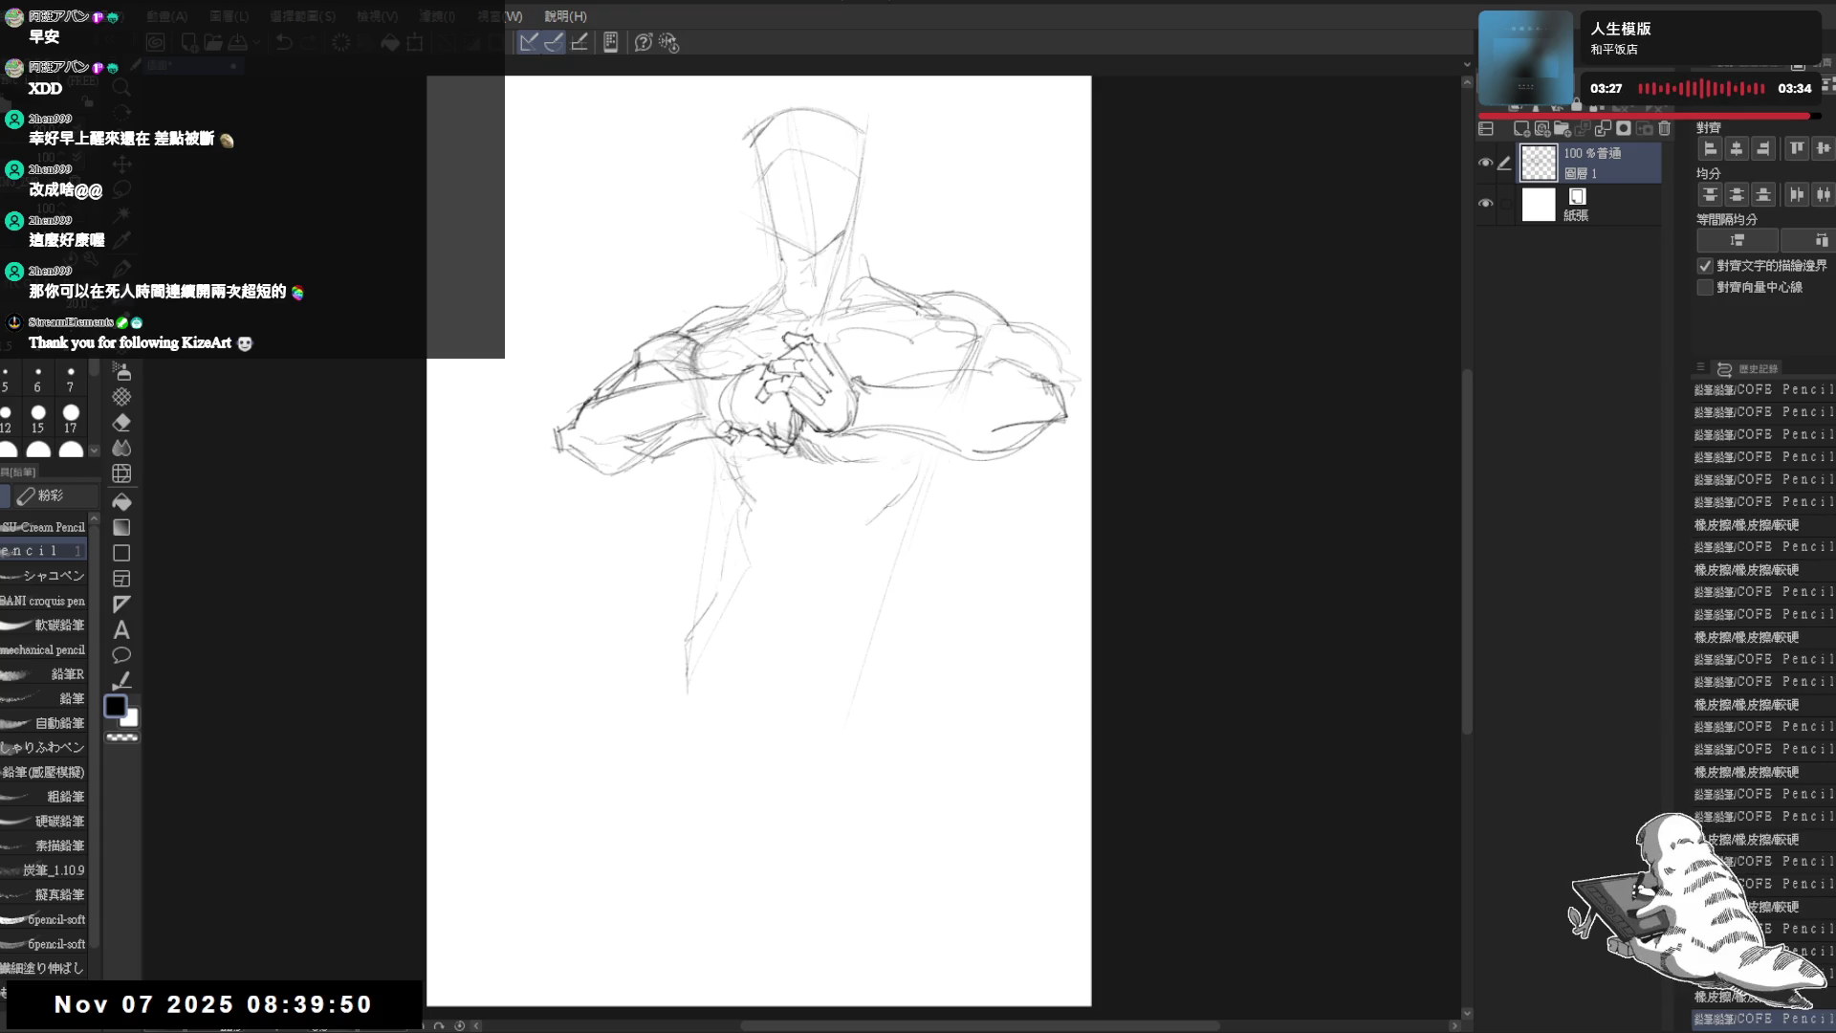
key(h)
key(h)
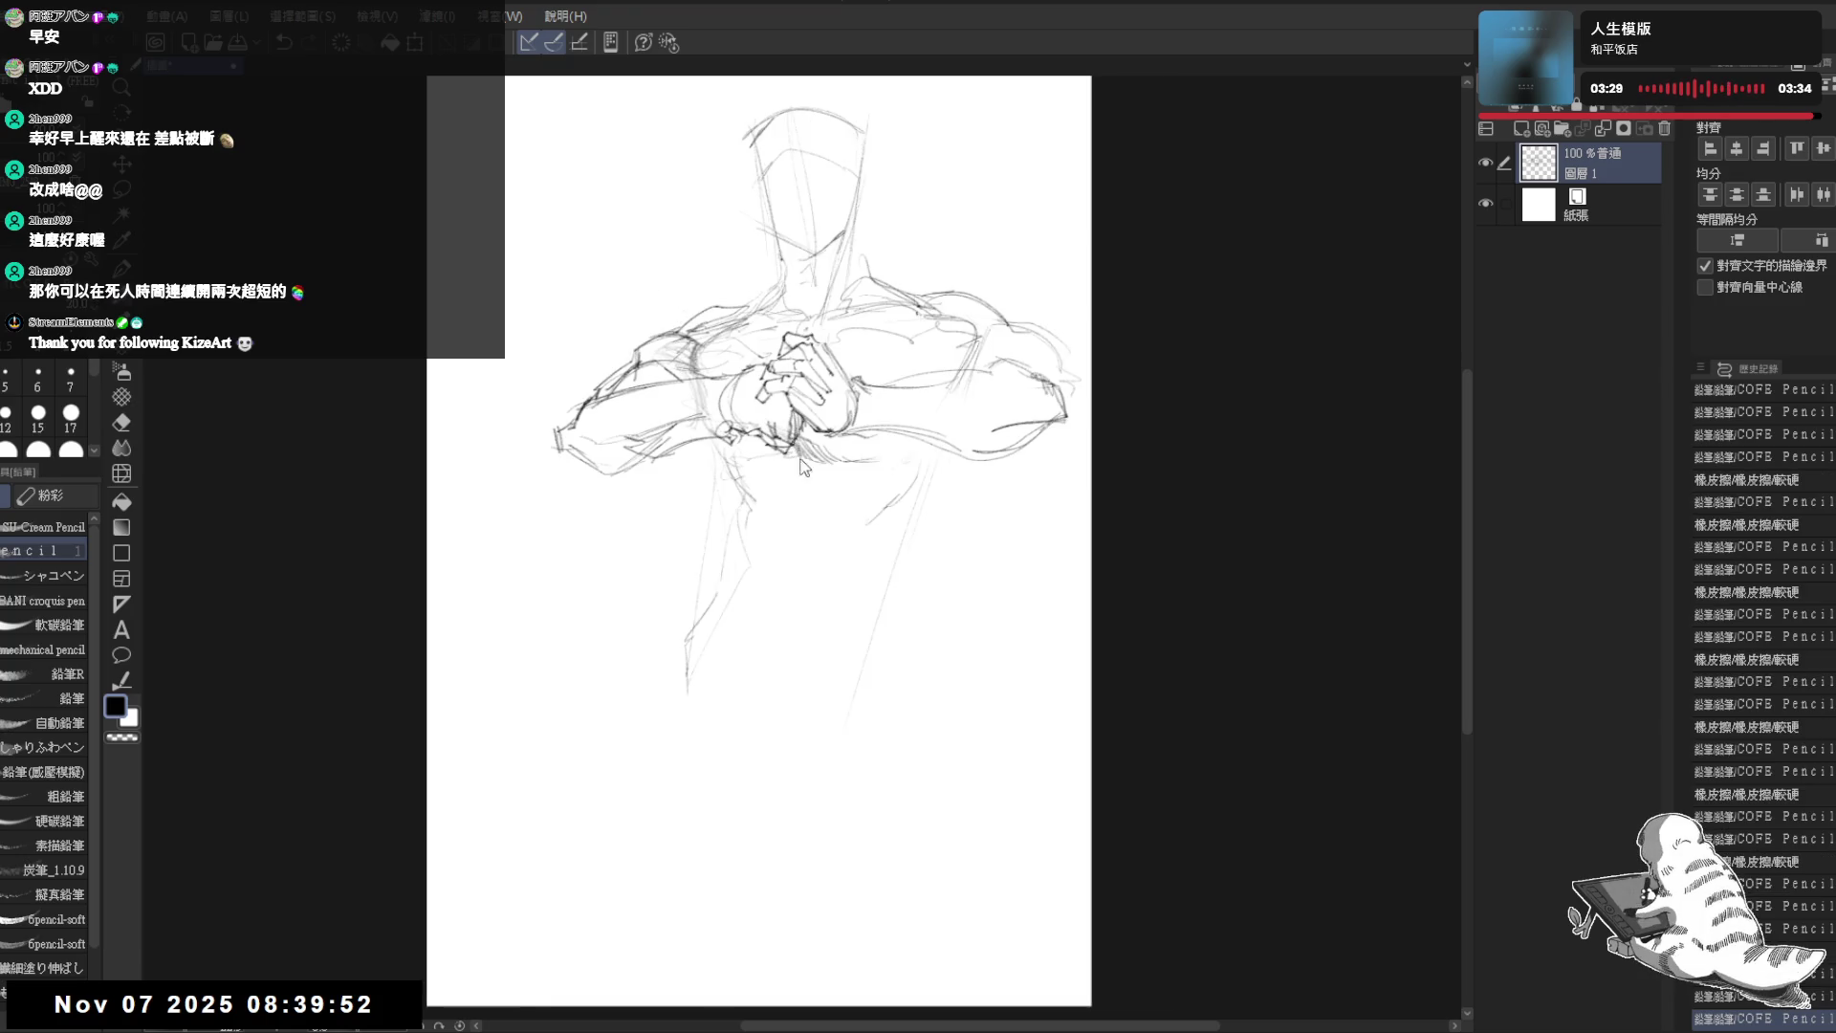
key(e)
drag(910, 476, 866, 509)
key(p)
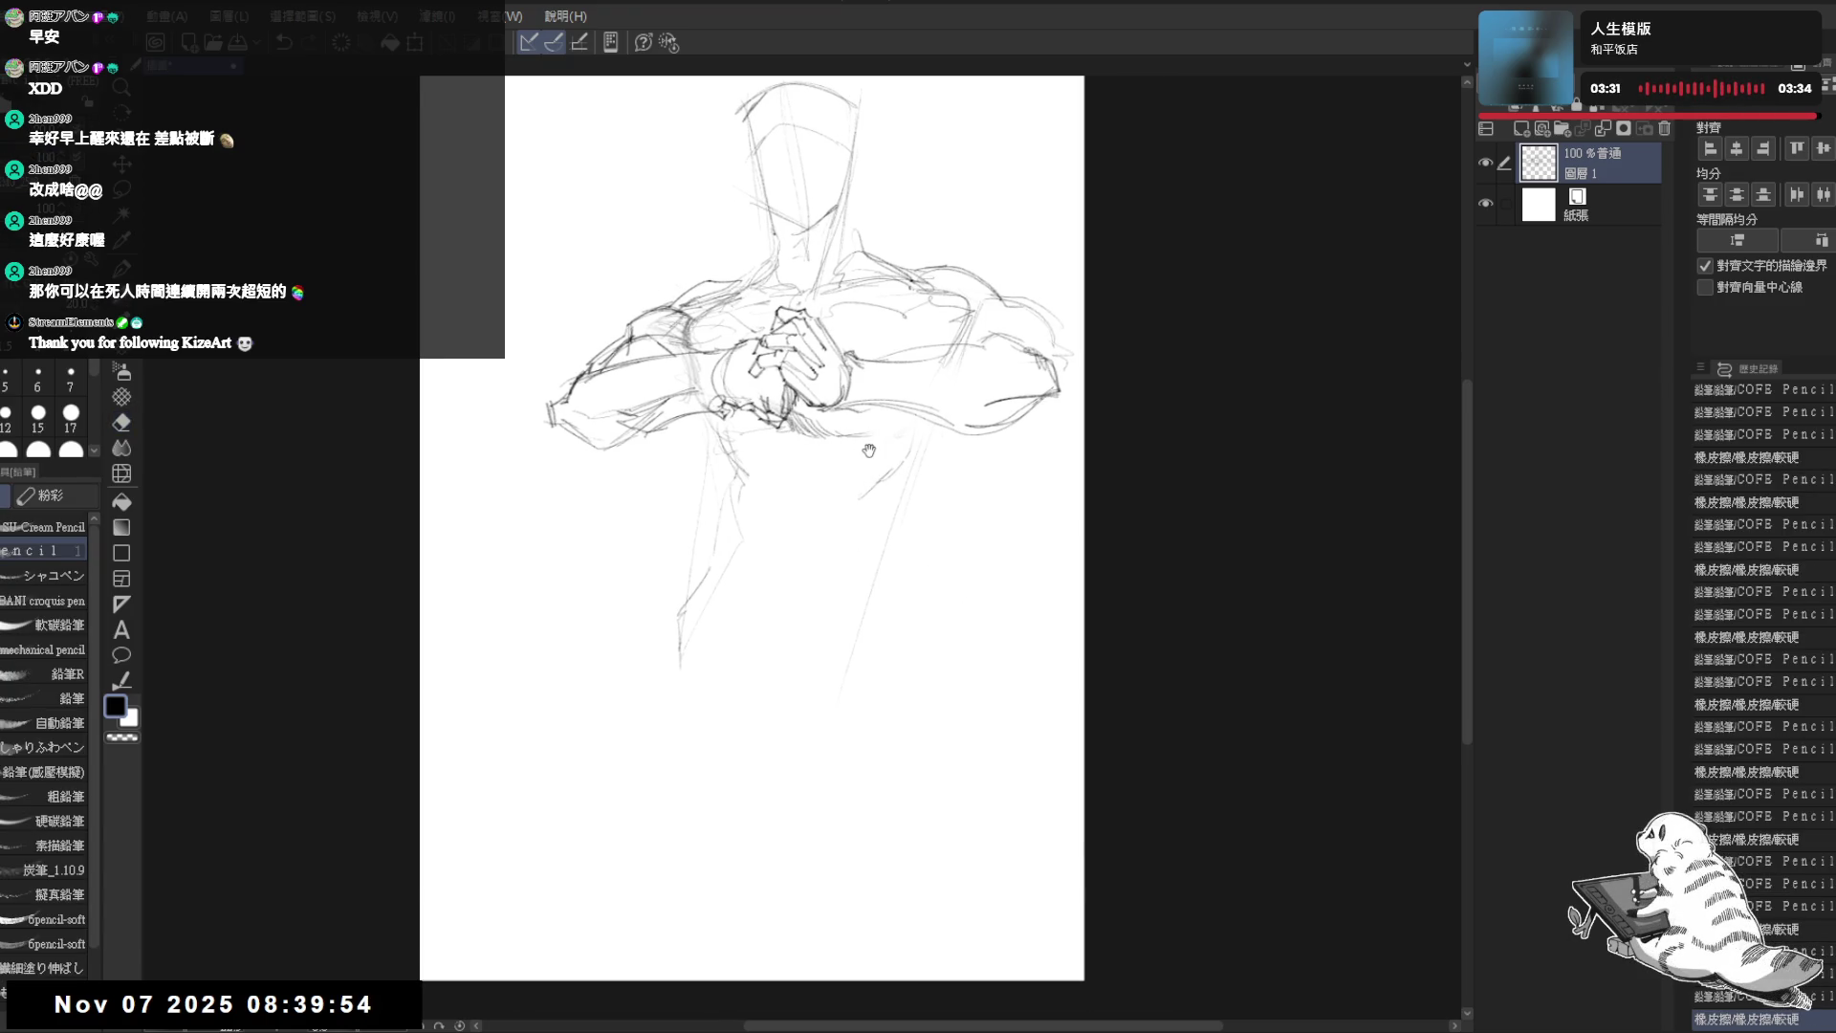
- Zoom out to review the whole sketch, add a faint lower-torso stroke, and bring up Change Canvas Size
key(ctrl+minus)
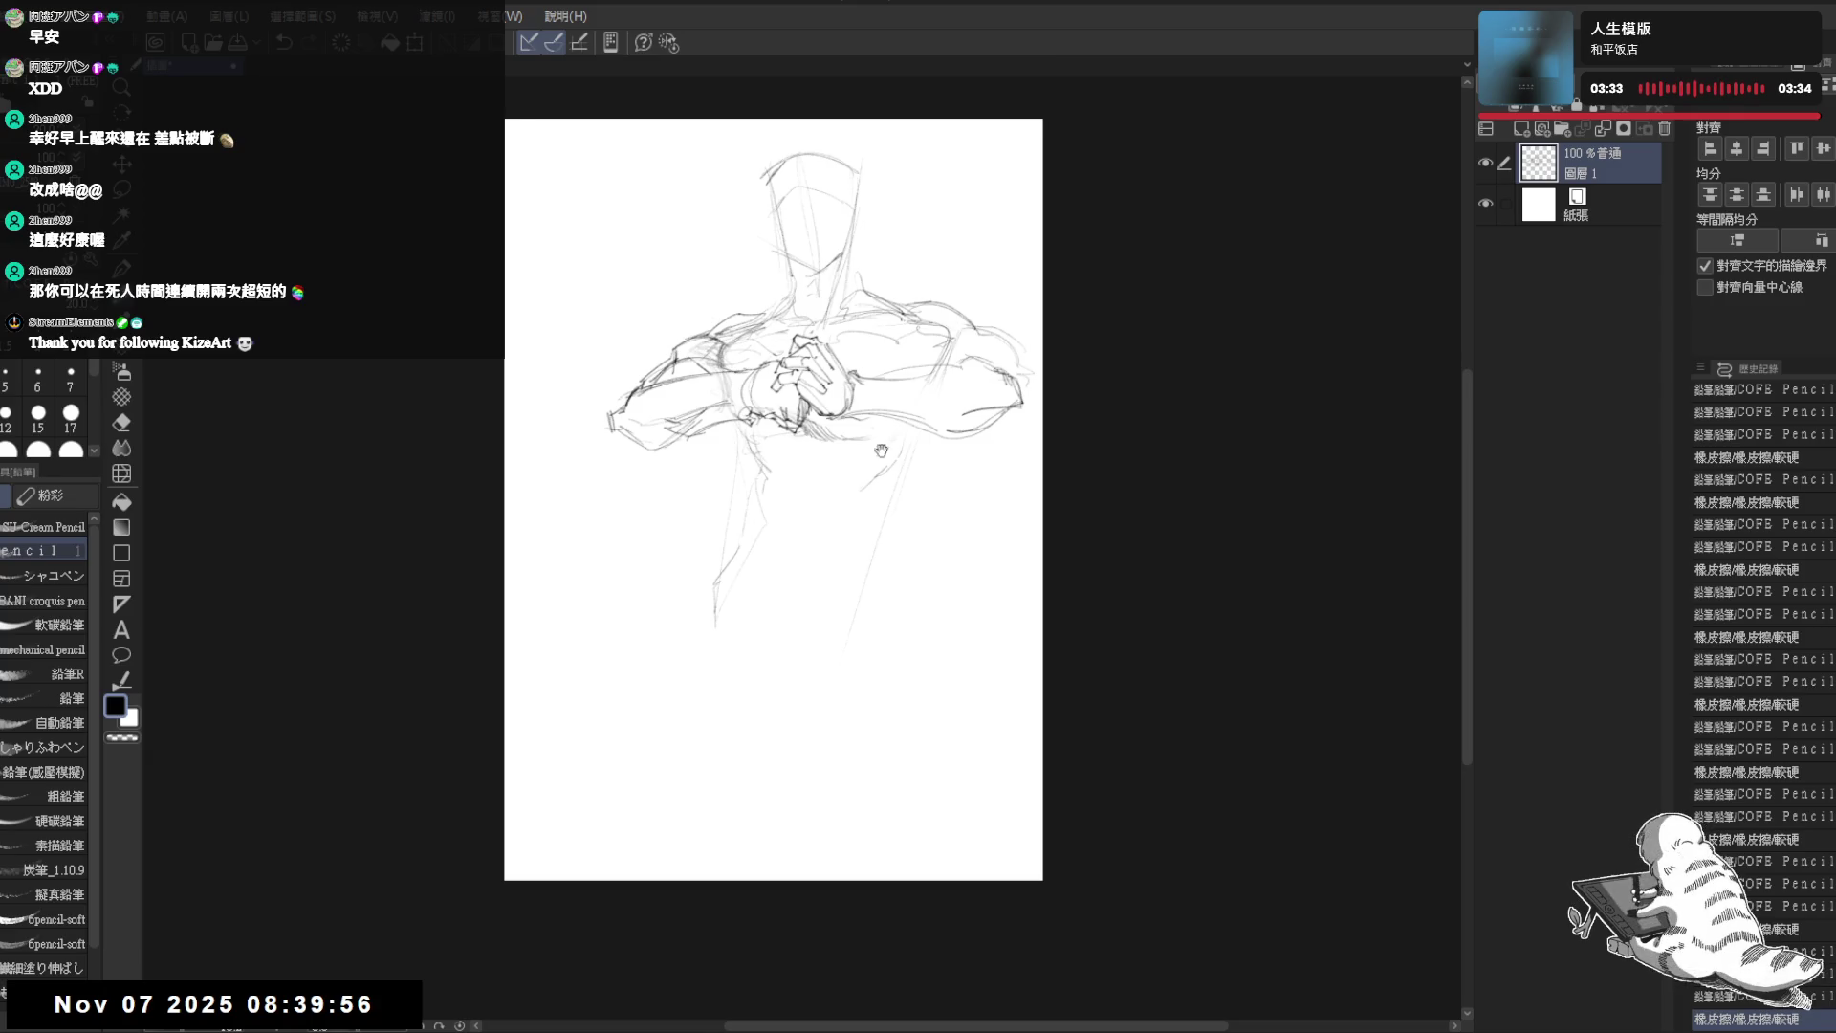
drag(881, 450, 867, 445)
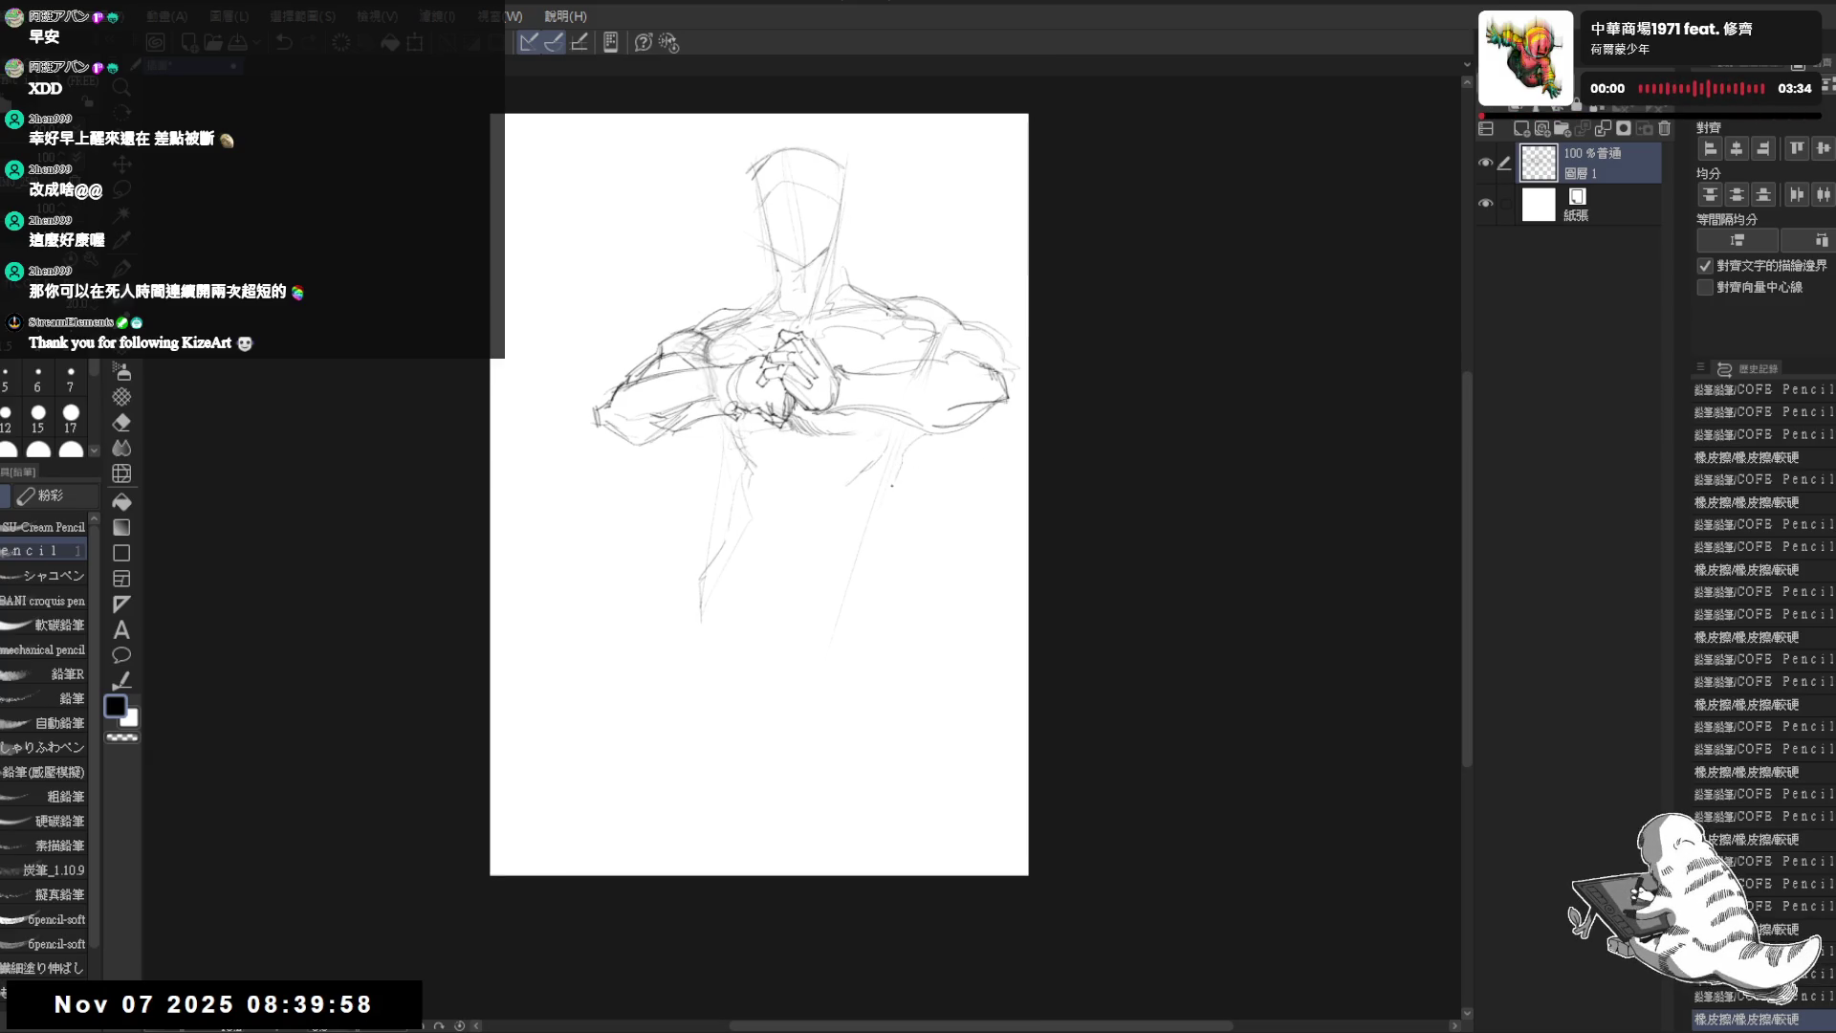
drag(904, 485, 872, 555)
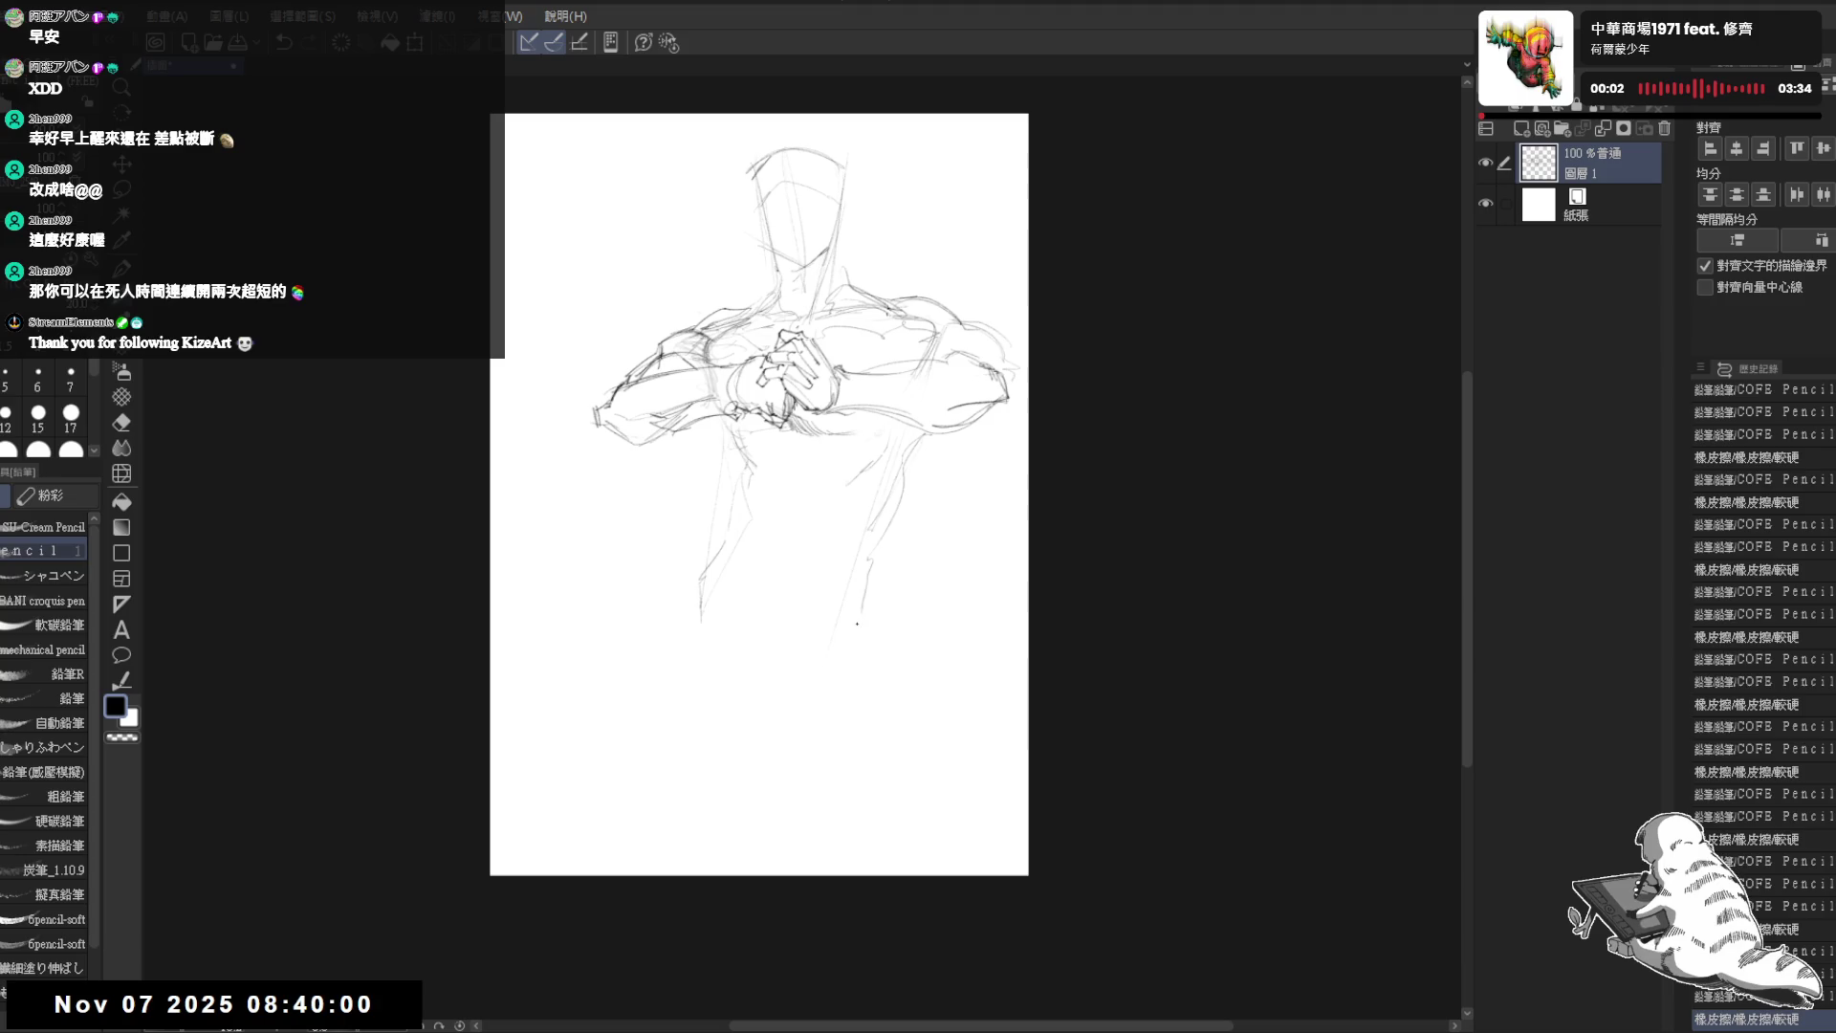
mouse_move(750, 336)
mouse_down()
mouse_move(776, 364)
mouse_move(825, 365)
mouse_move(890, 469)
mouse_move(892, 446)
mouse_up()
drag(775, 545, 757, 532)
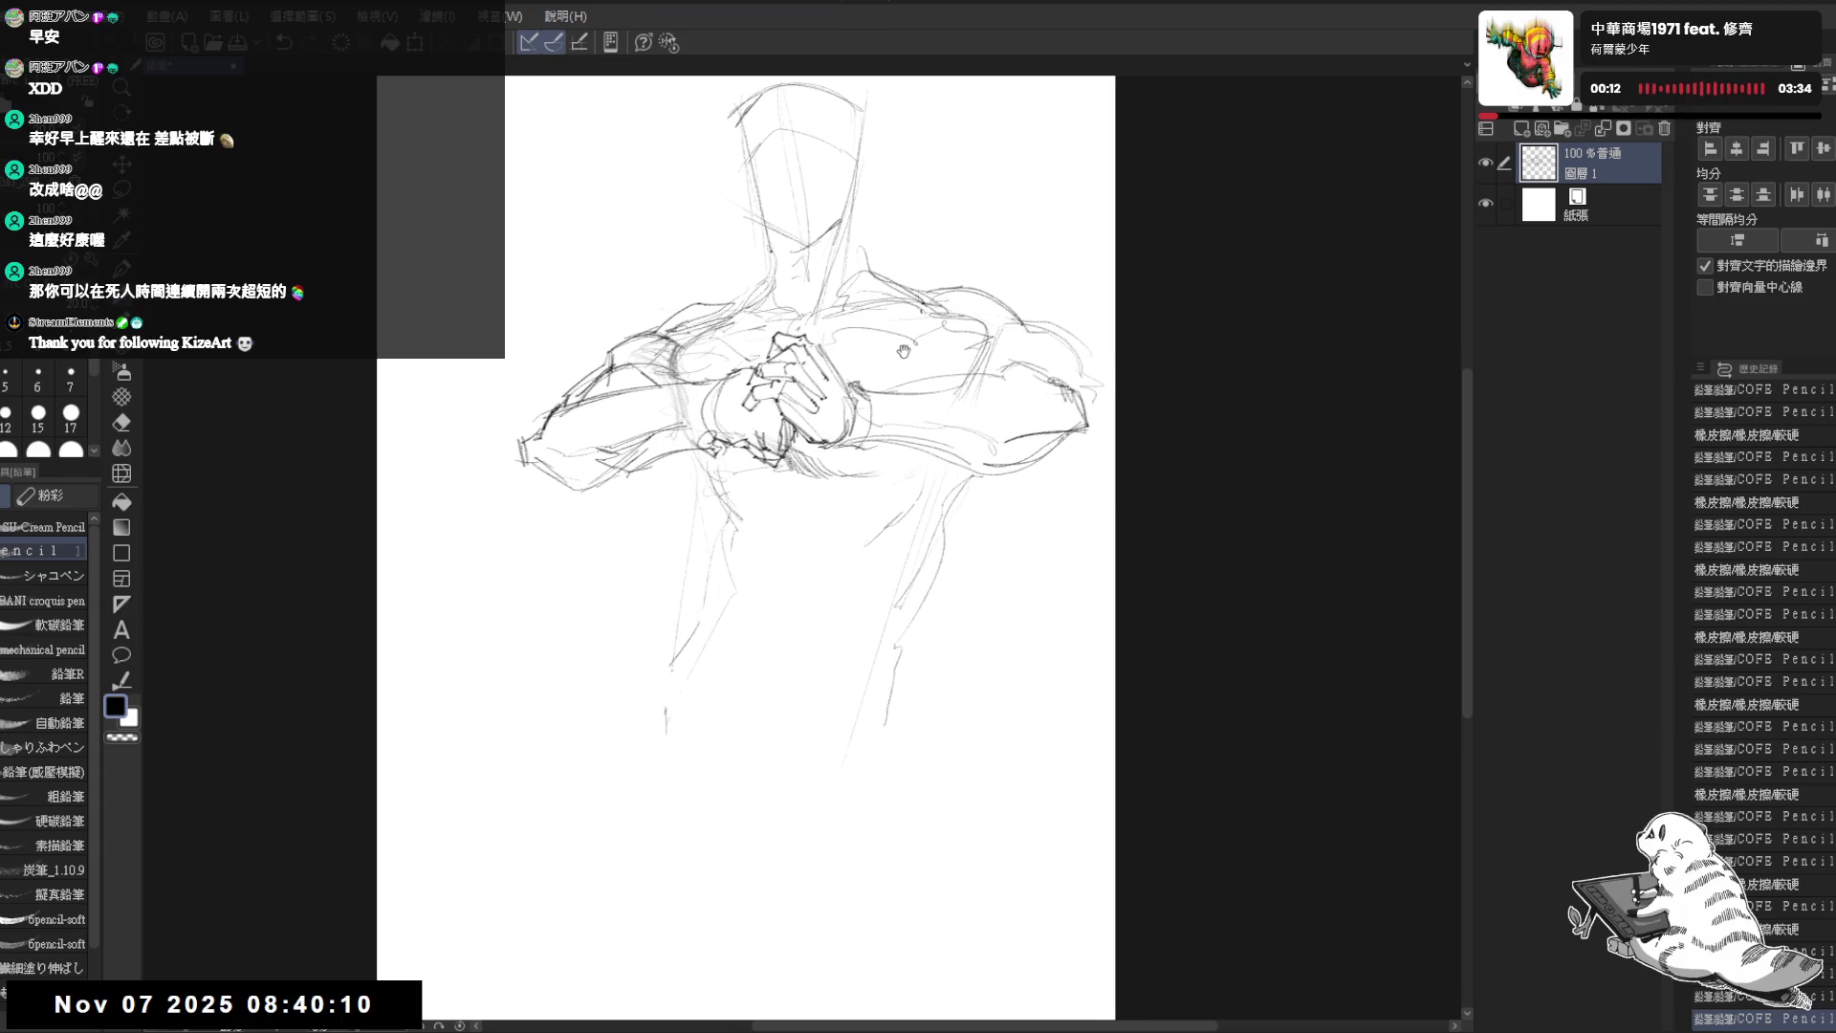
scroll(878, 301, down, 2)
drag(918, 363, 884, 358)
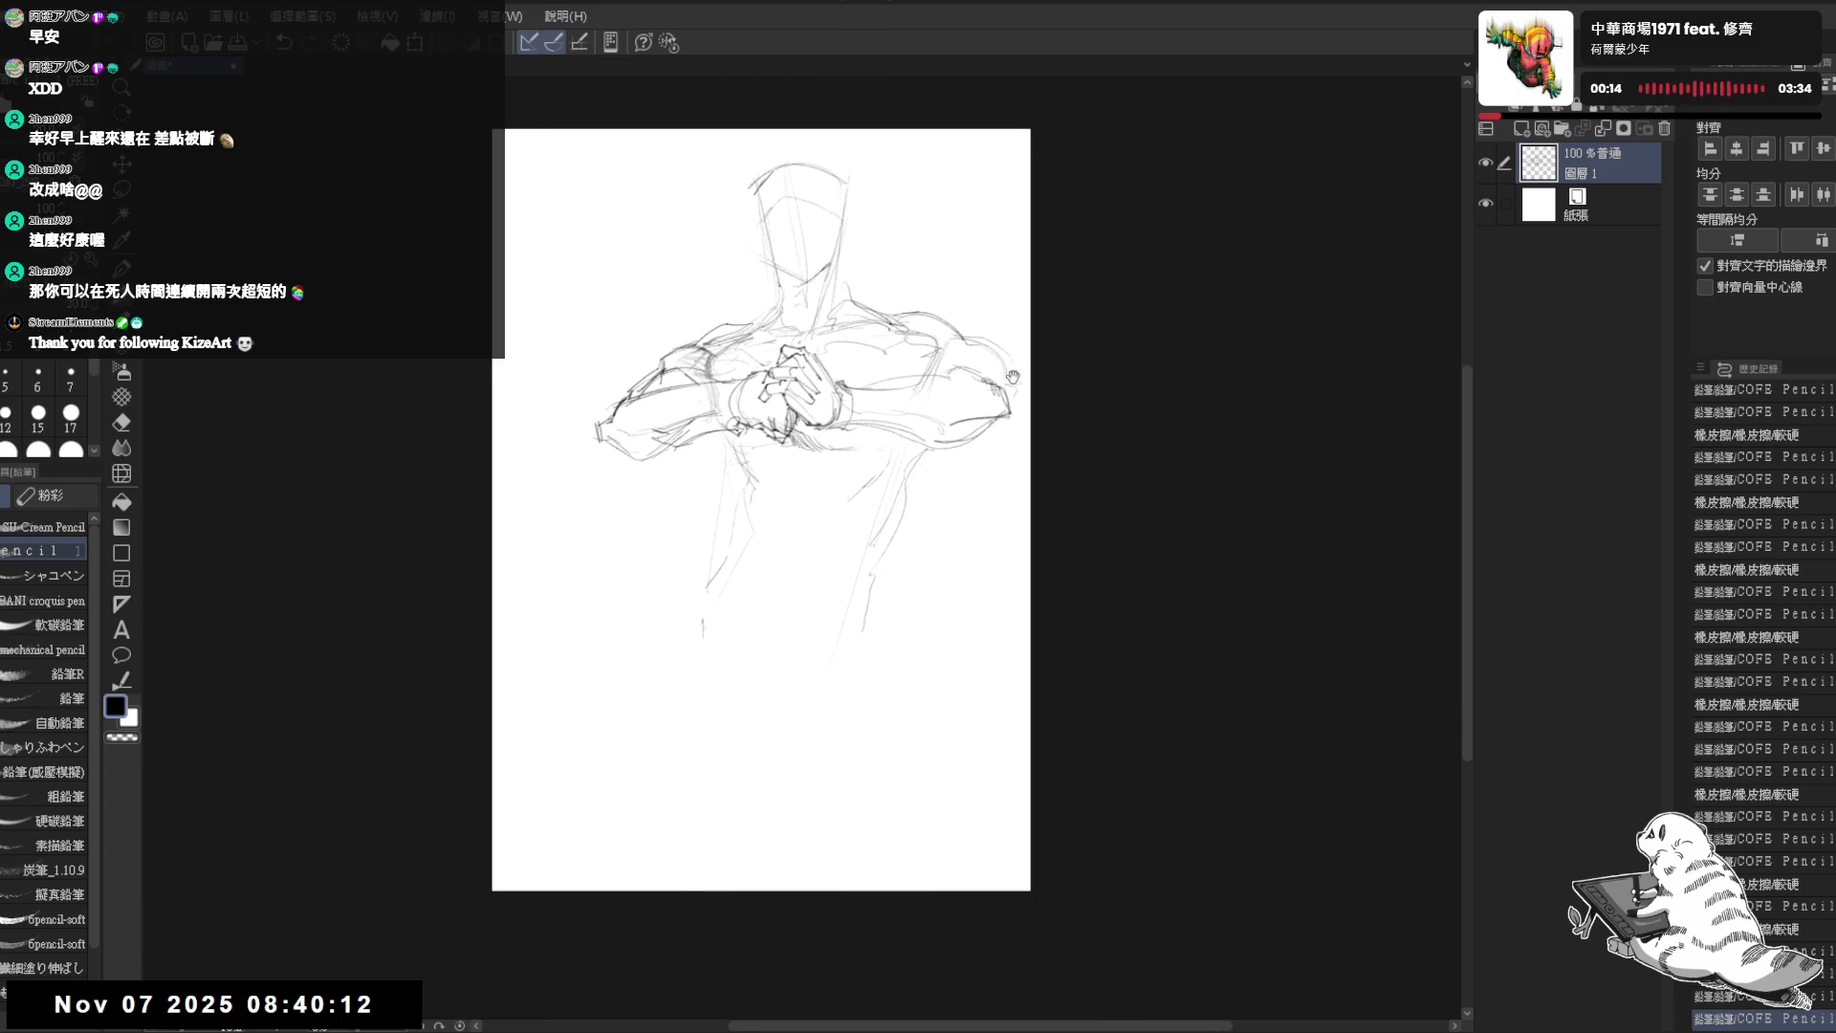
scroll(978, 358, up, 1)
scroll(909, 316, up, 1)
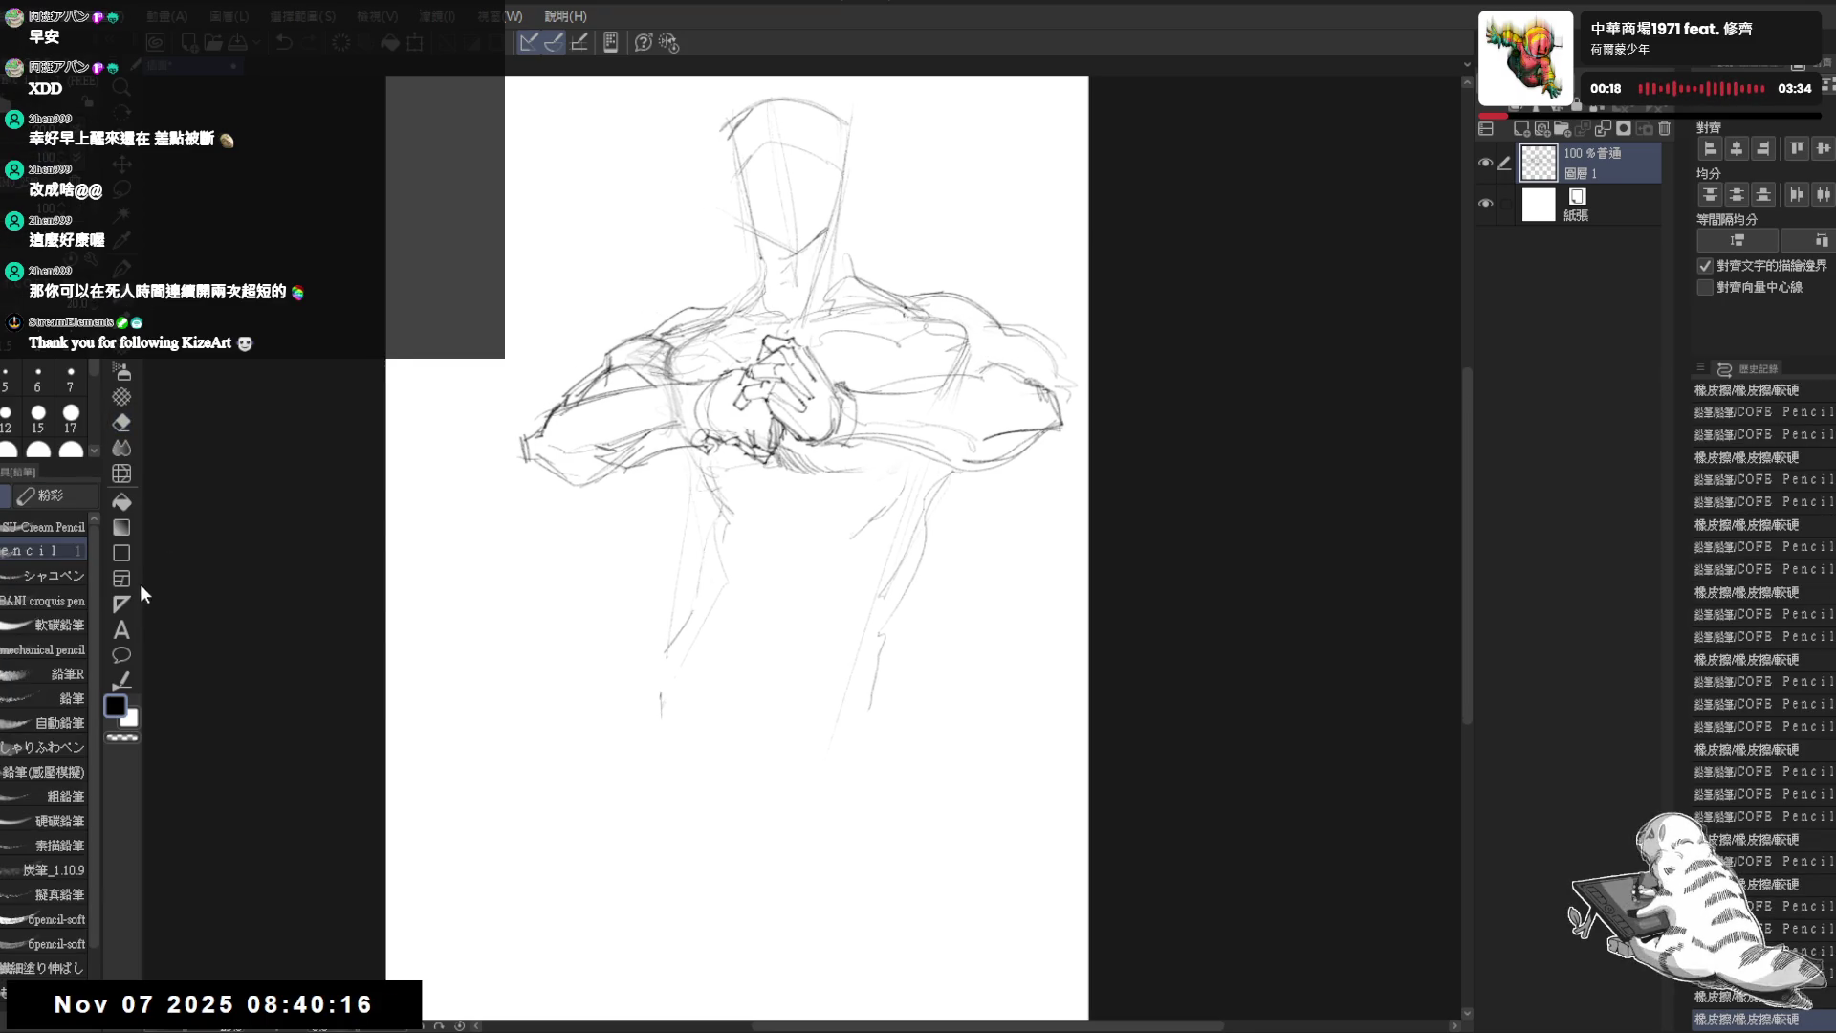
key(ctrl+alt+c)
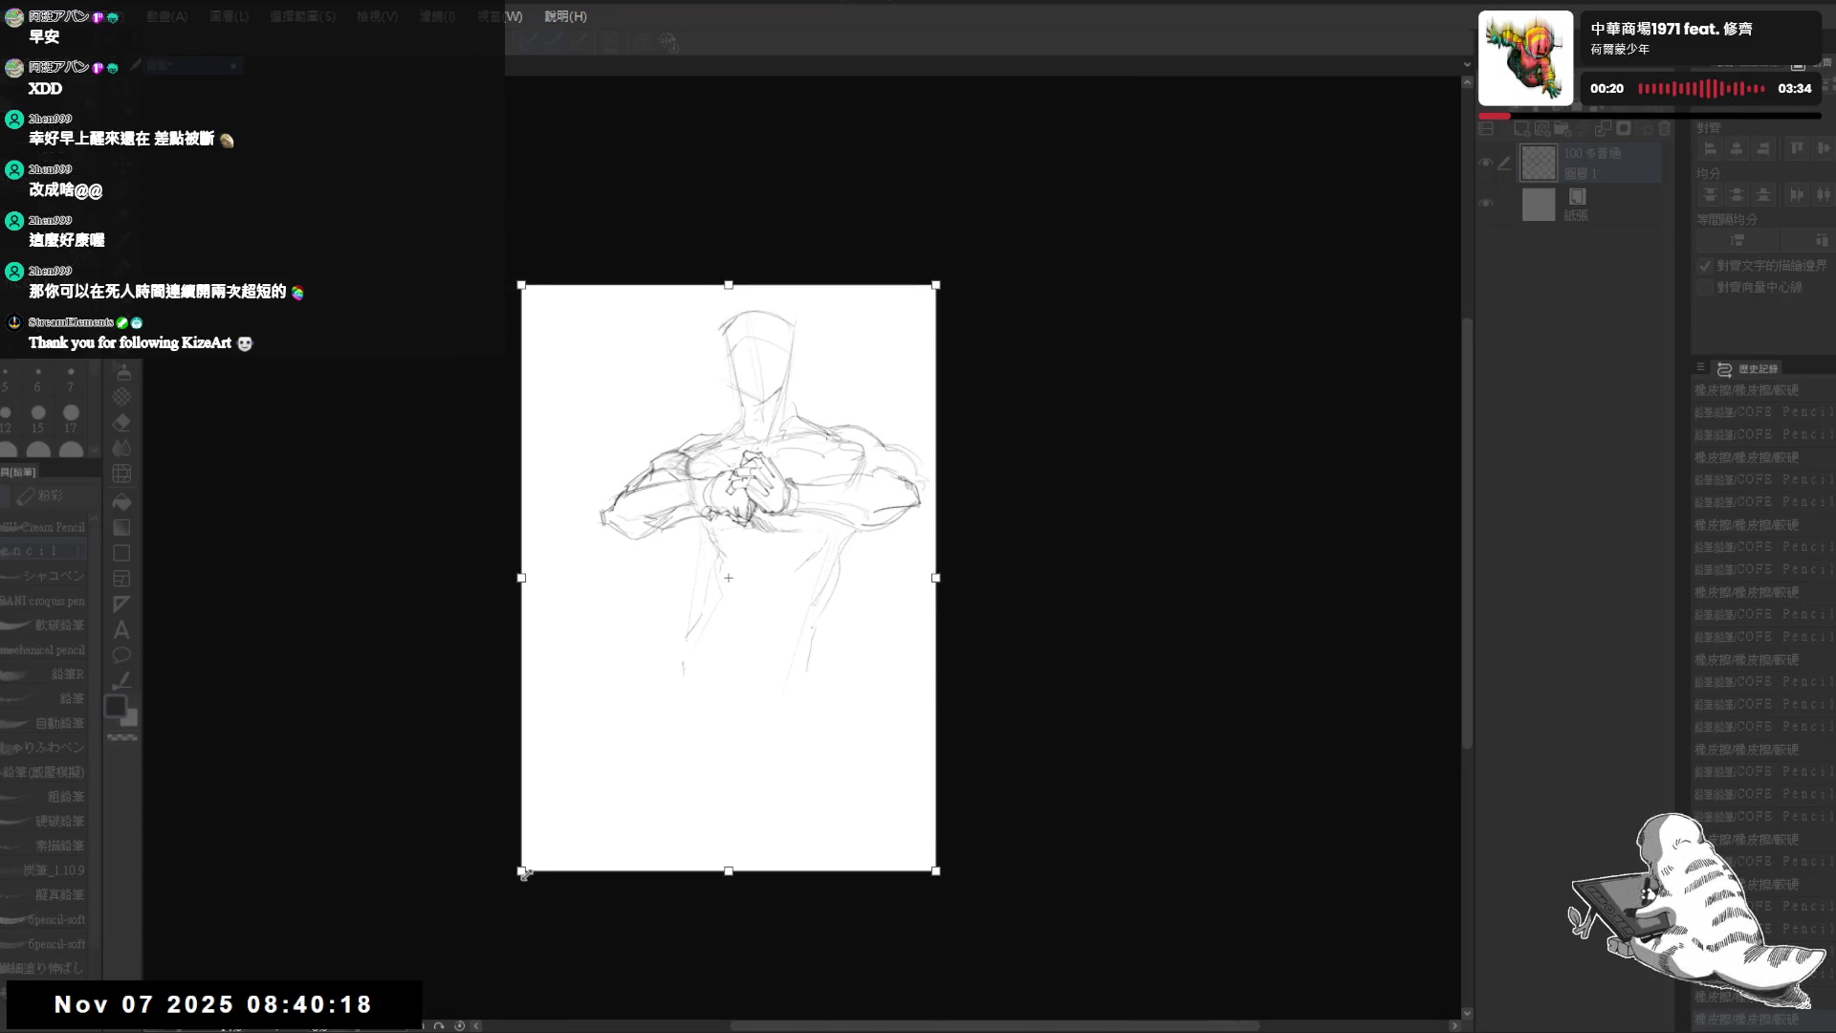
- Apply the larger canvas, move the sketch higher on it, and add short strokes near the neck and head
key(Return)
scroll(918, 436, up, 2)
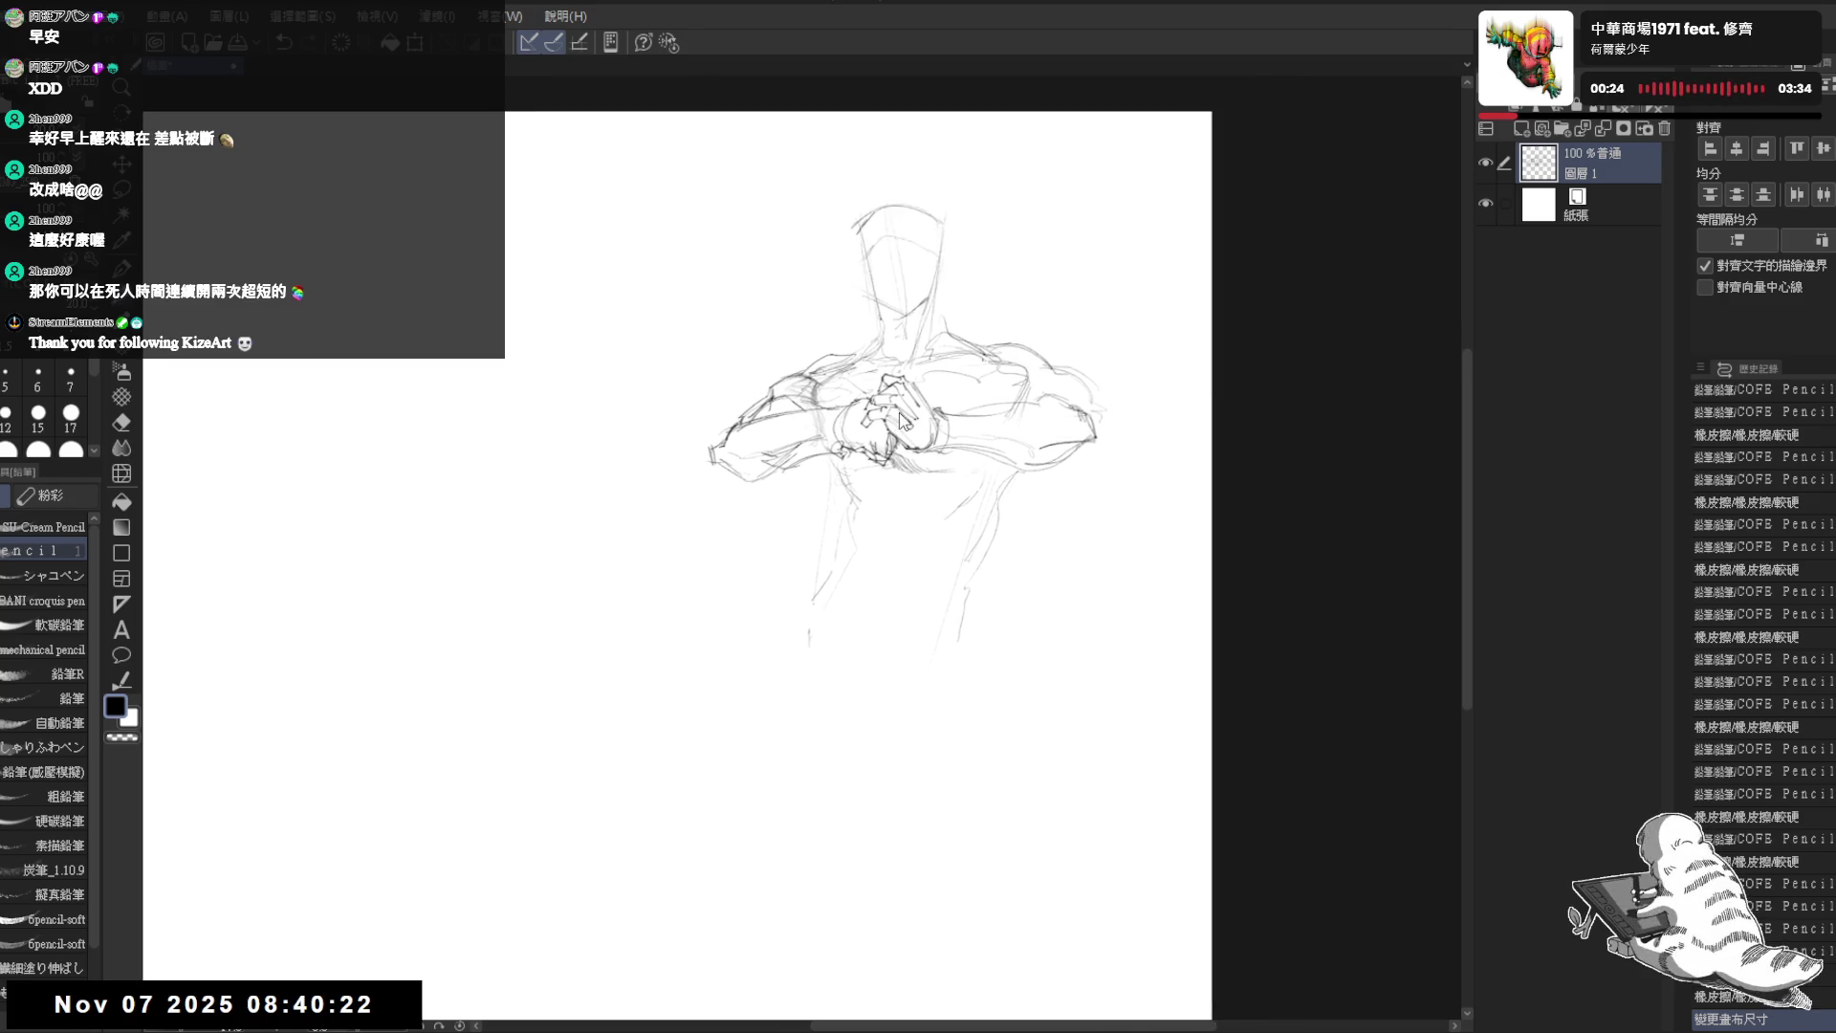
drag(900, 418, 919, 384)
scroll(920, 384, up, 1)
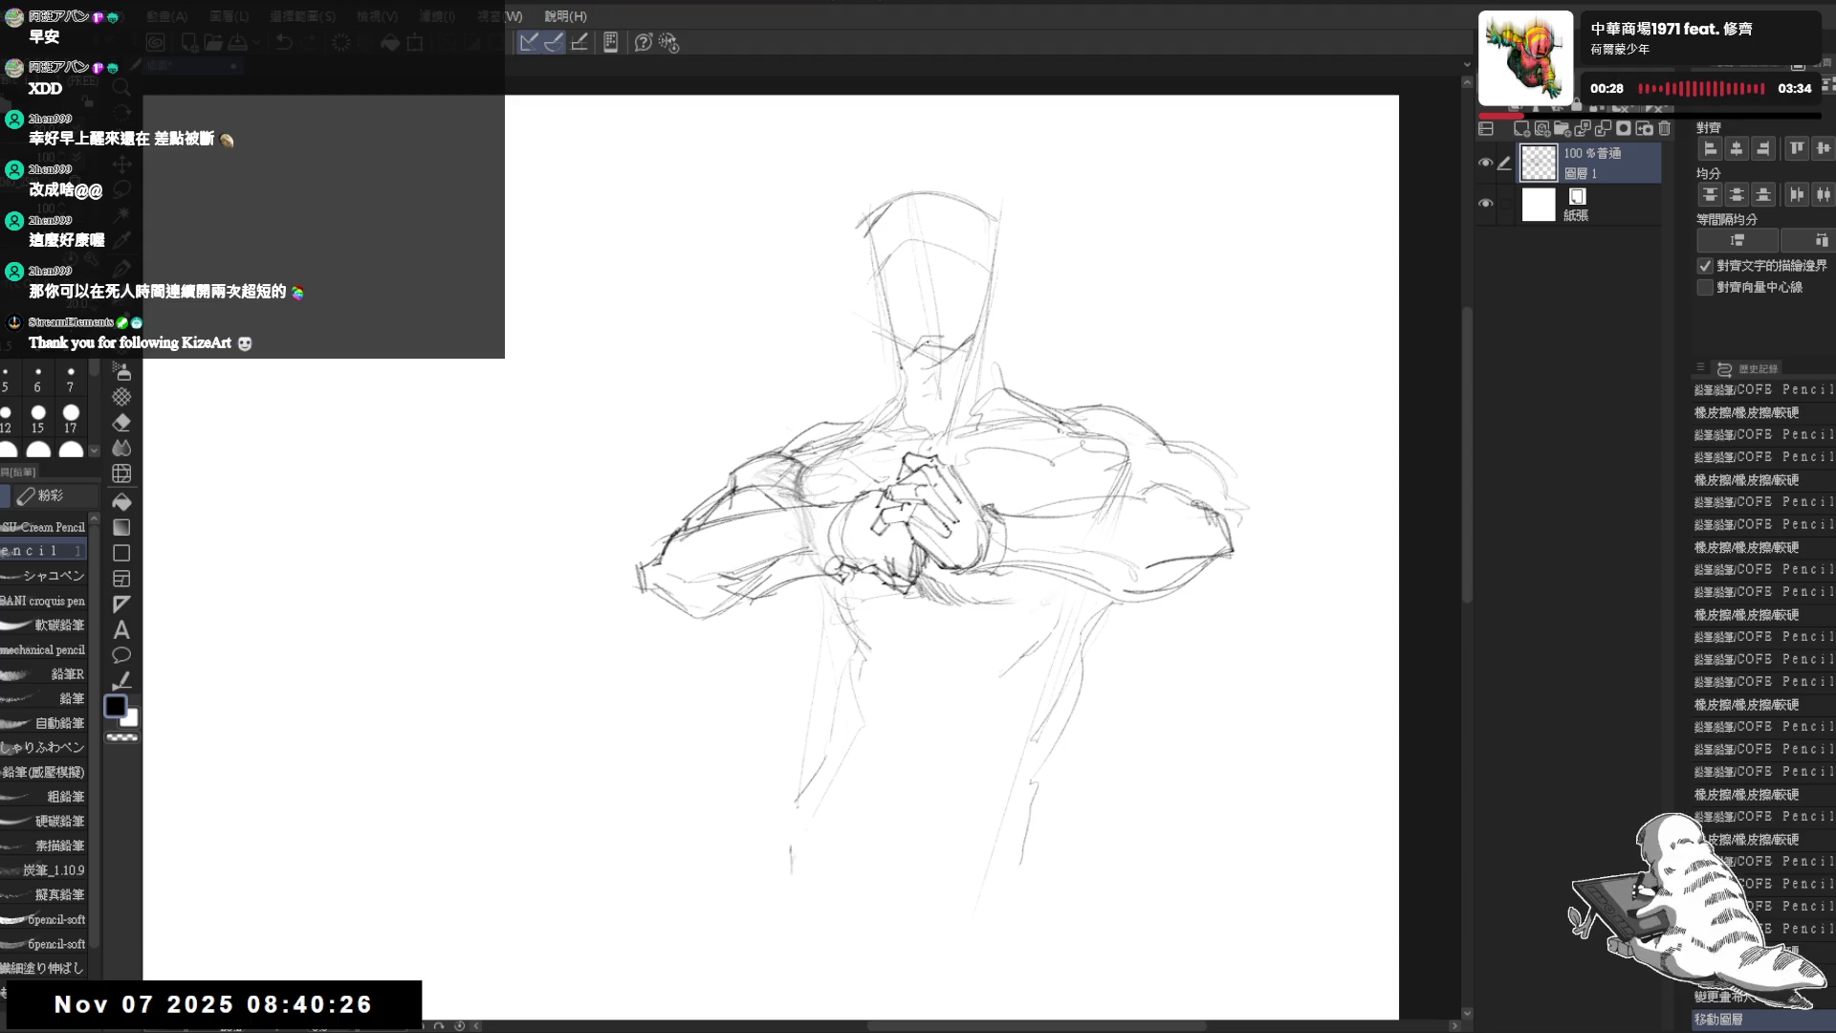
mouse_move(988, 313)
mouse_down()
mouse_move(975, 352)
mouse_move(906, 382)
mouse_up()
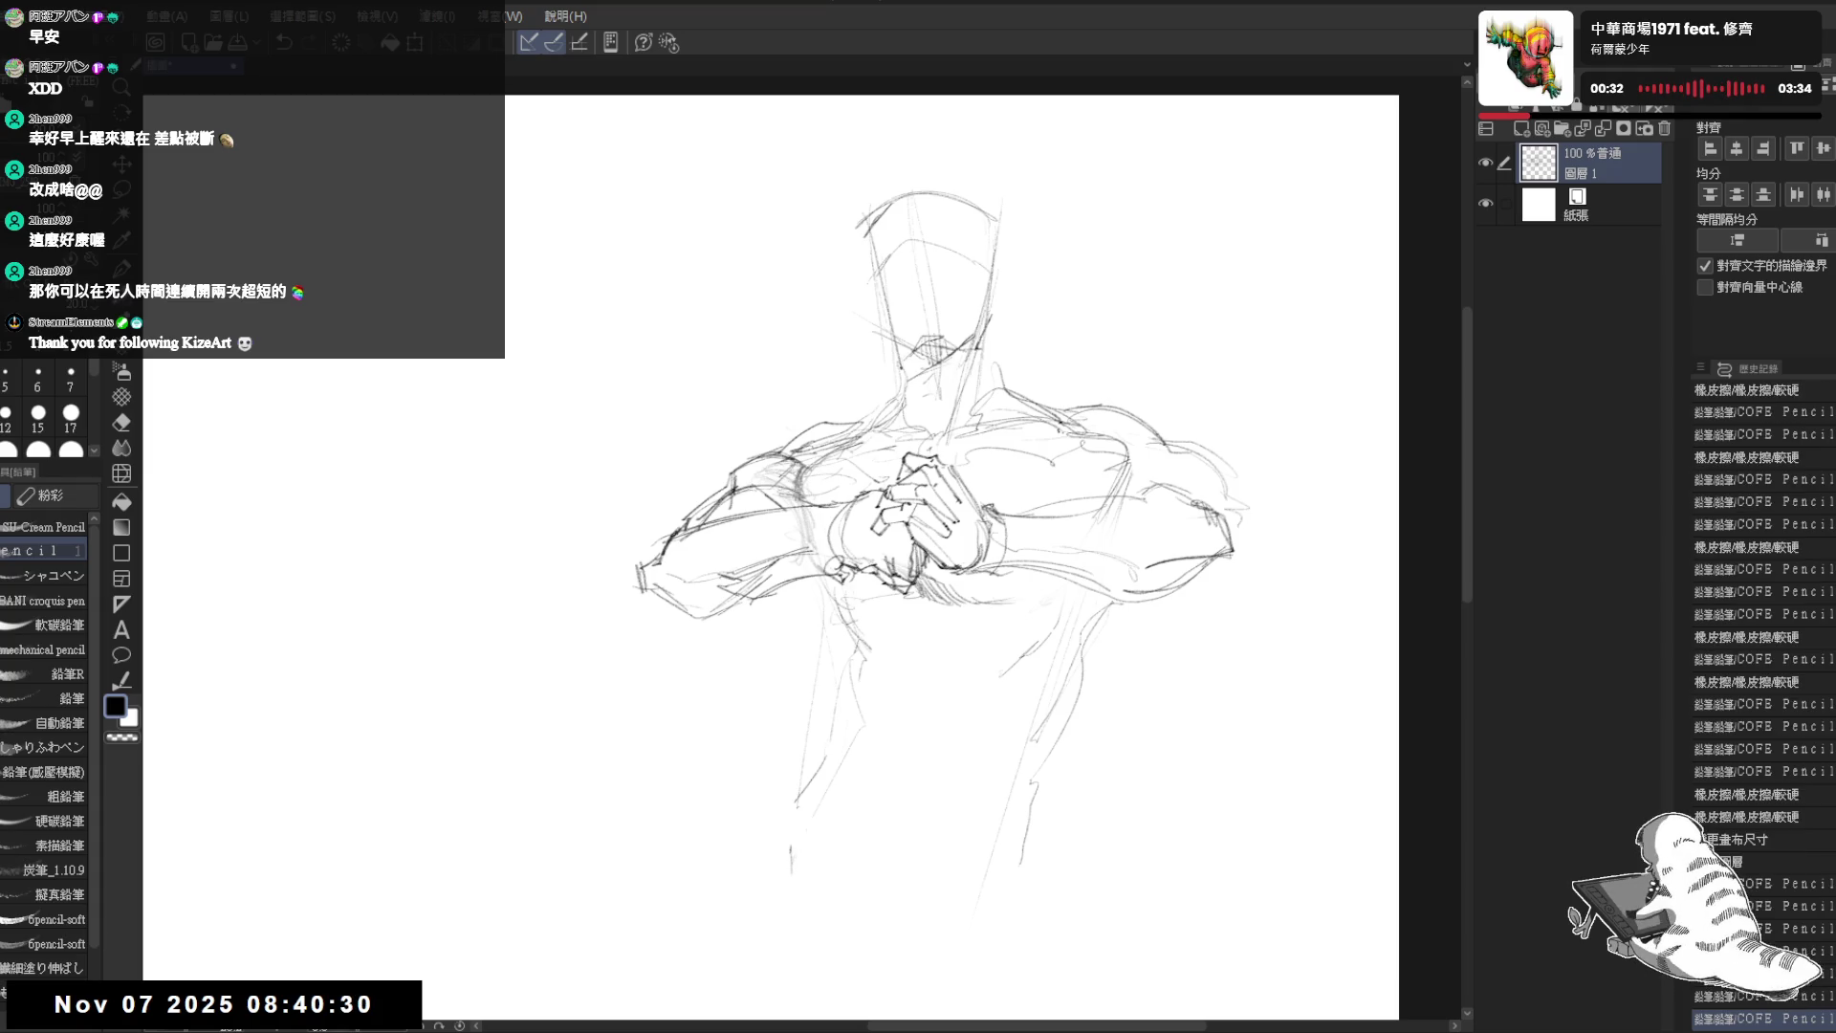
drag(1006, 287, 999, 321)
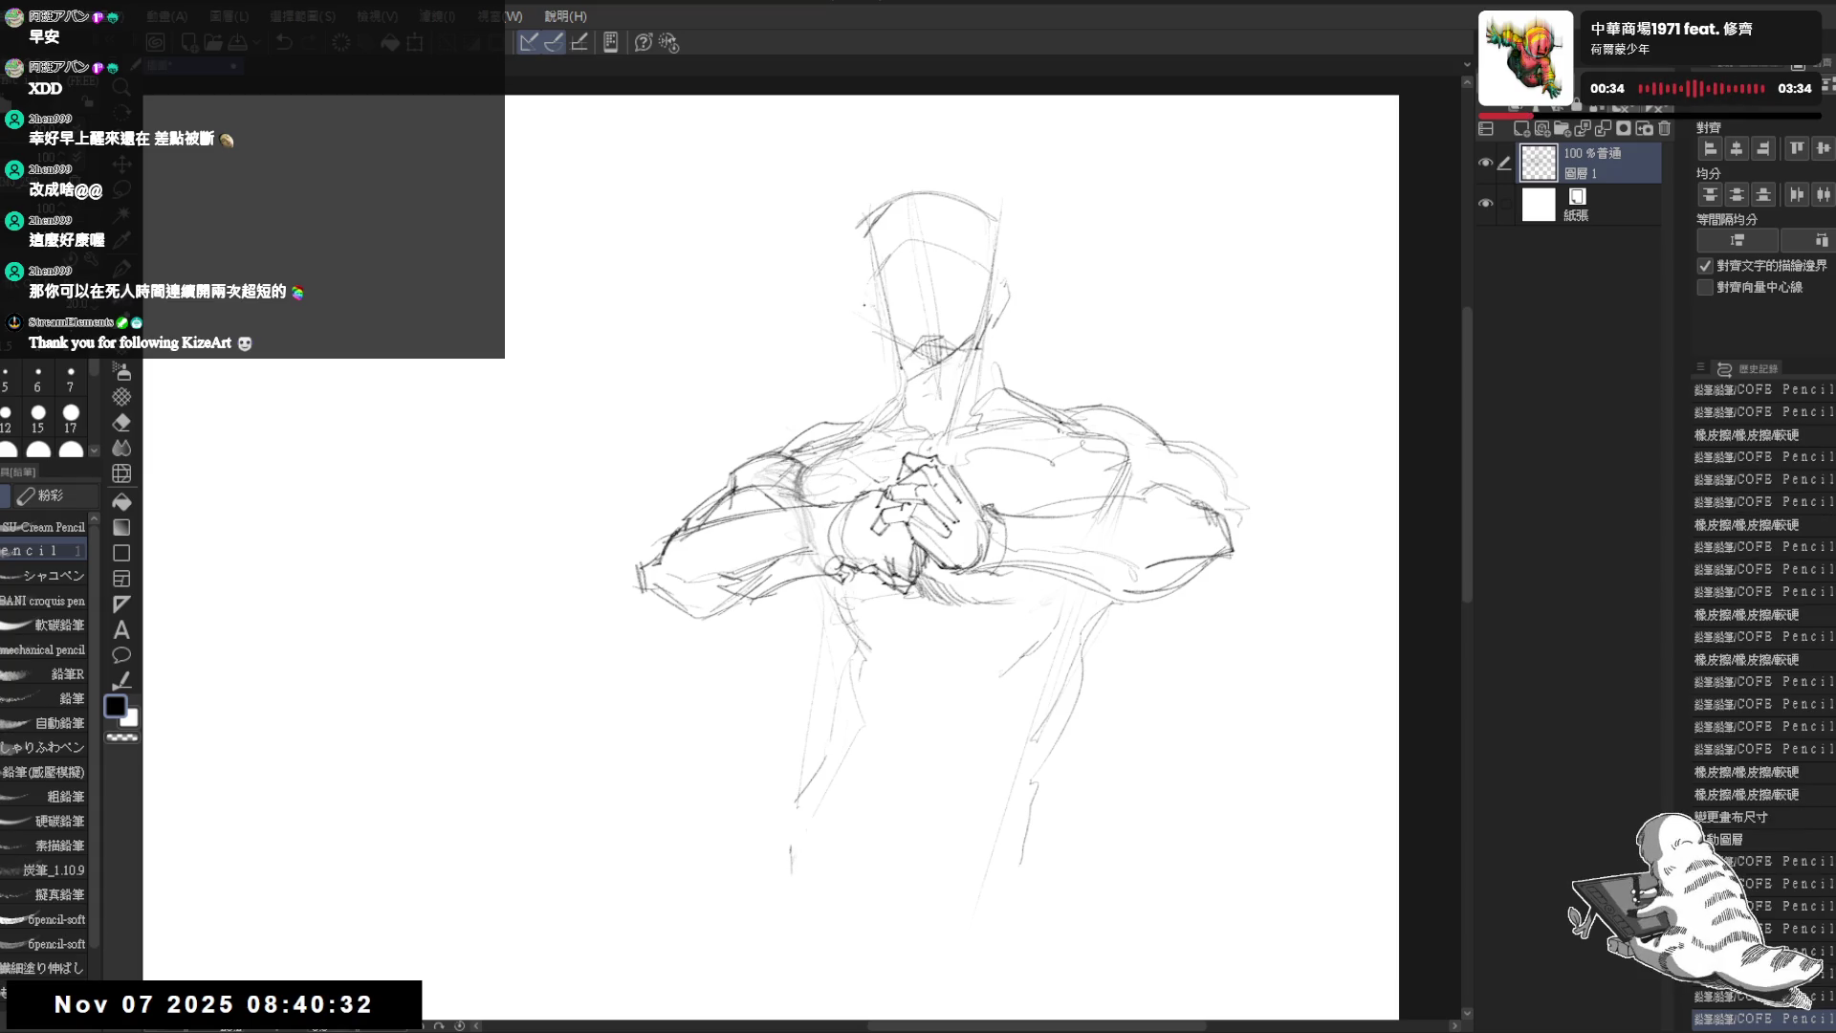
drag(941, 551, 941, 459)
click(829, 517)
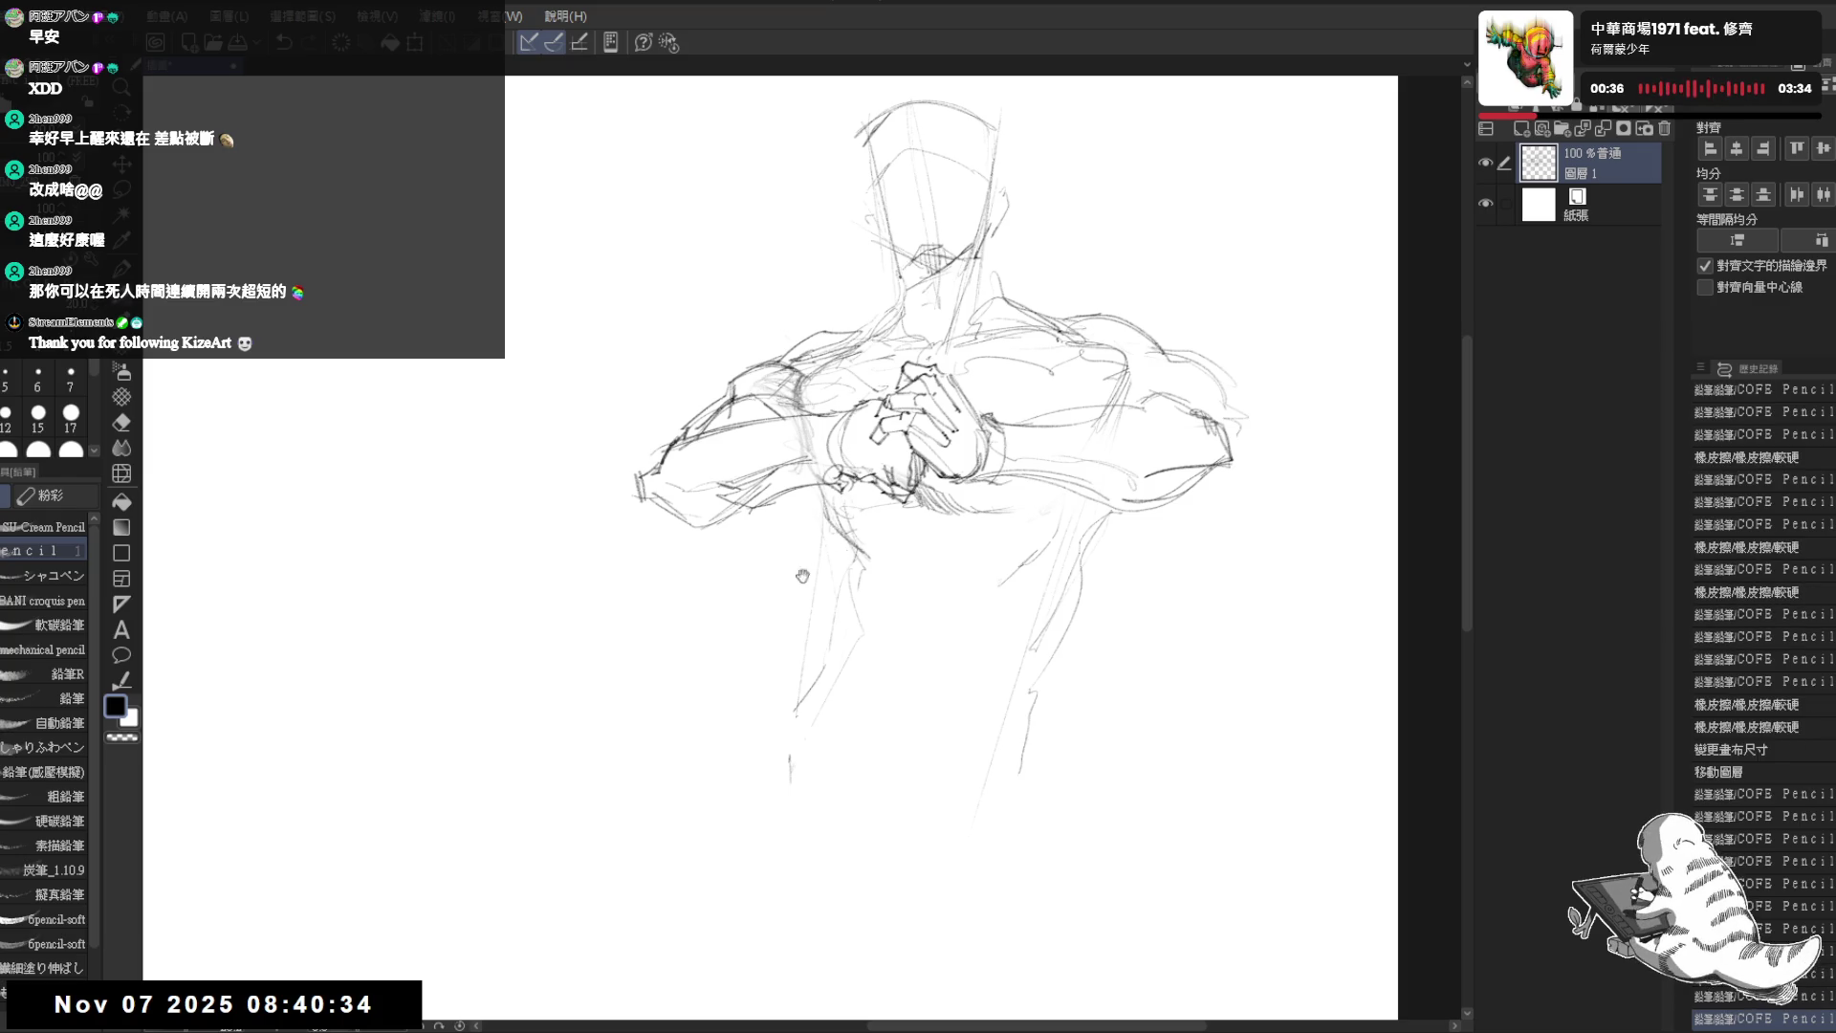
key(ctrl+minus)
drag(874, 431, 934, 403)
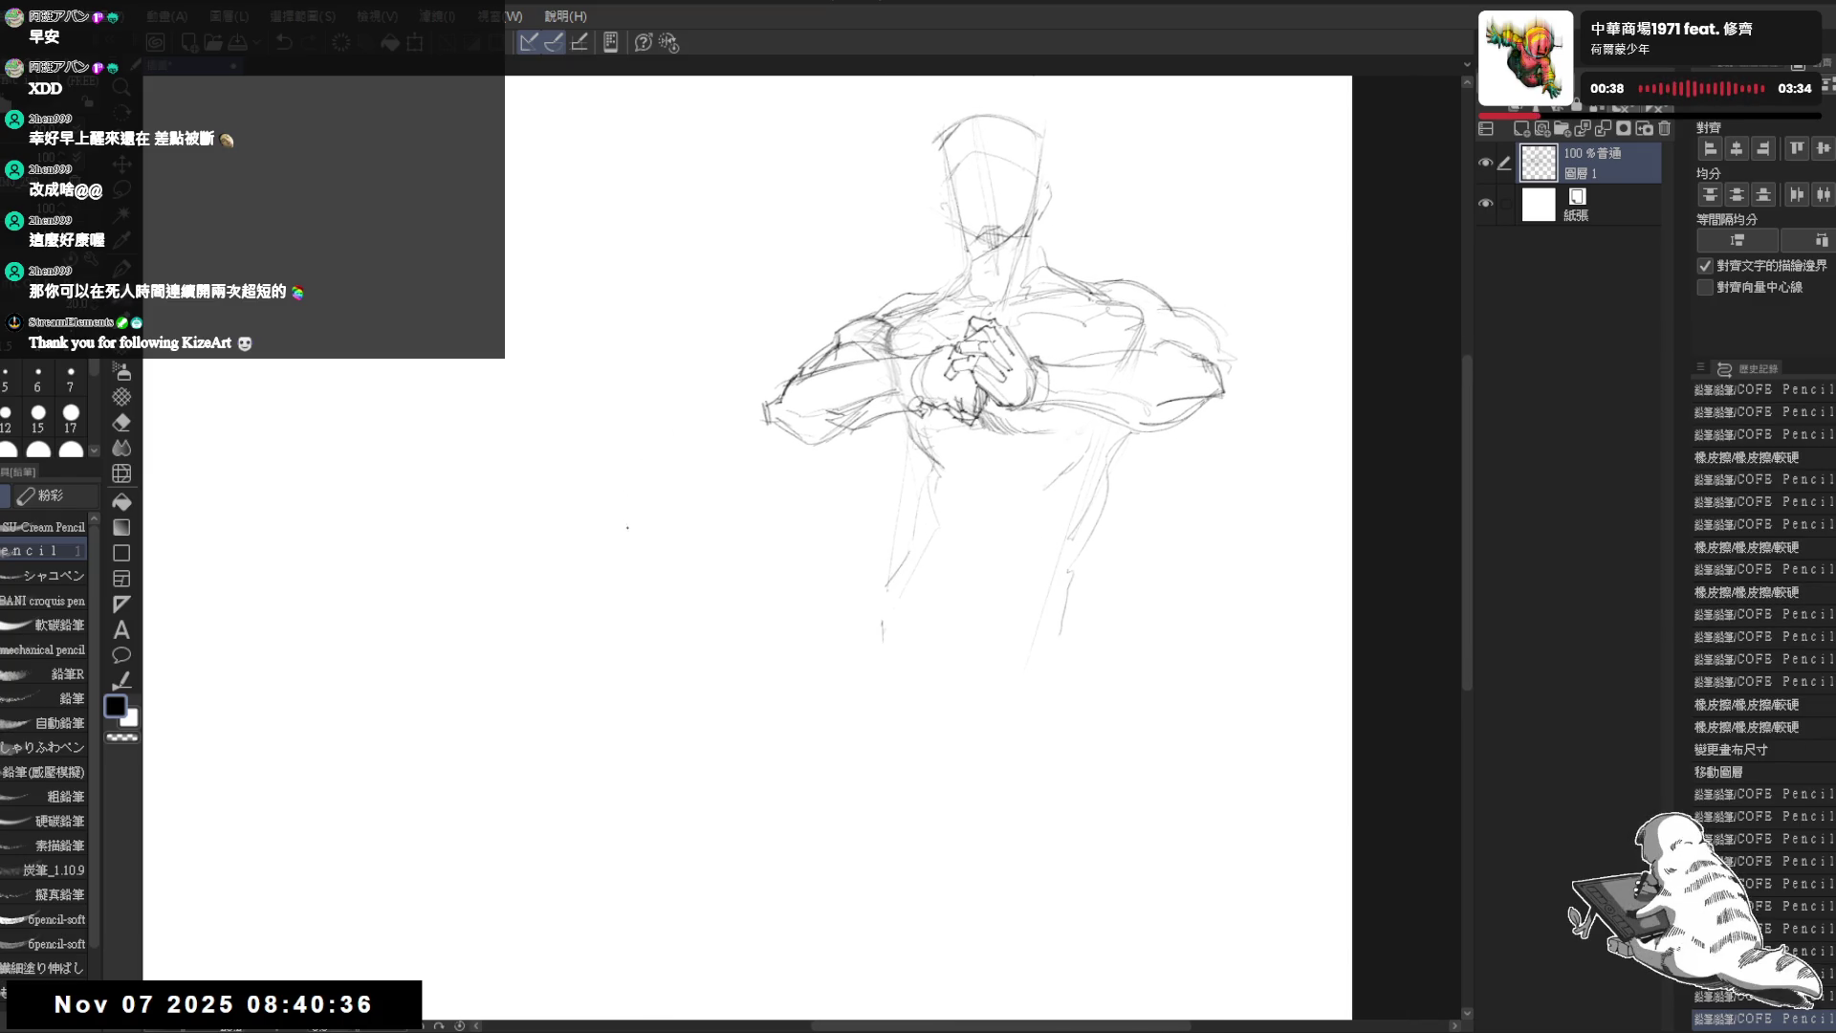
- Draw two long diagonal blade lines below the figure and add small marks on the torso
click(628, 559)
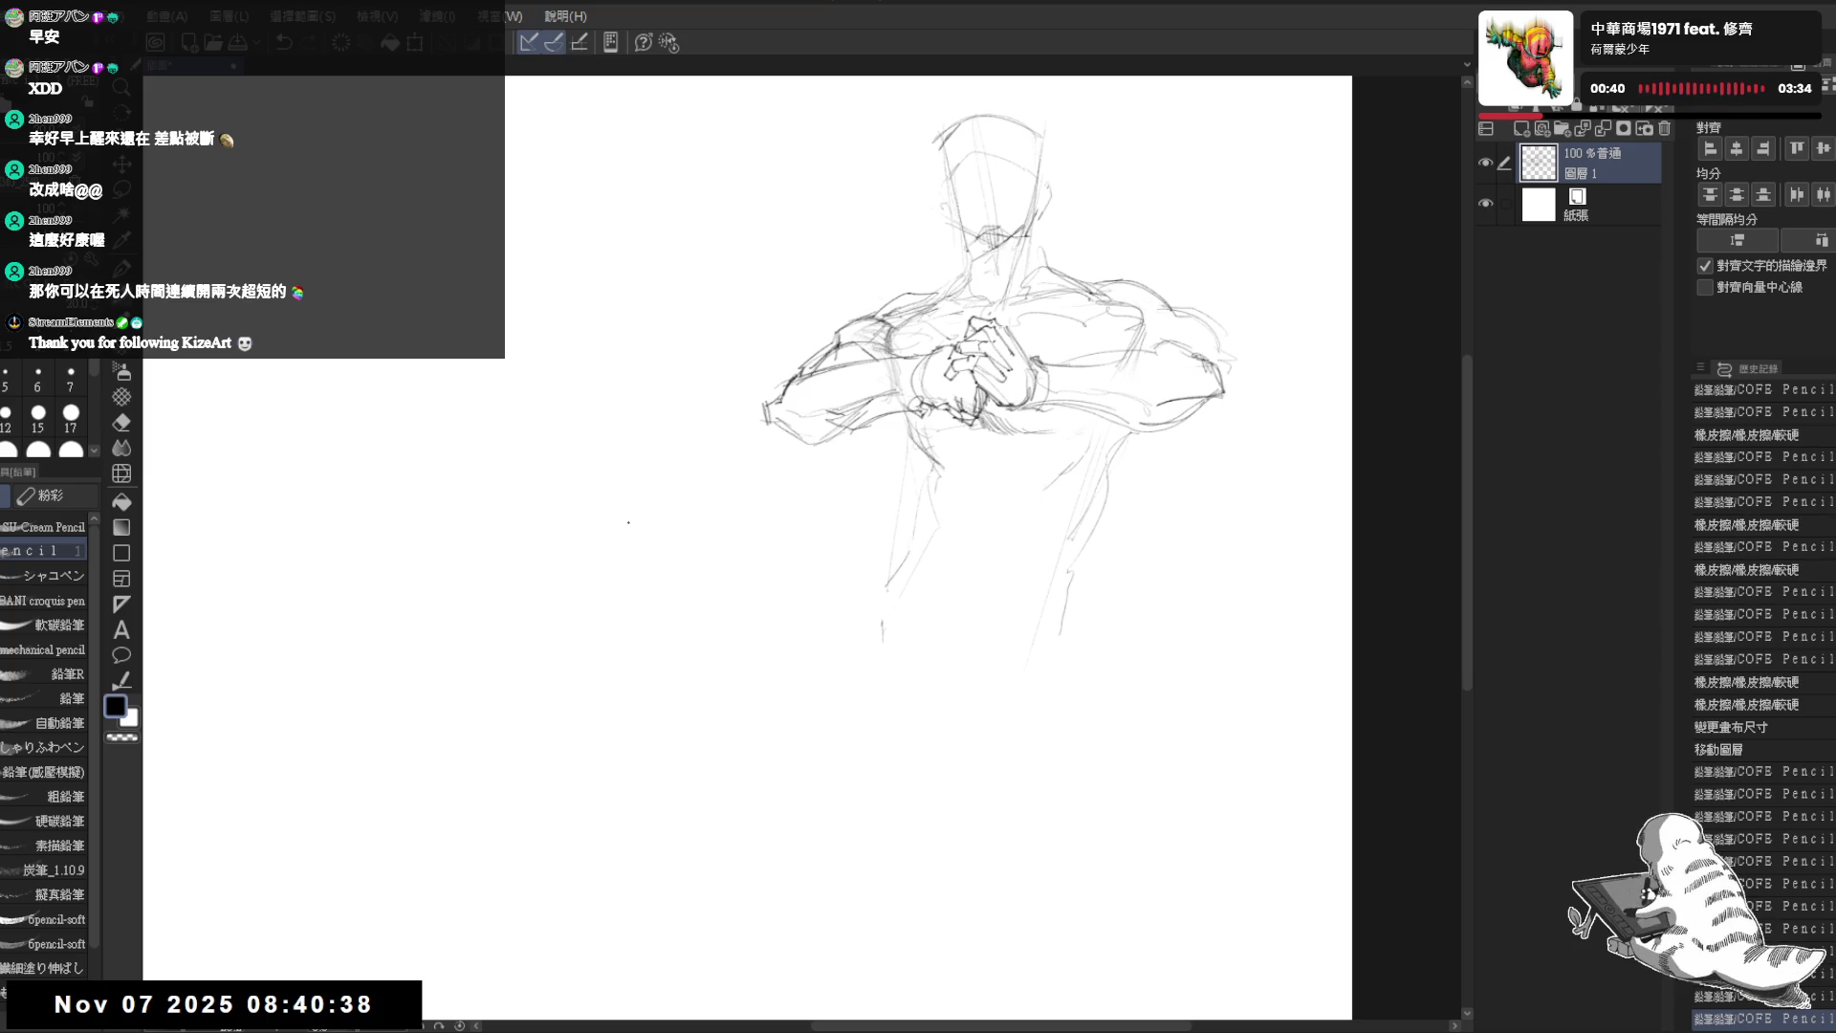
drag(781, 486, 1005, 617)
drag(808, 514, 1090, 674)
click(943, 533)
drag(1100, 506, 1086, 617)
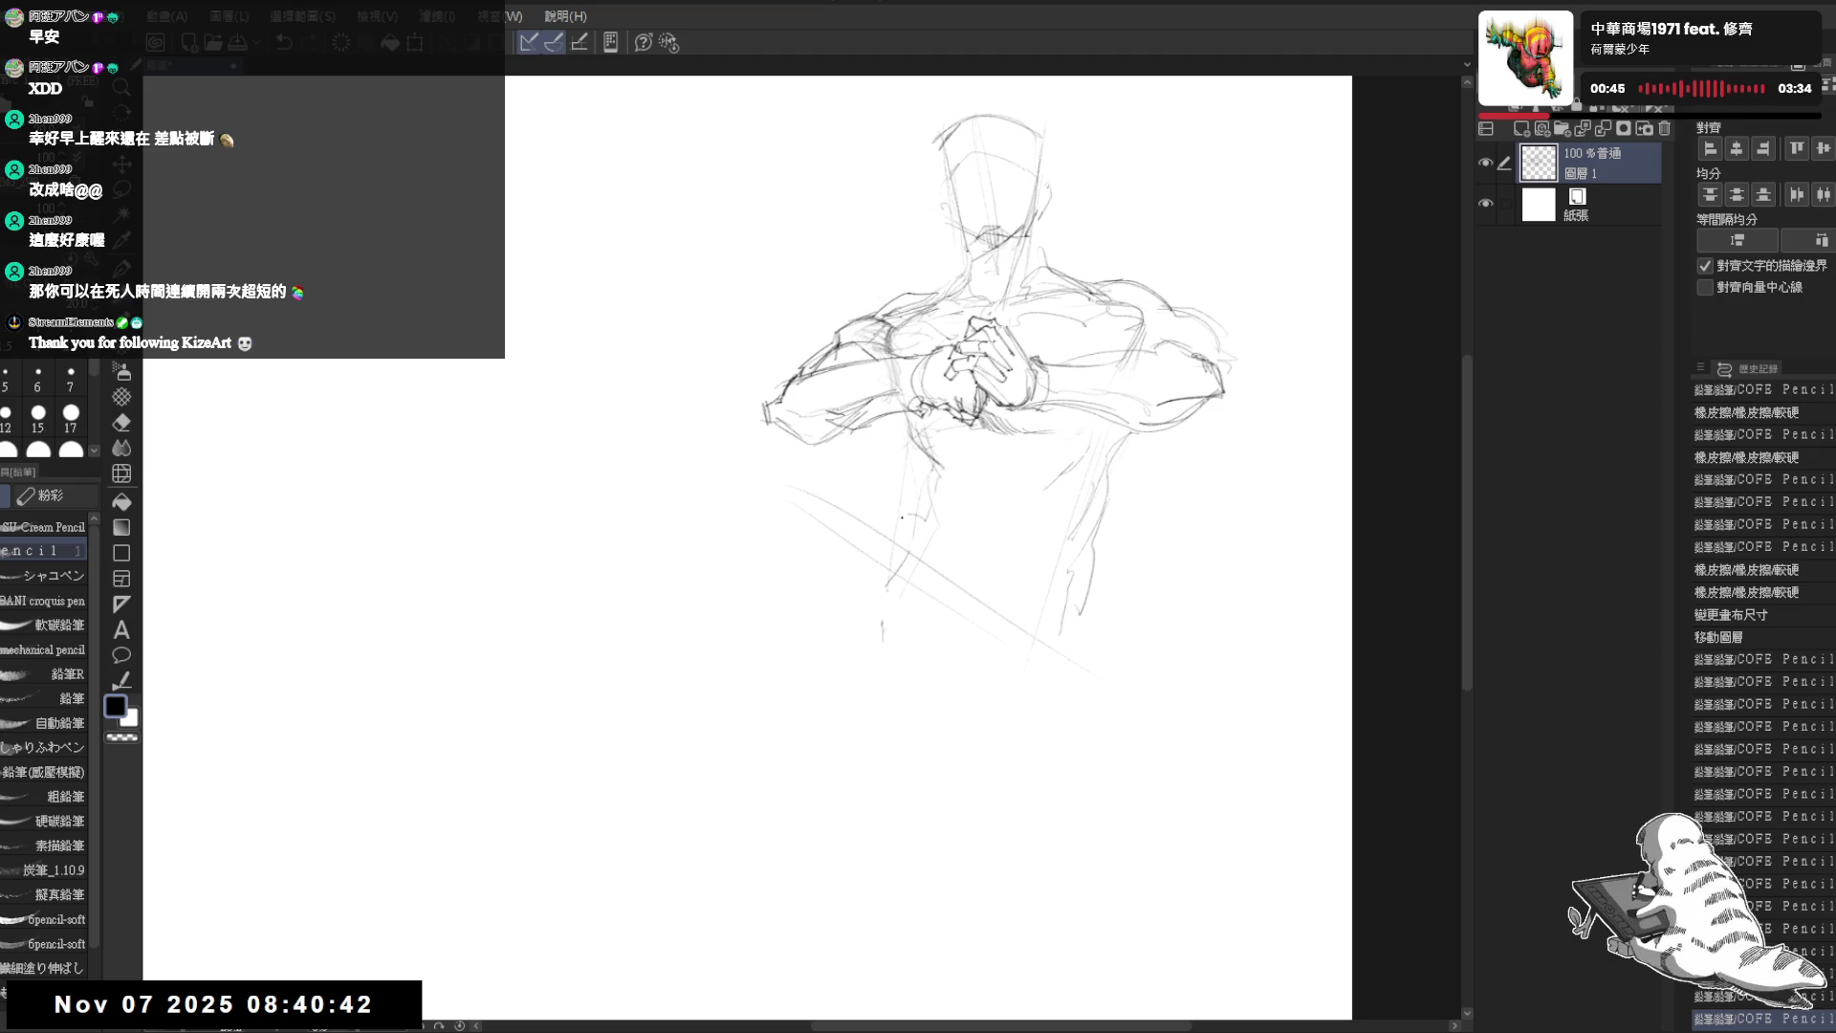
- Outline the elongated blade below the figure and partly erase the faint diagonal guide lines
drag(882, 524, 918, 548)
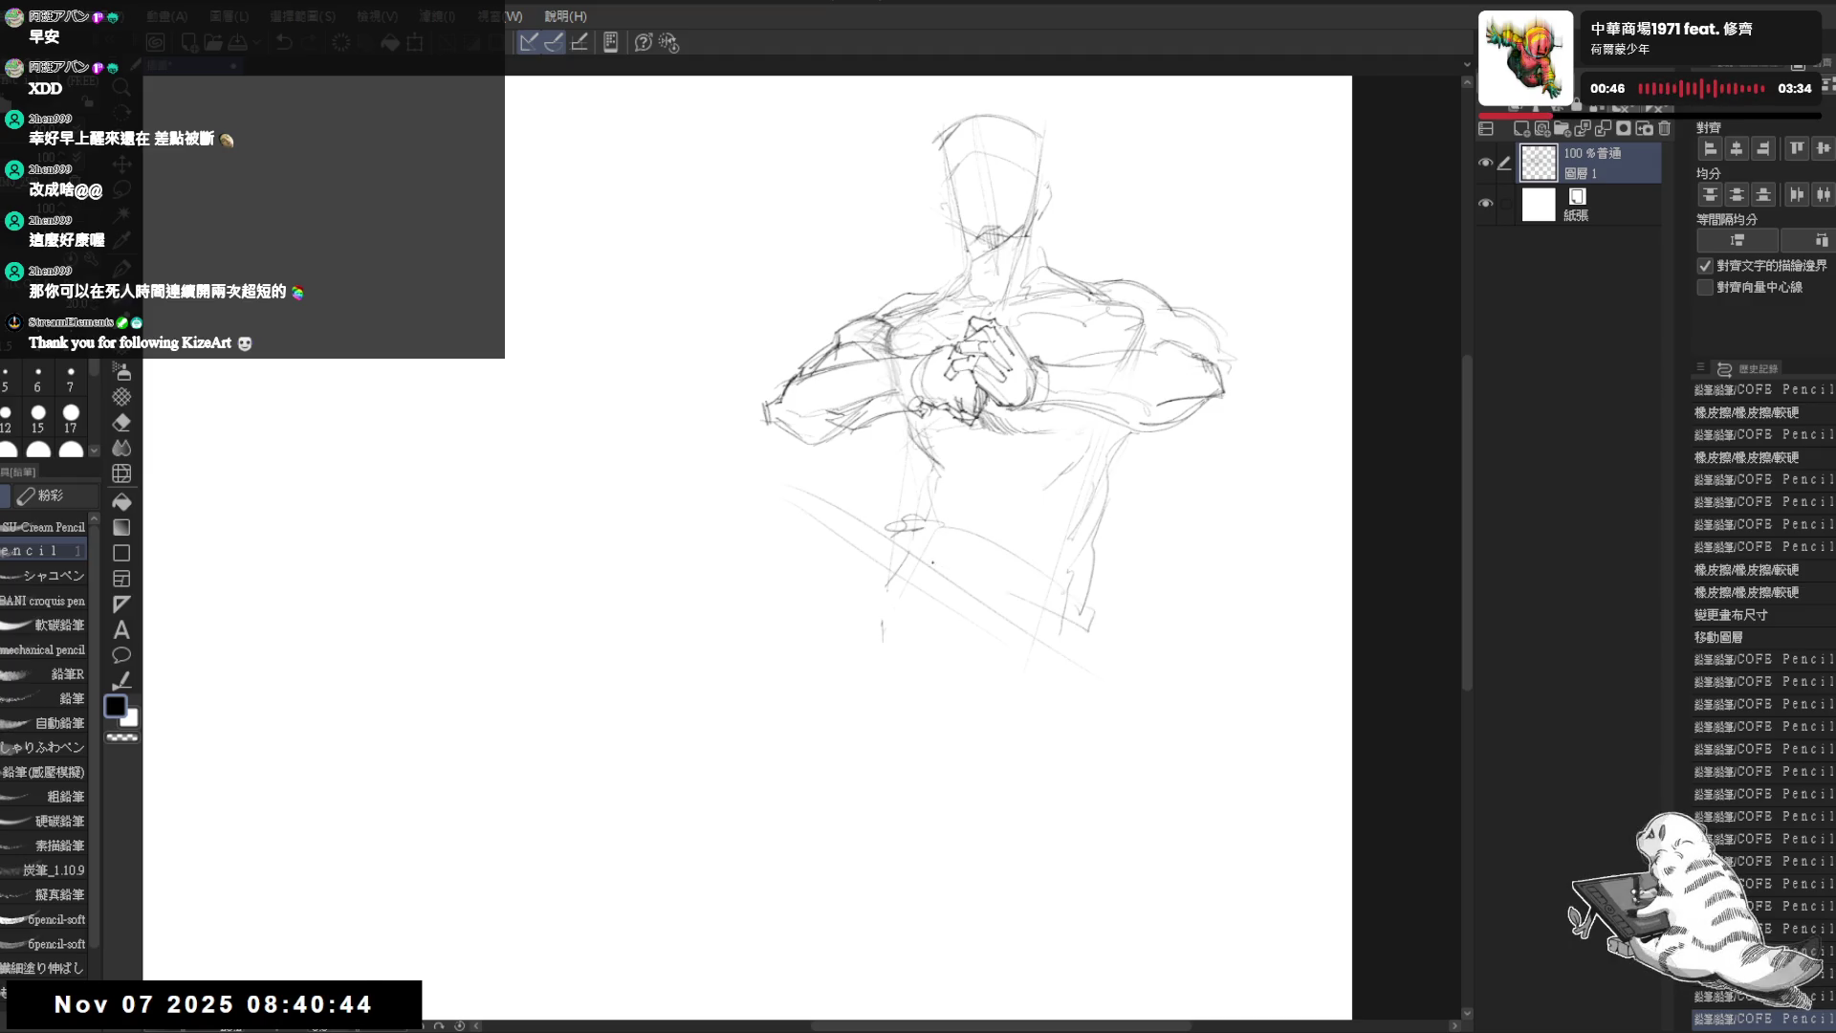
drag(1097, 632, 1113, 714)
key(e)
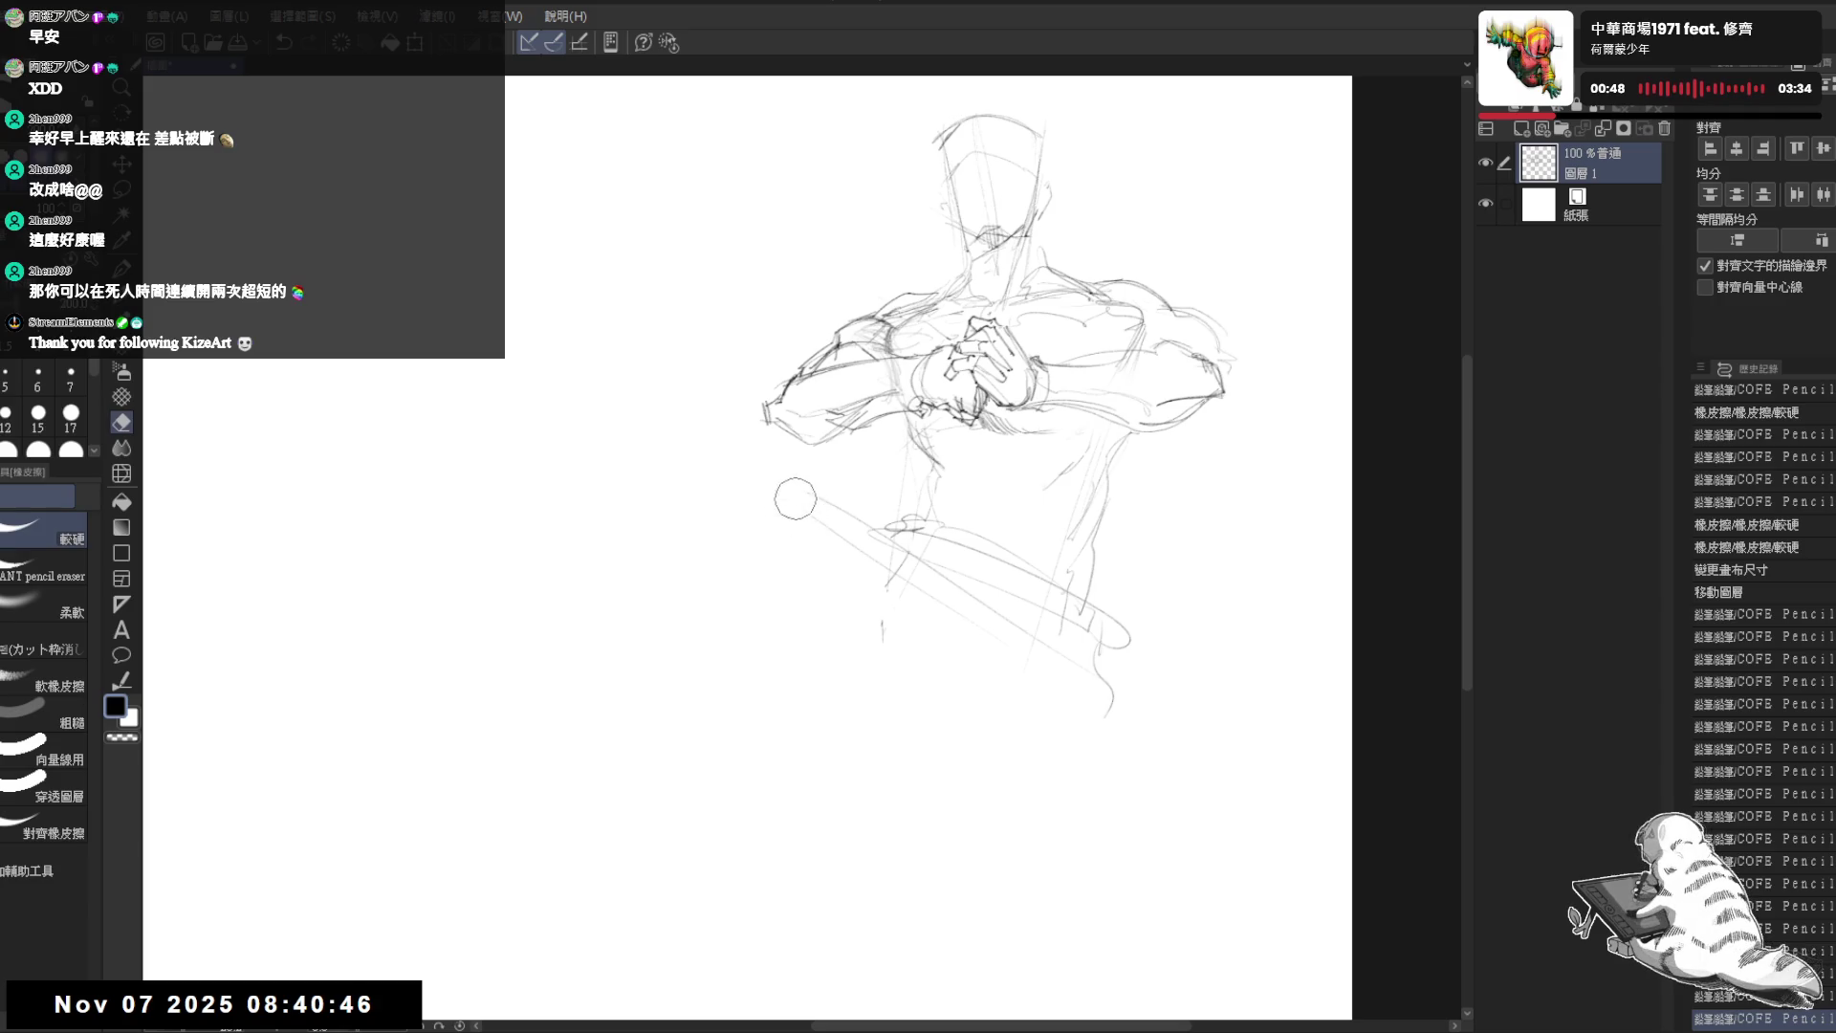
drag(781, 487, 857, 521)
key(p)
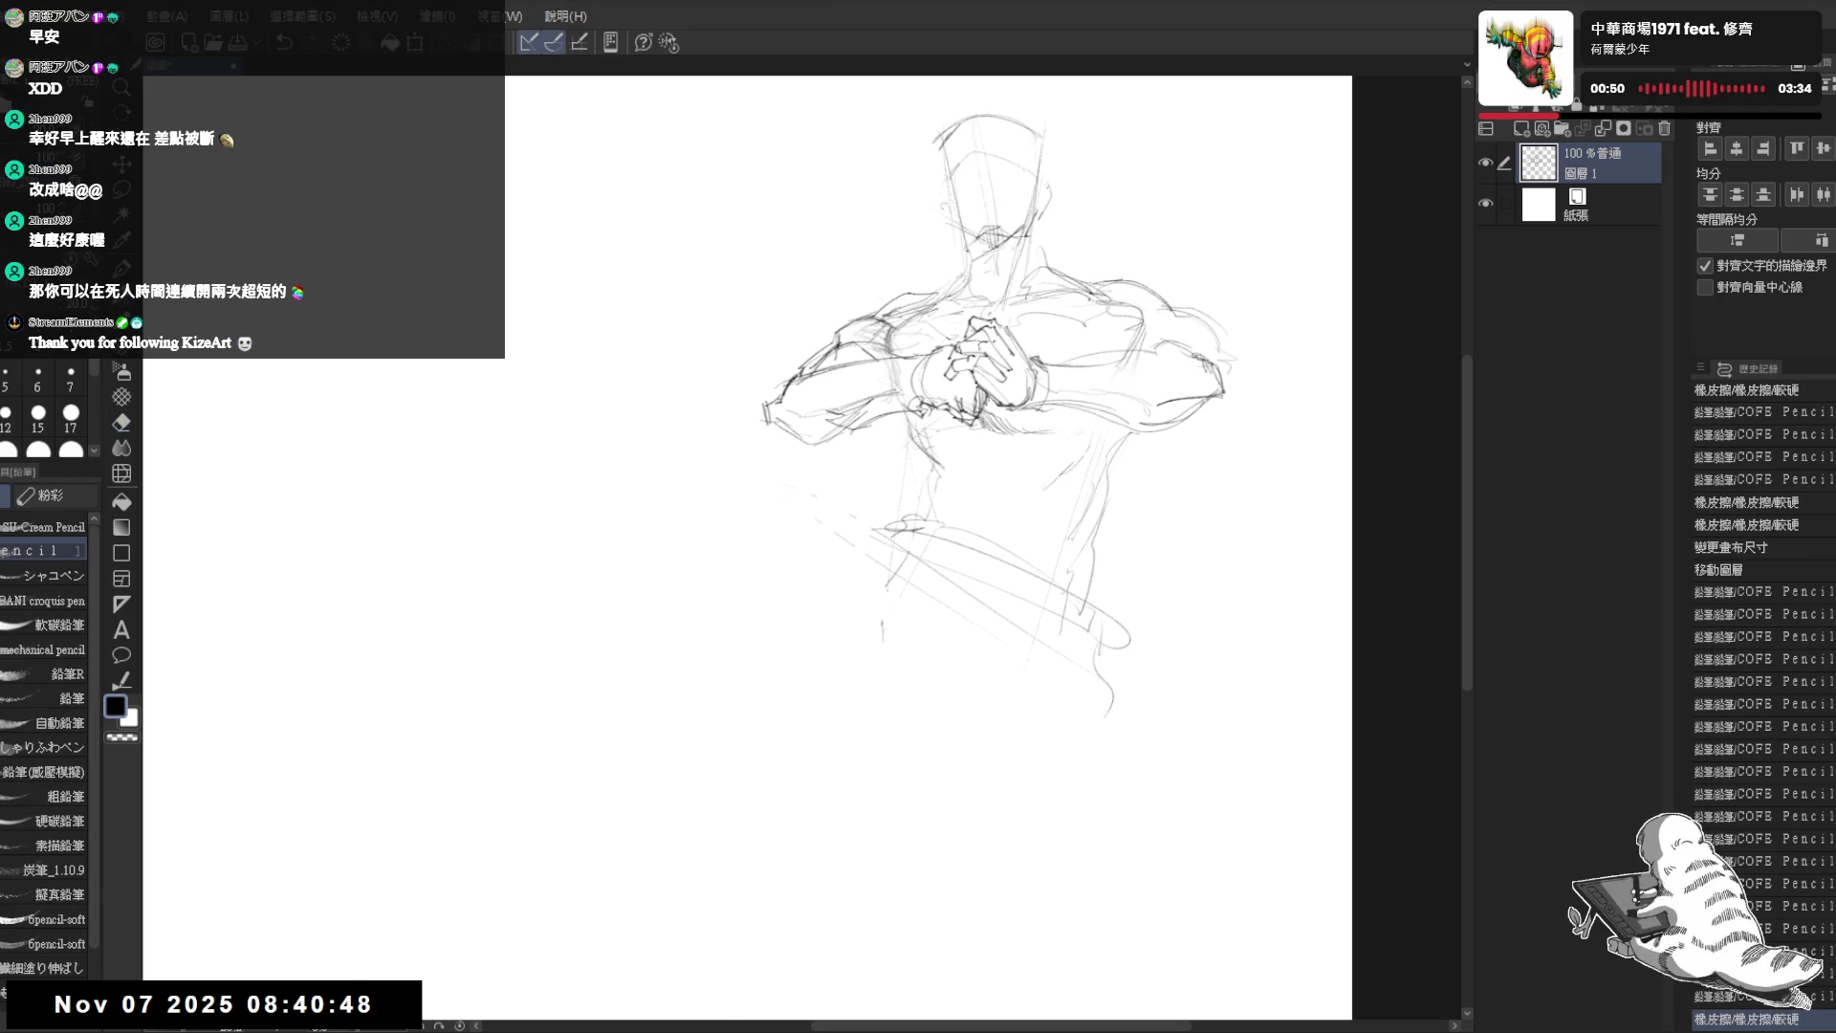
drag(1004, 574, 1010, 561)
mouse_move(638, 516)
mouse_down()
mouse_move(629, 543)
mouse_move(647, 503)
mouse_move(592, 548)
mouse_move(661, 634)
mouse_up()
key(ctrl+z)
- Rough in a rounded form left of the figure's waist with downward strokes, erasing a stray segment
drag(712, 493, 751, 663)
drag(713, 543, 735, 615)
click(624, 628)
drag(726, 541, 731, 532)
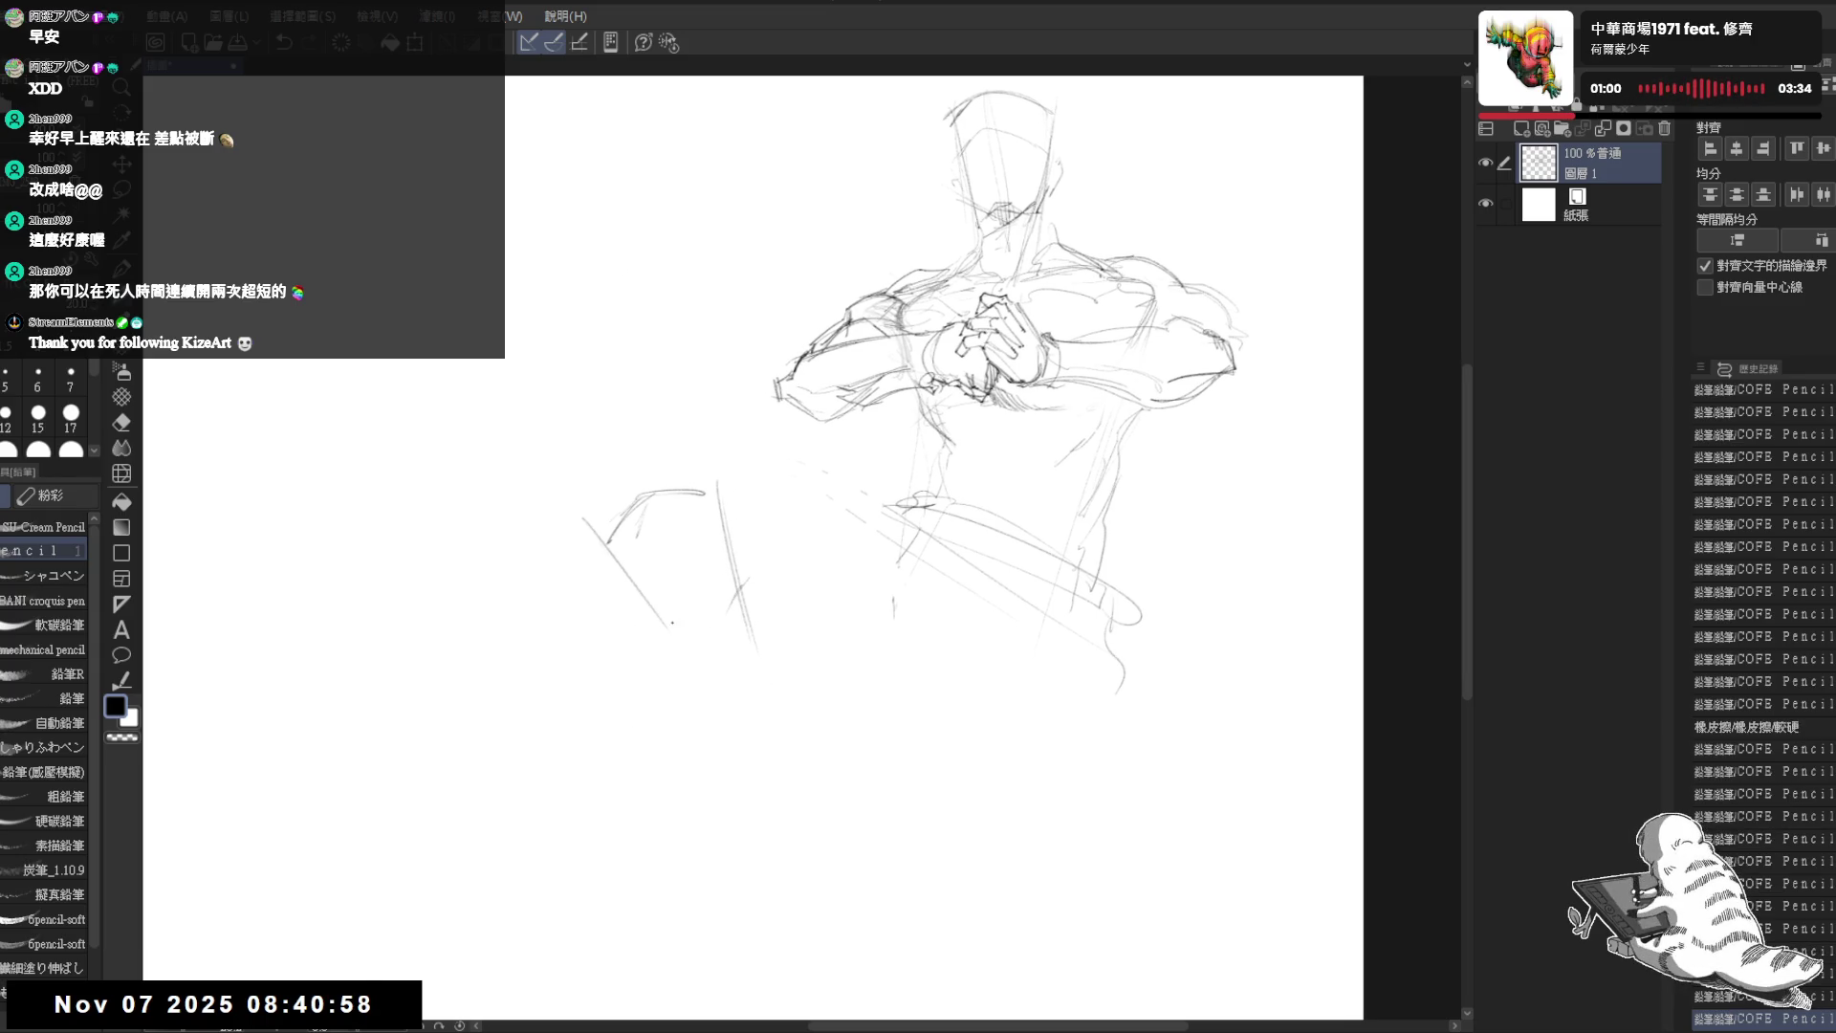
drag(663, 626, 717, 640)
drag(727, 553, 729, 609)
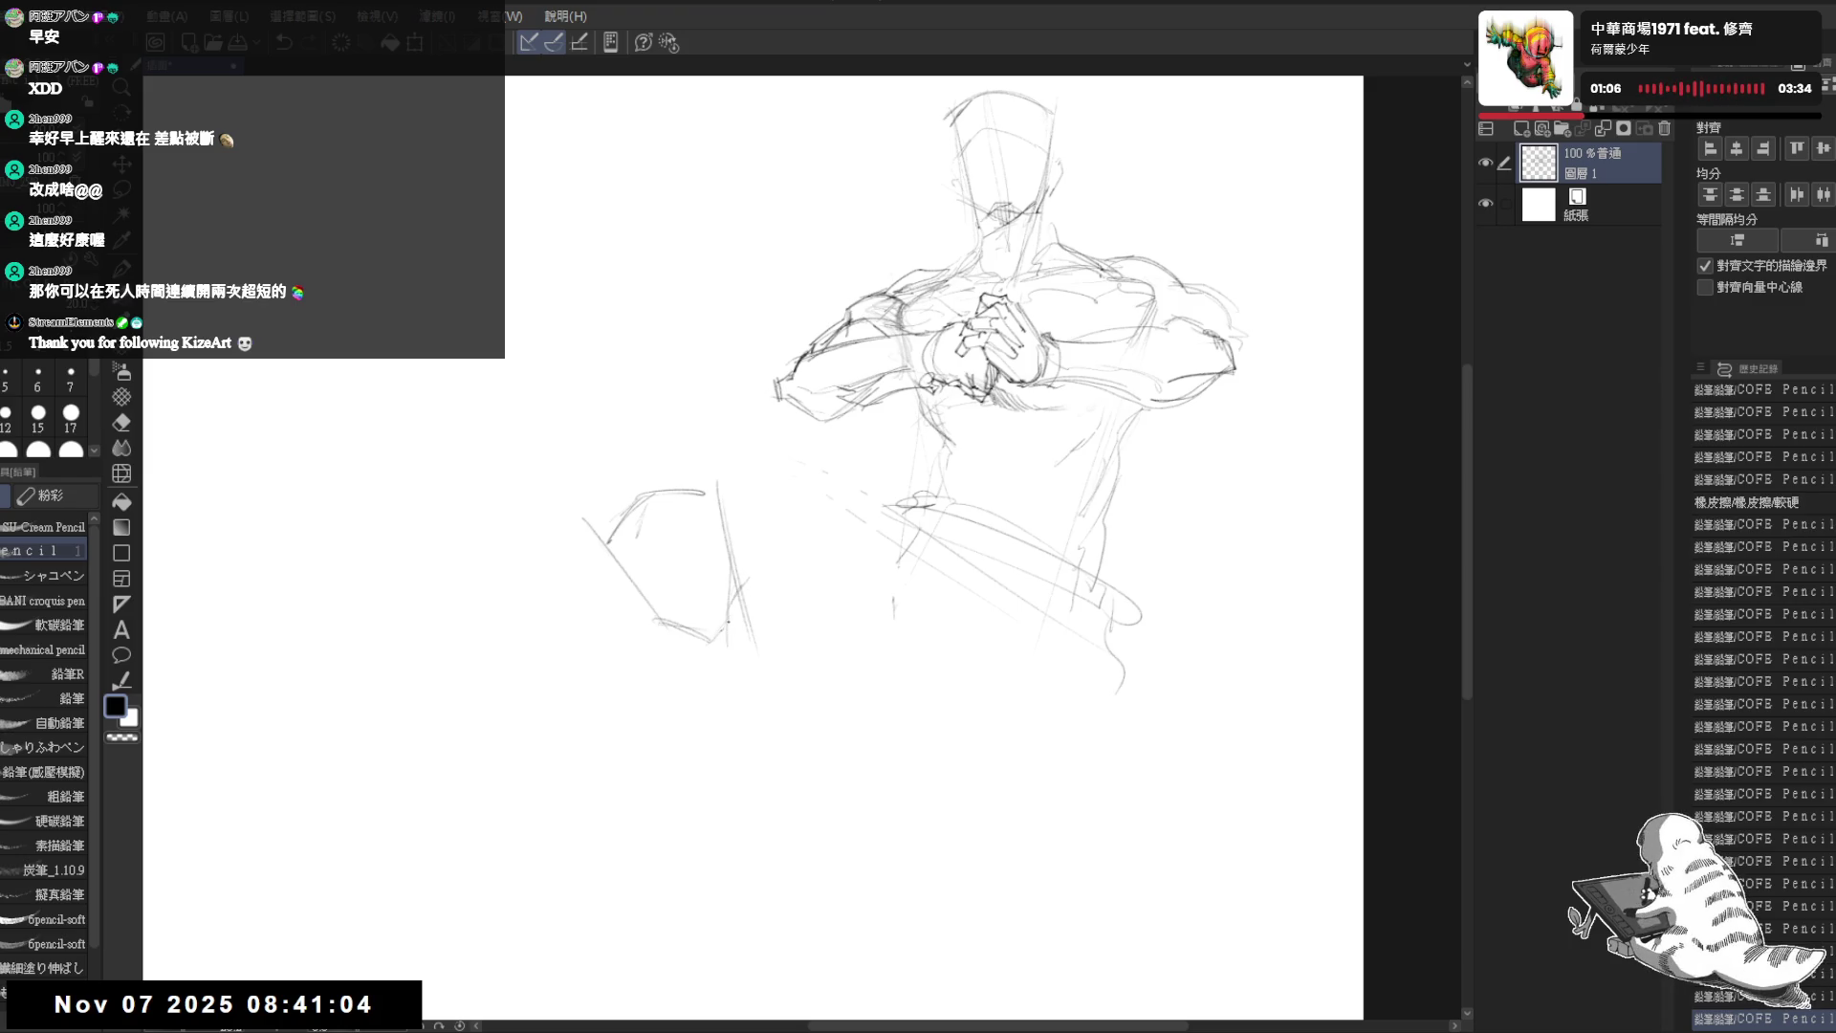
click(721, 601)
drag(686, 493, 704, 492)
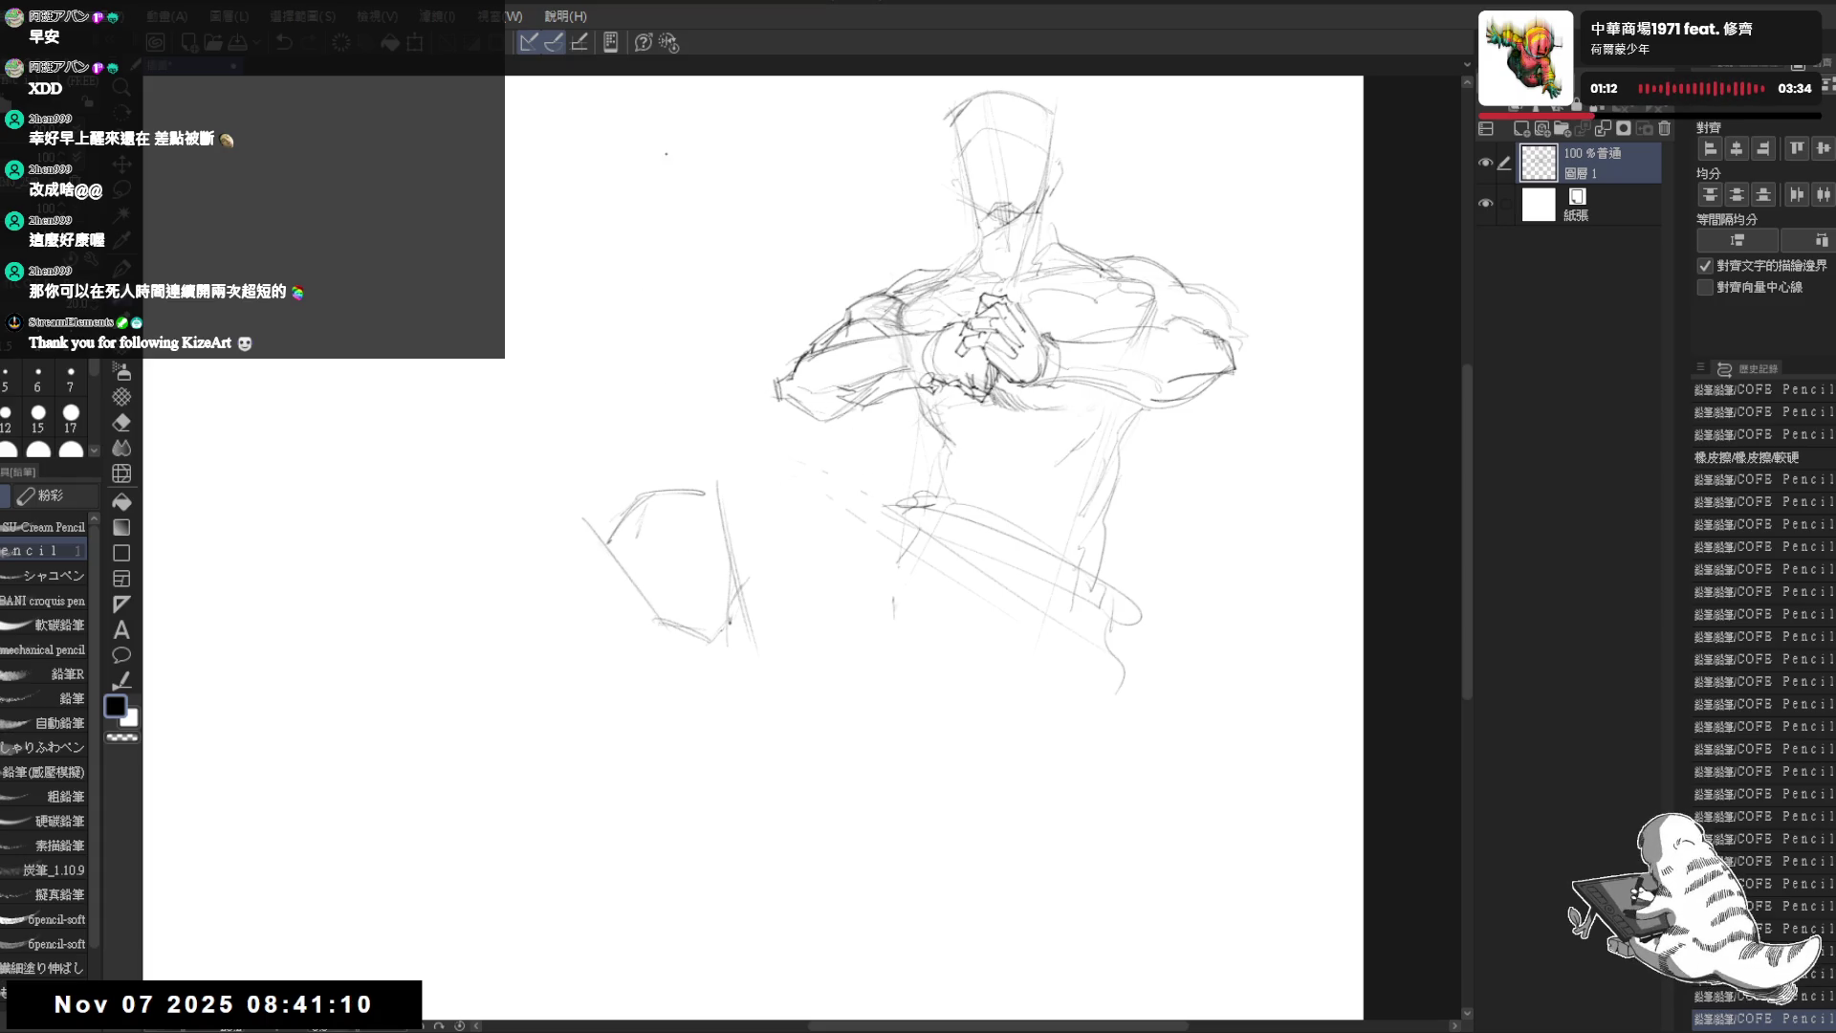
scroll(791, 621, down, 1)
key(e)
drag(576, 490, 585, 502)
key(p)
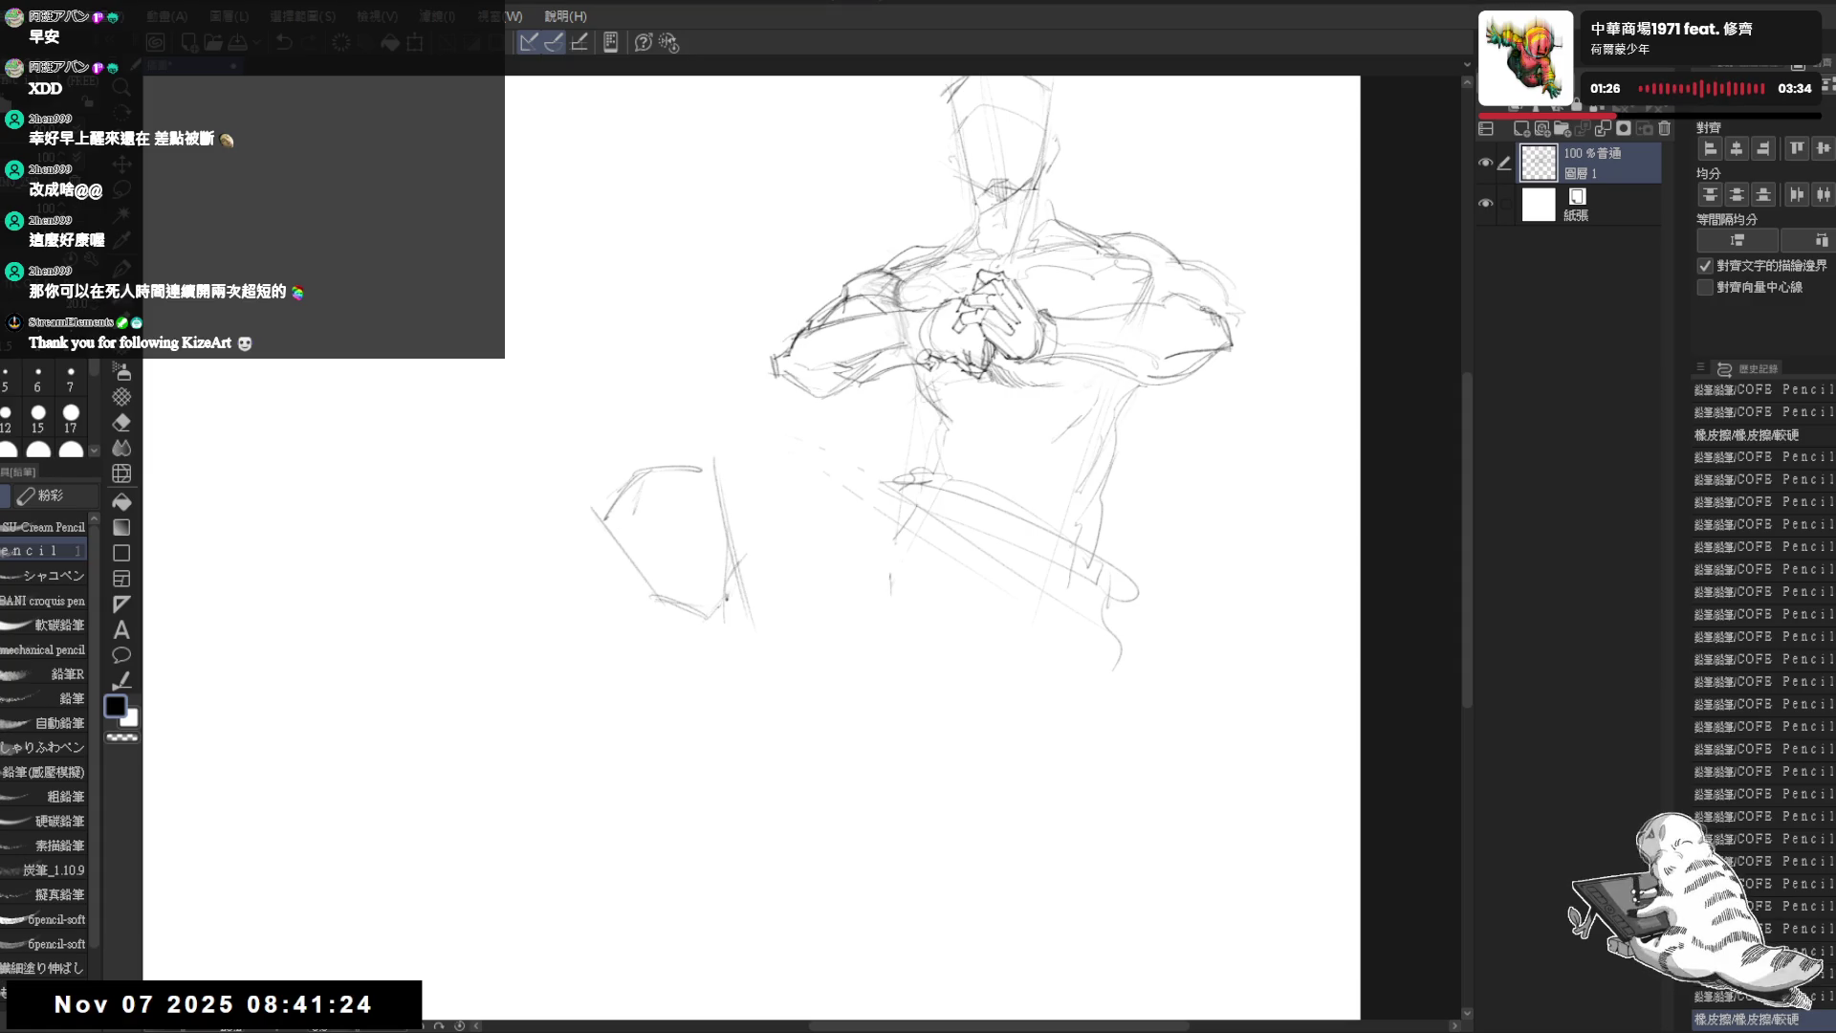
- Redraw the left-side form with a vertical line and several fresh strokes
mouse_move(780, 525)
mouse_down()
mouse_move(733, 546)
mouse_move(664, 458)
mouse_move(755, 537)
mouse_up()
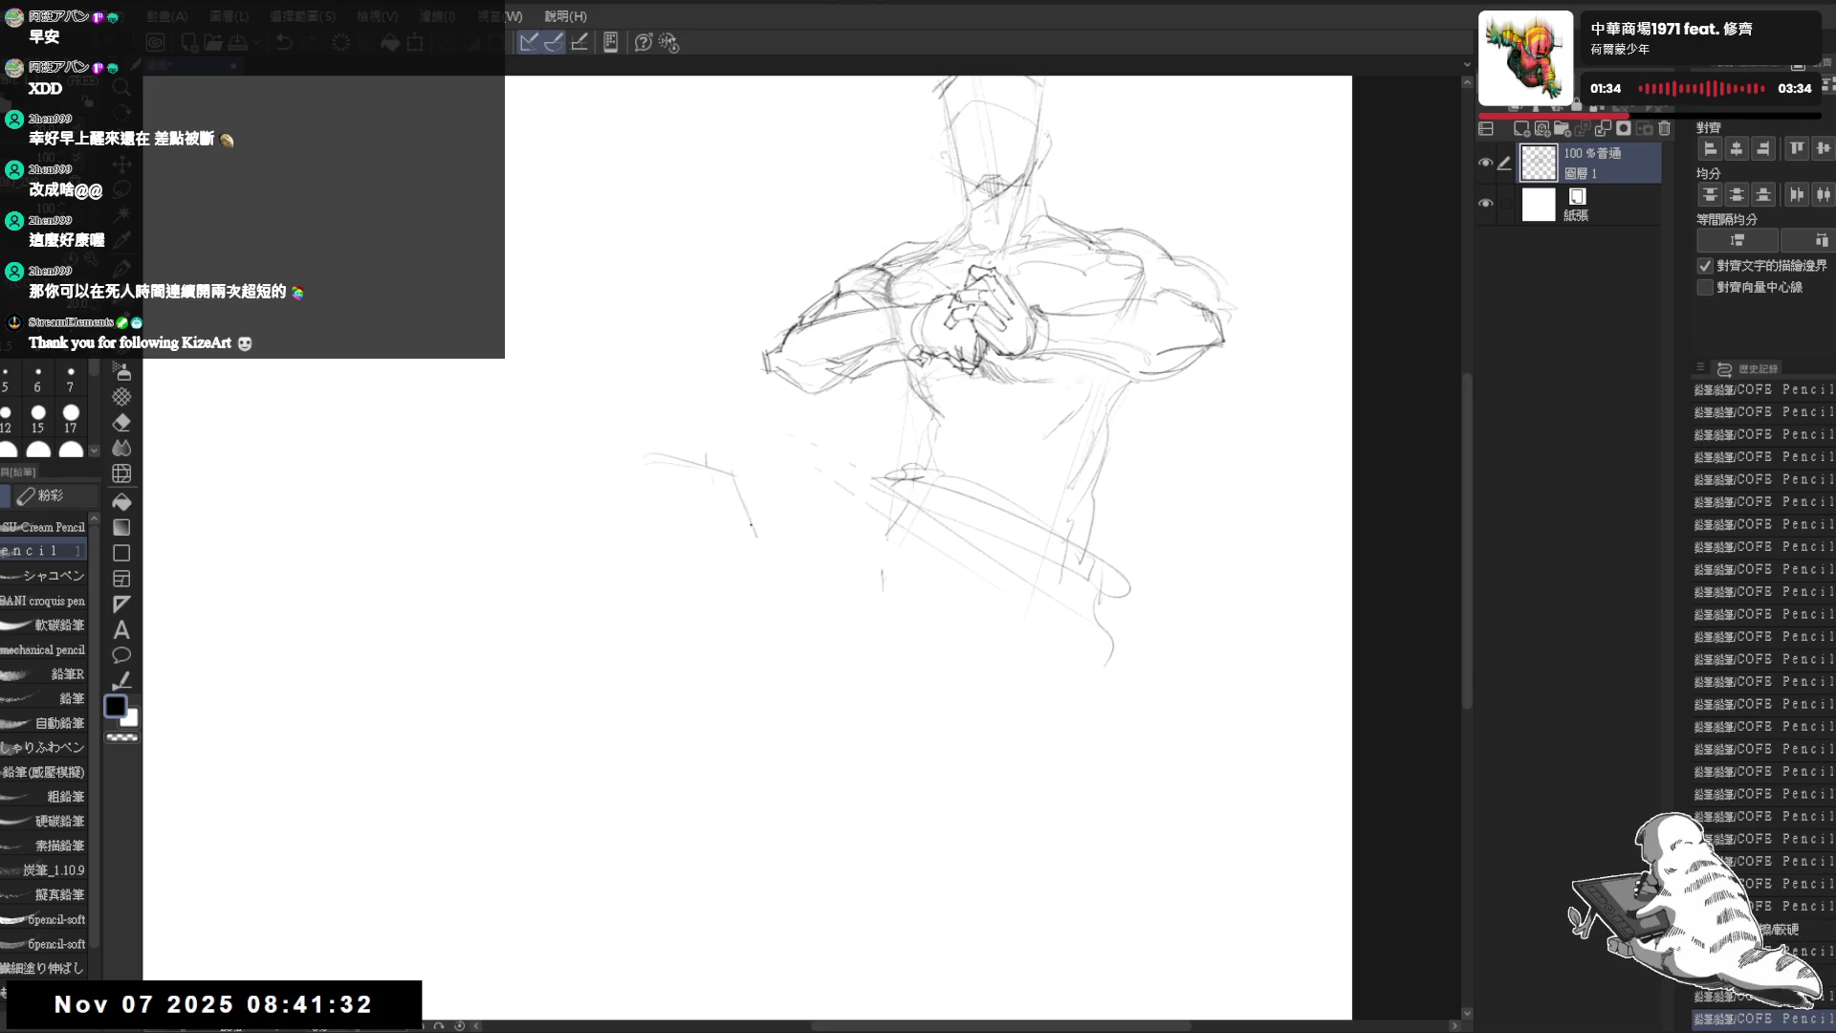
drag(631, 462, 722, 600)
drag(744, 496, 747, 653)
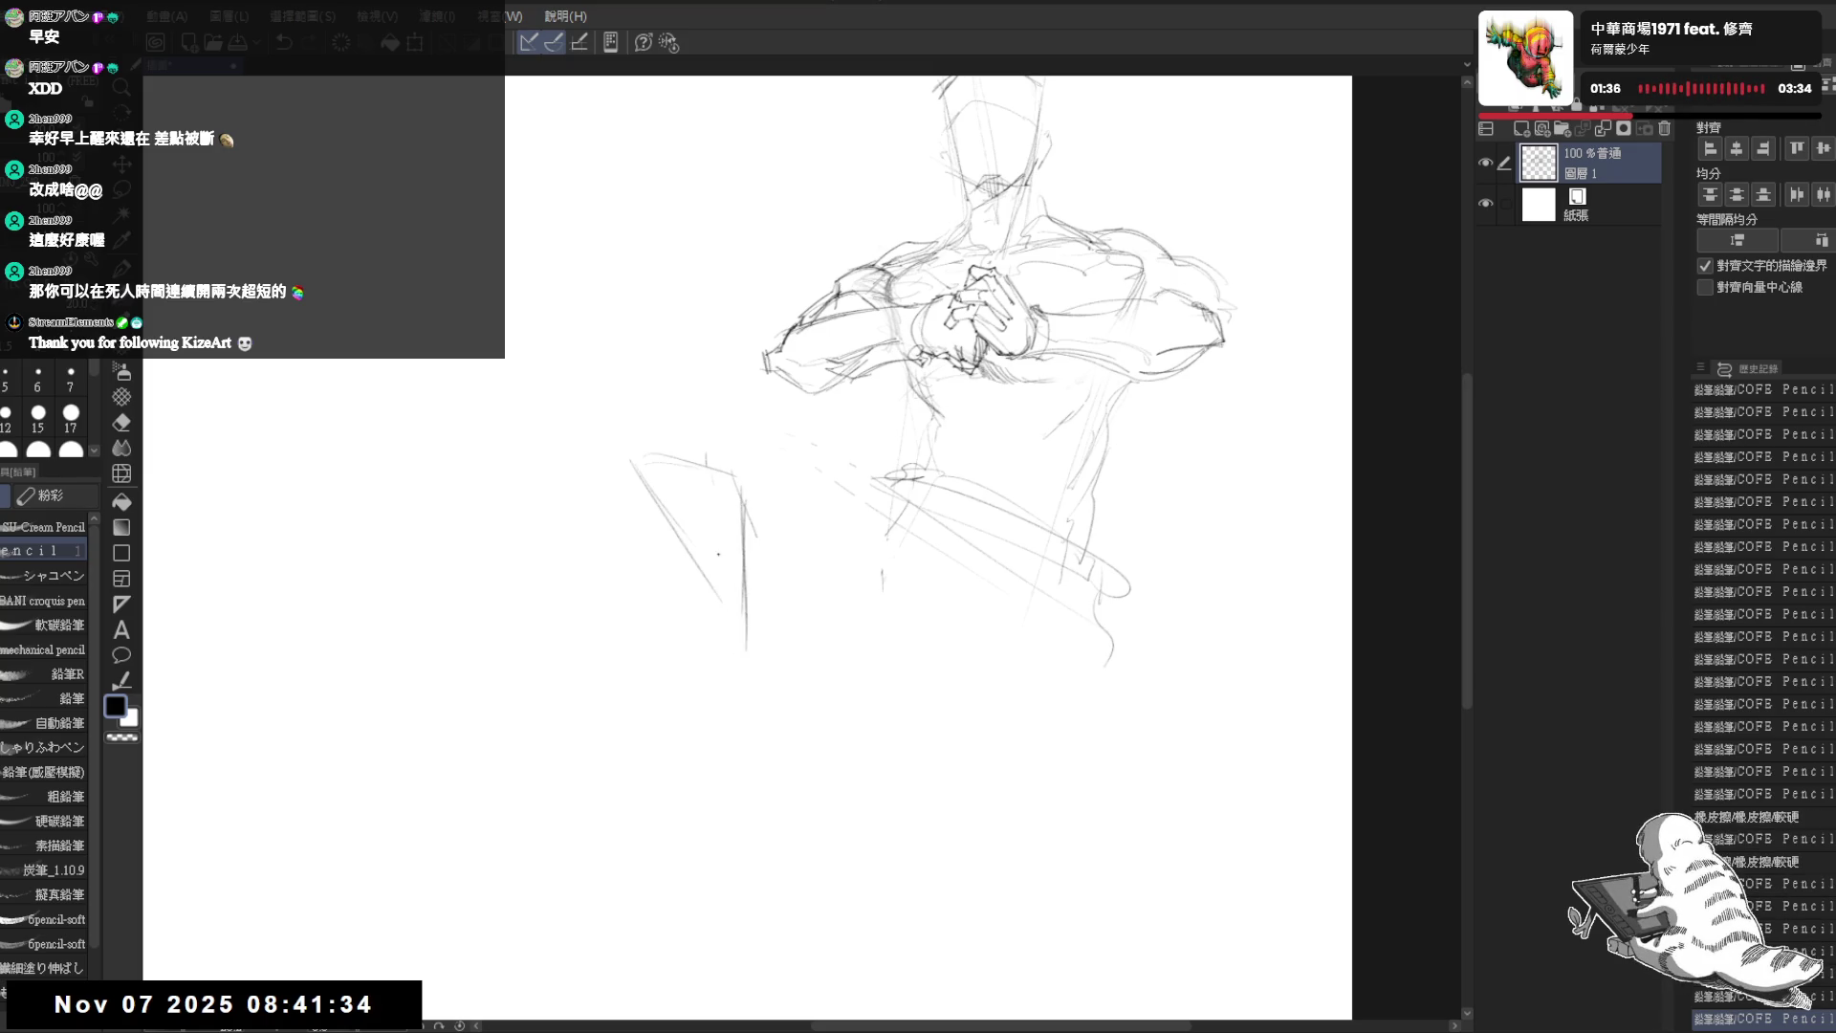
drag(658, 505, 694, 554)
drag(641, 468, 627, 600)
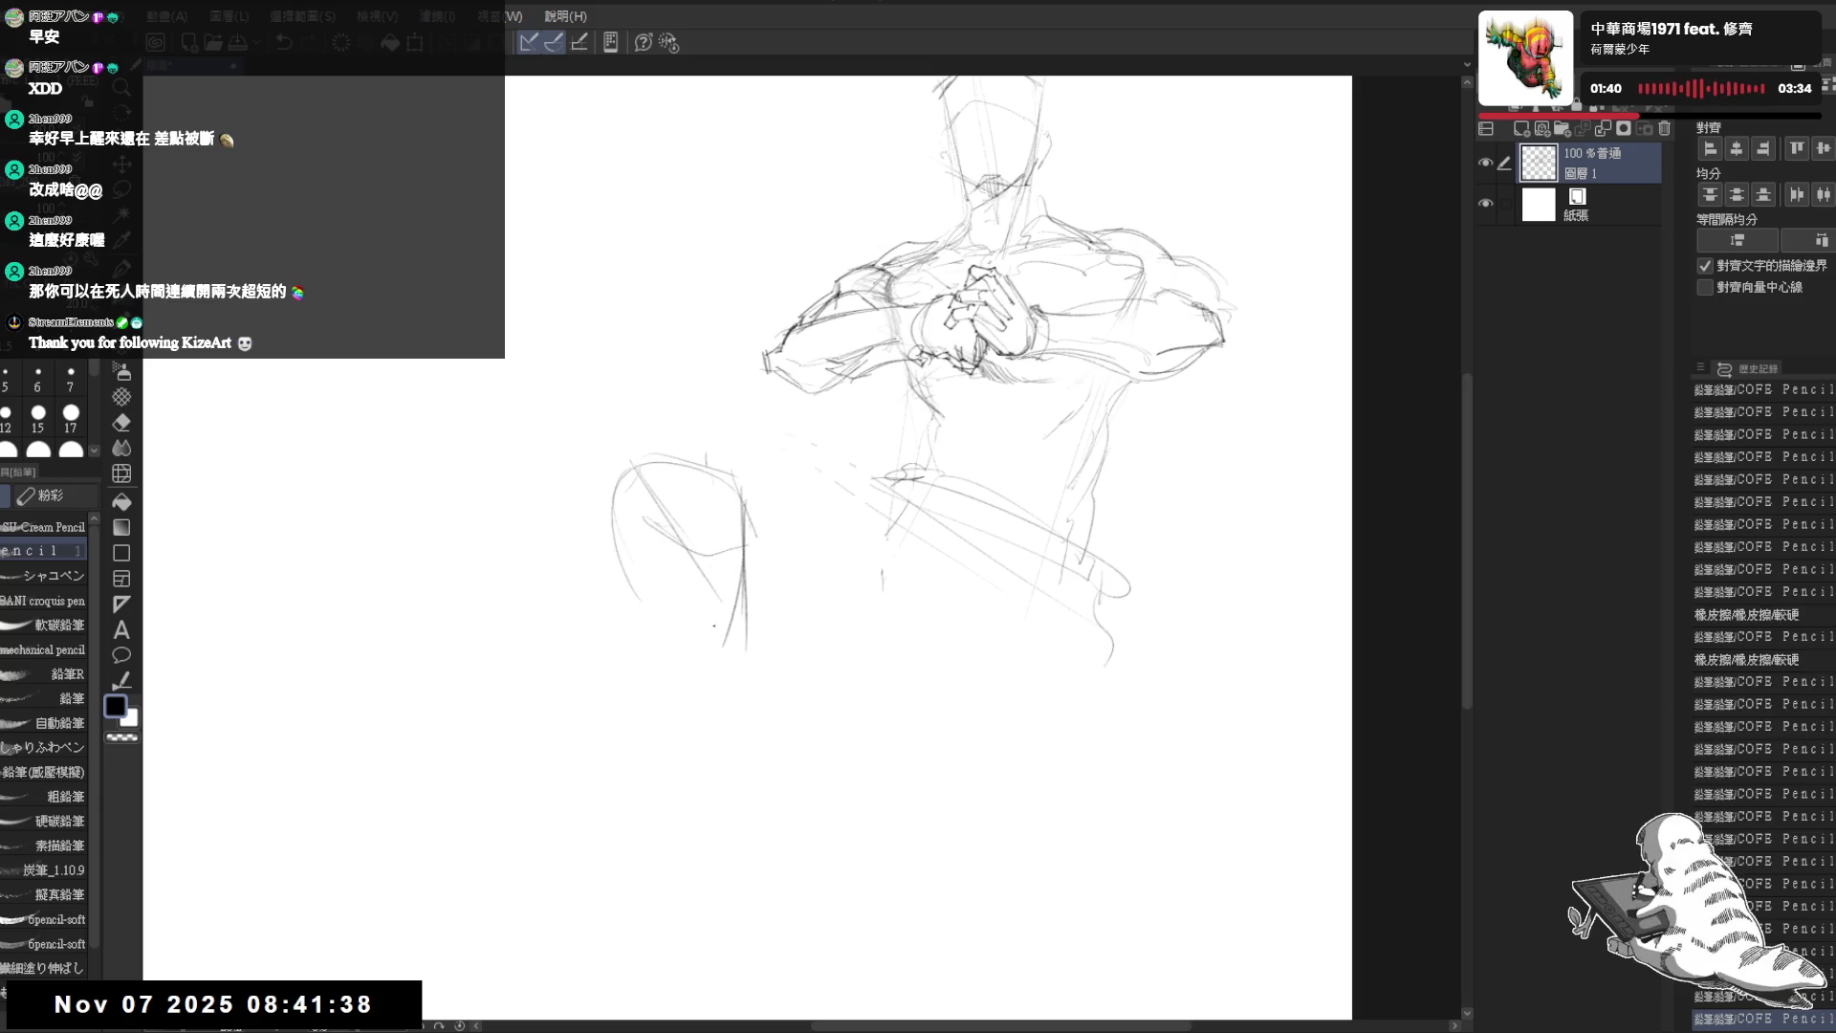
key(e)
key(p)
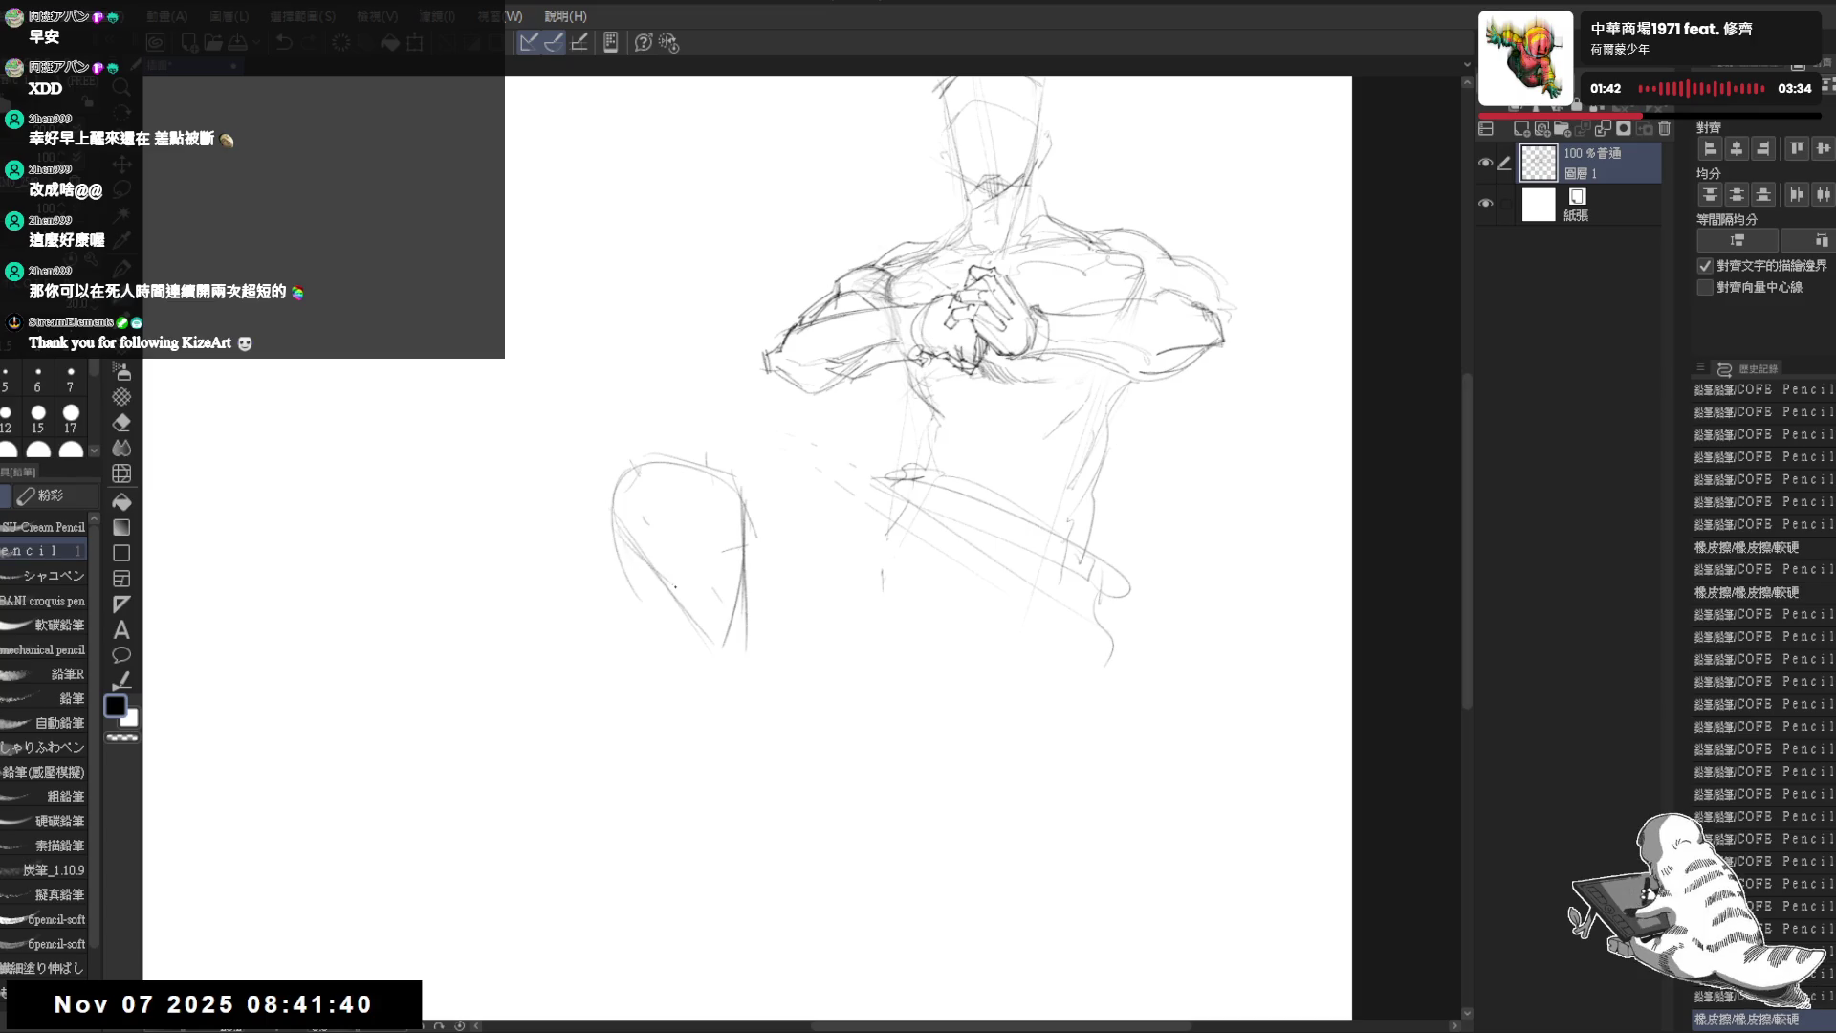